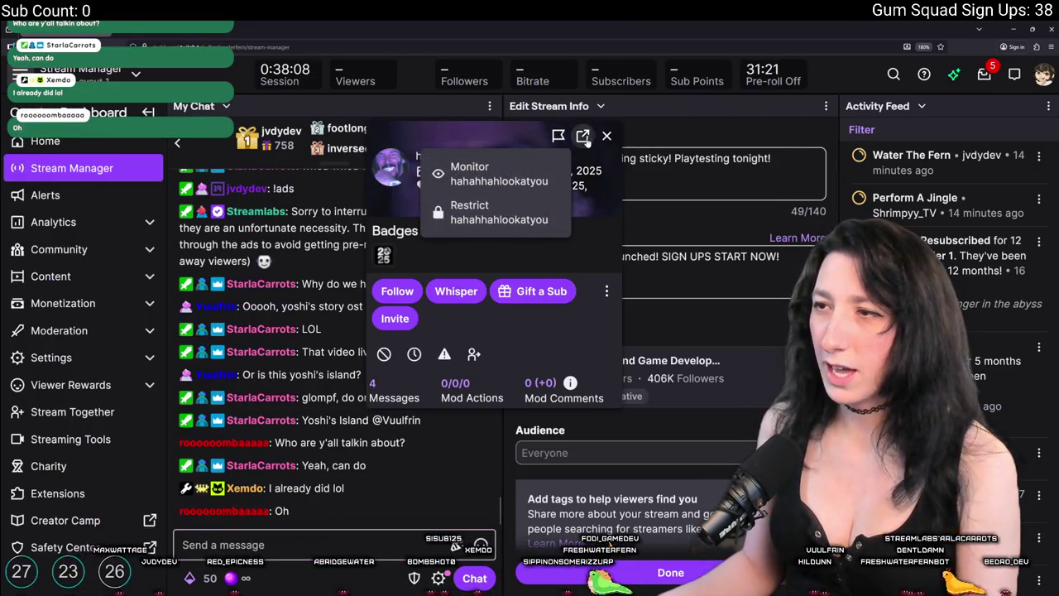
click(583, 134)
click(607, 291)
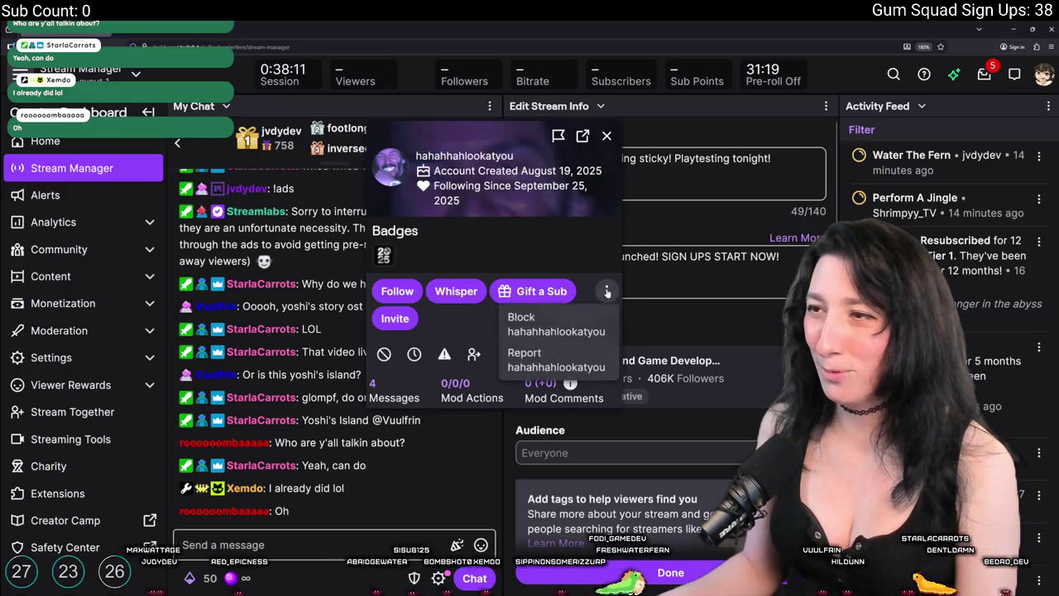
click(556, 359)
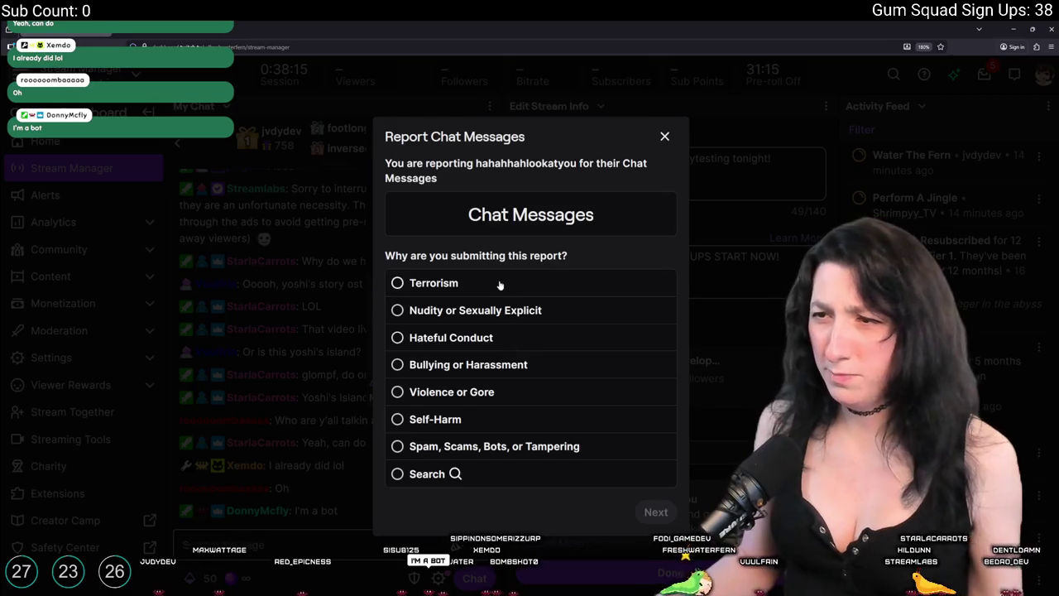
click(499, 283)
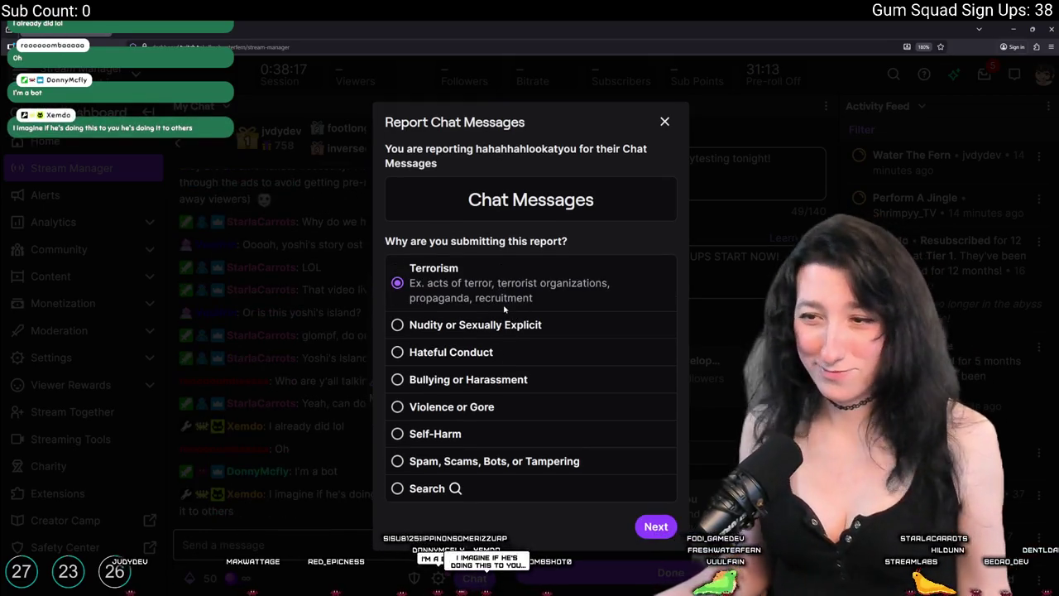
click(509, 326)
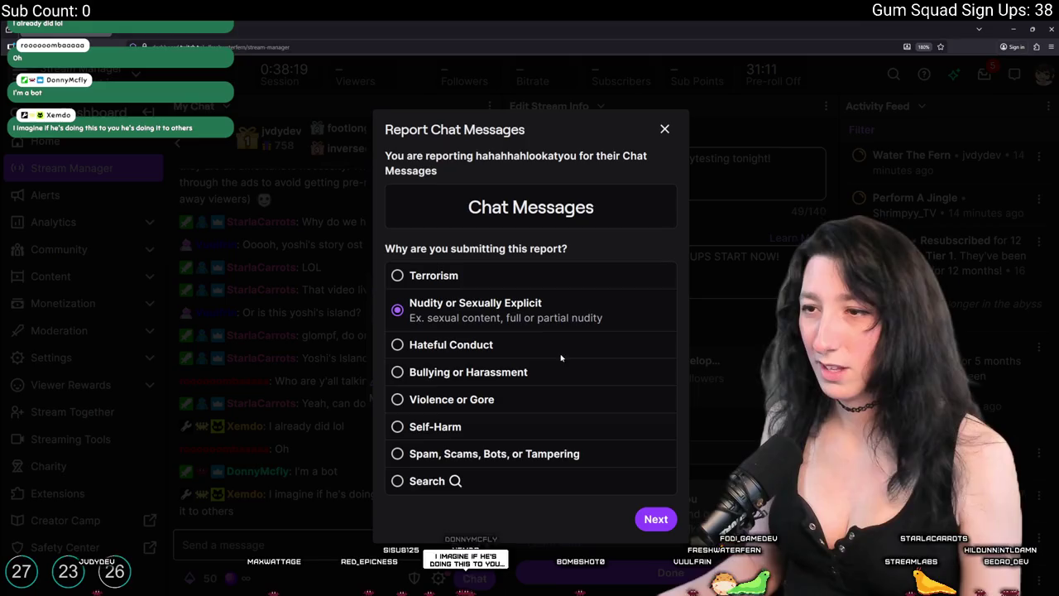
click(548, 353)
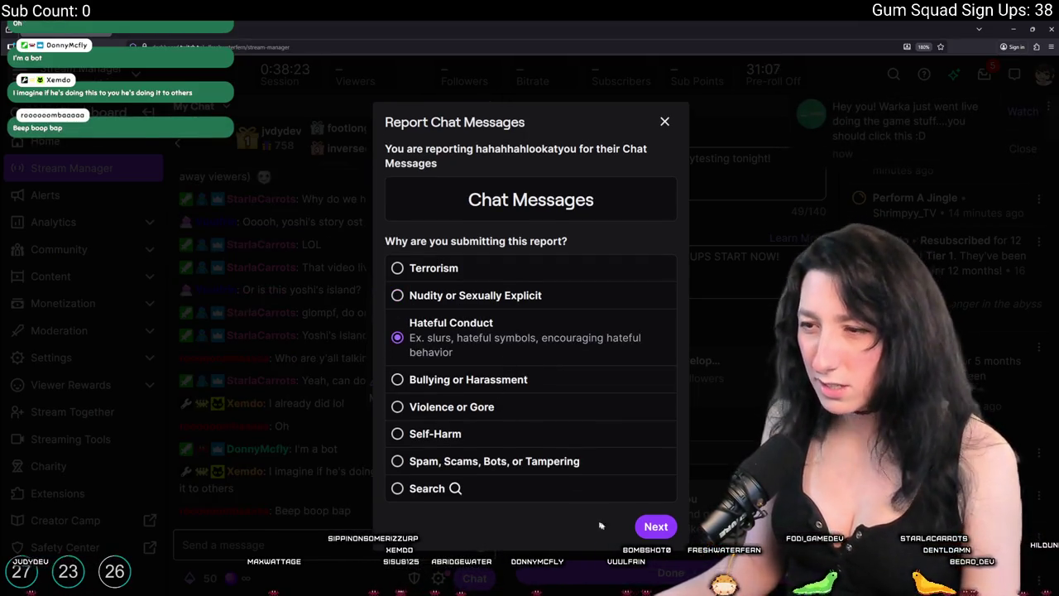
click(652, 527)
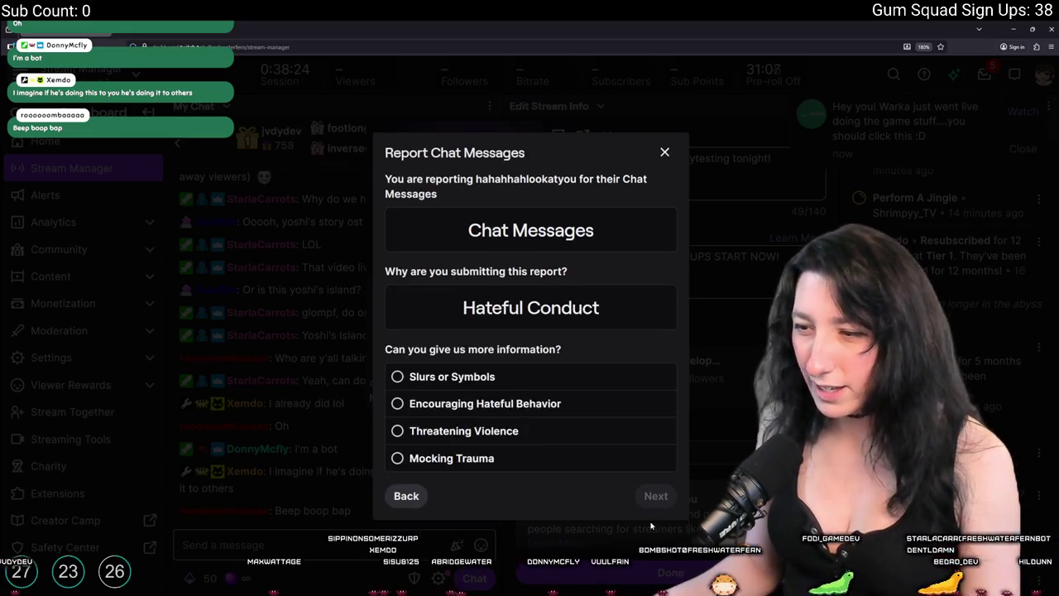
click(468, 409)
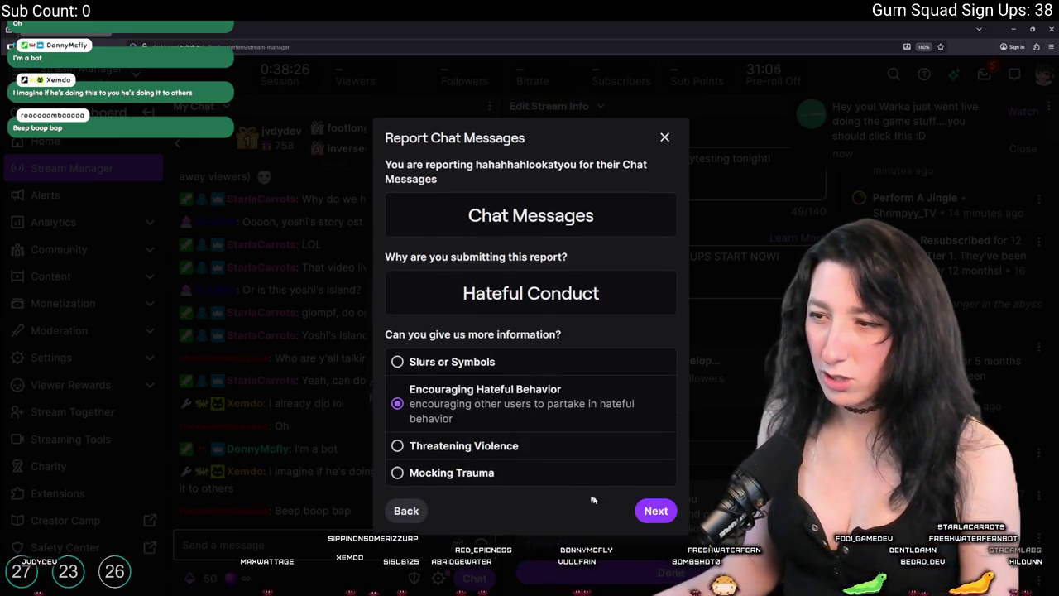
click(657, 510)
click(560, 405)
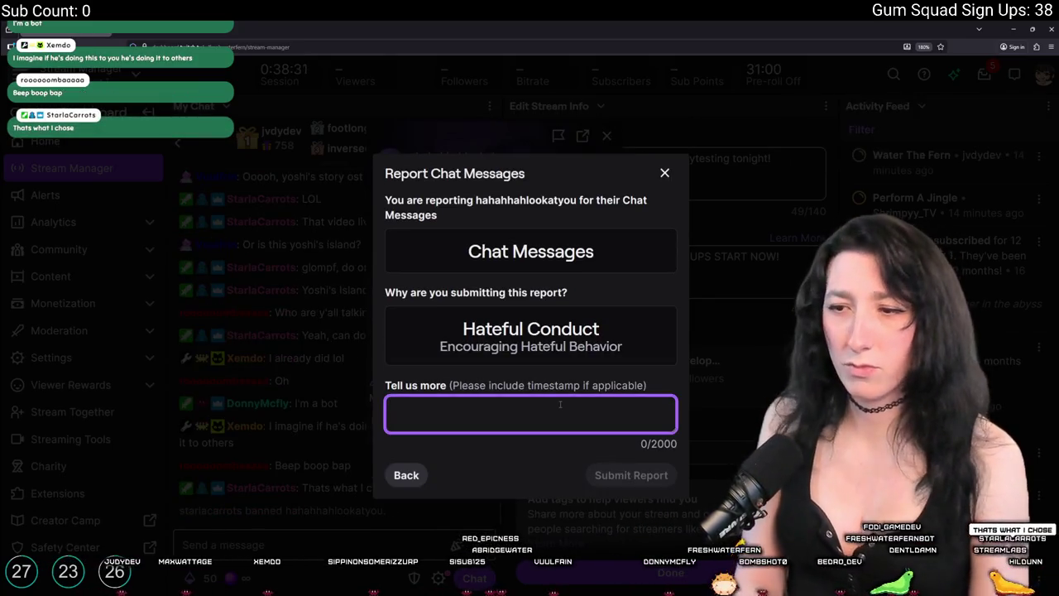
text(Was being a real stinkeru)
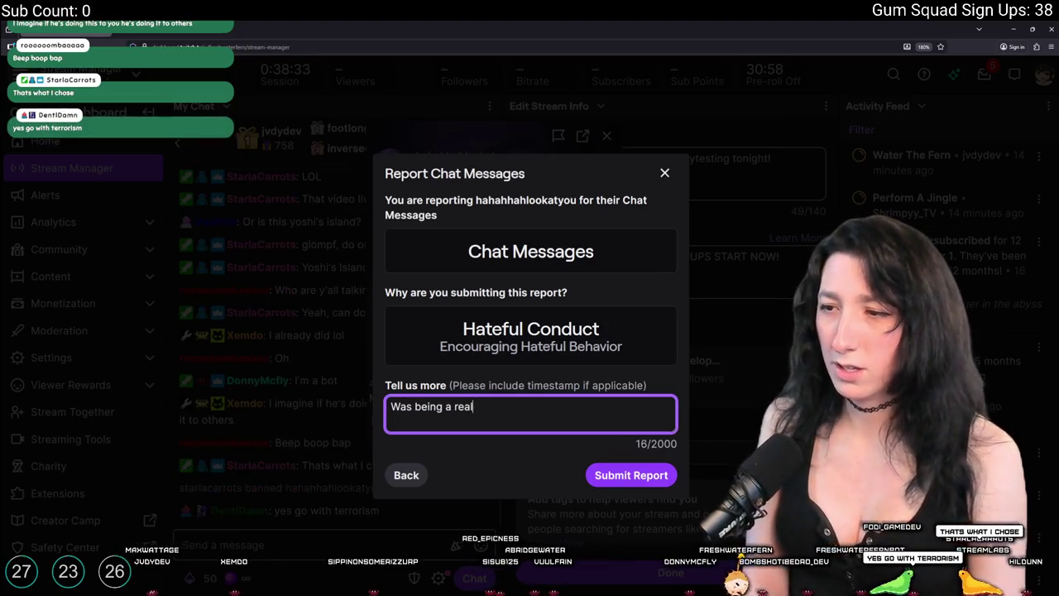
text(in chat.)
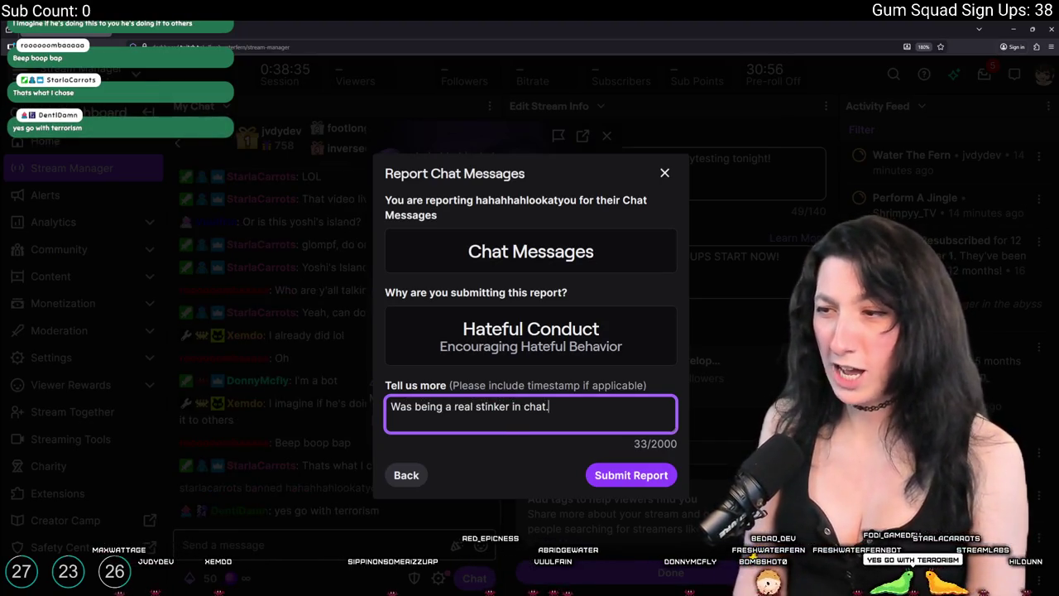
key(BackSpace)
text(Provok)
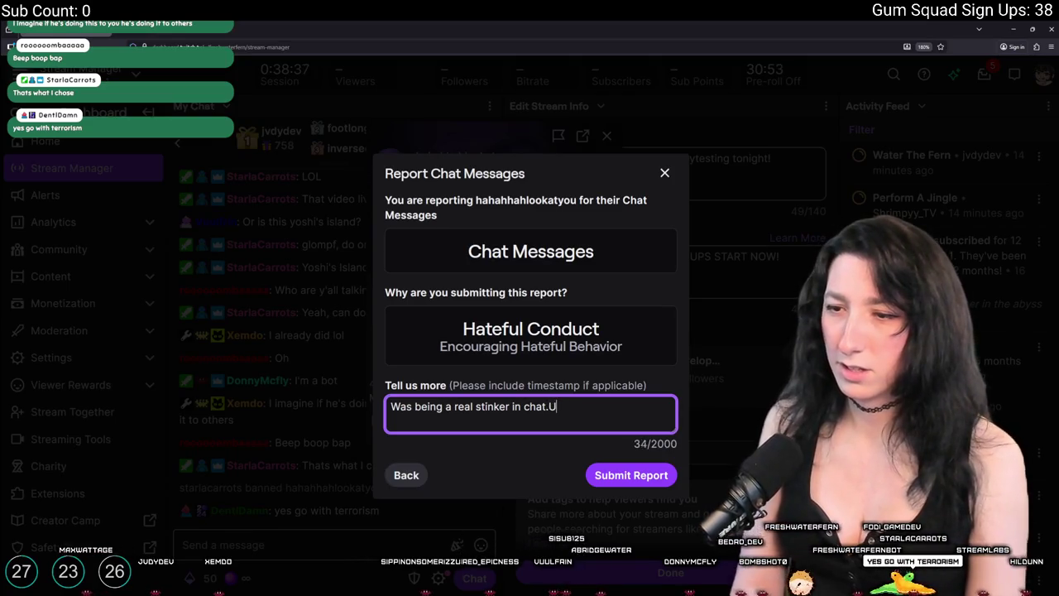
text(ing)
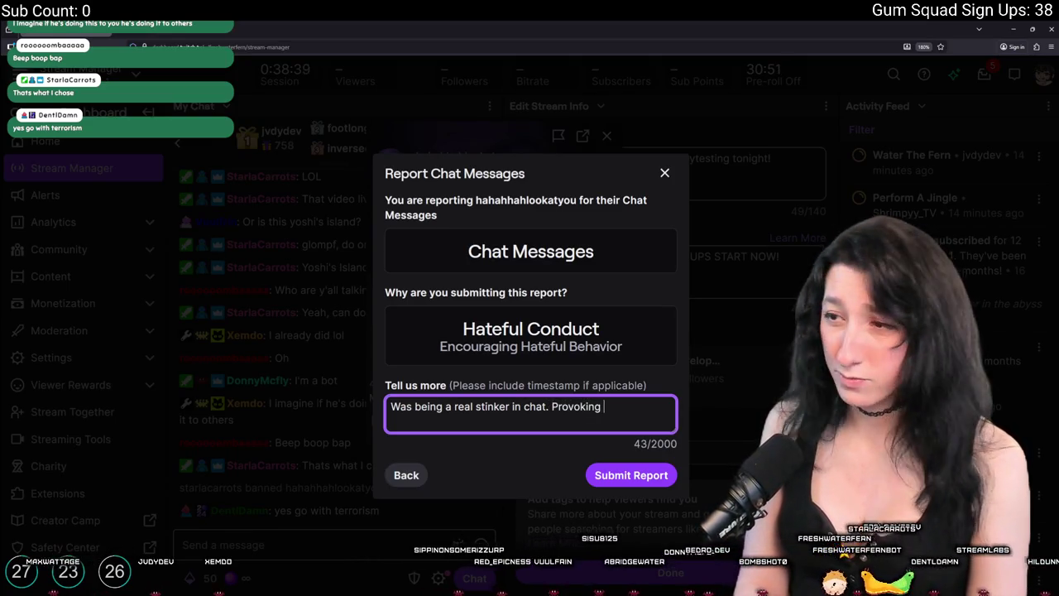
text(nega)
key(BackSpace)
key(BackSpace)
key(BackSpace)
text(hateful interactions.)
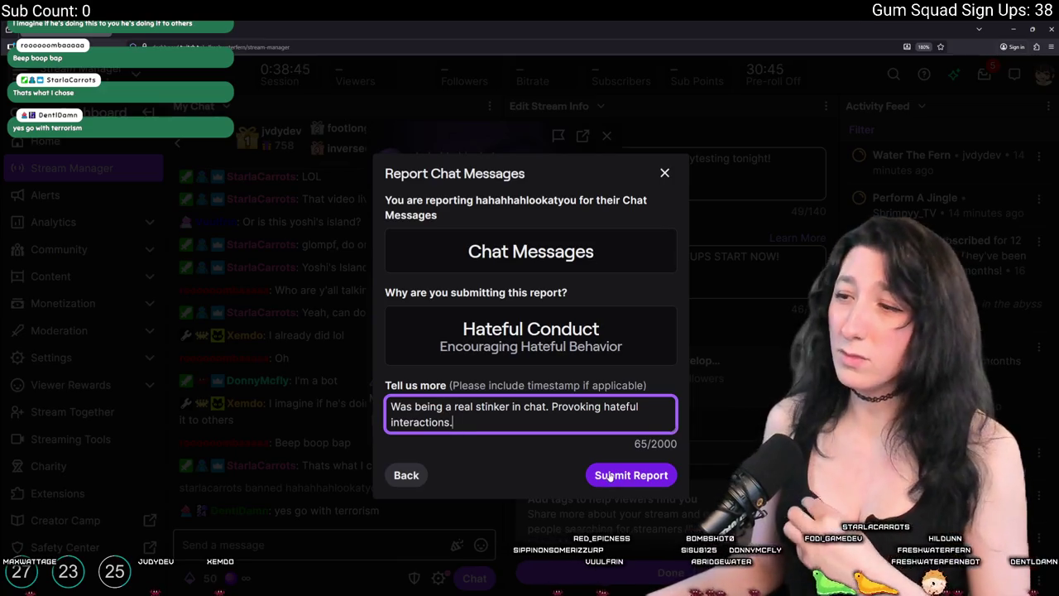
click(619, 473)
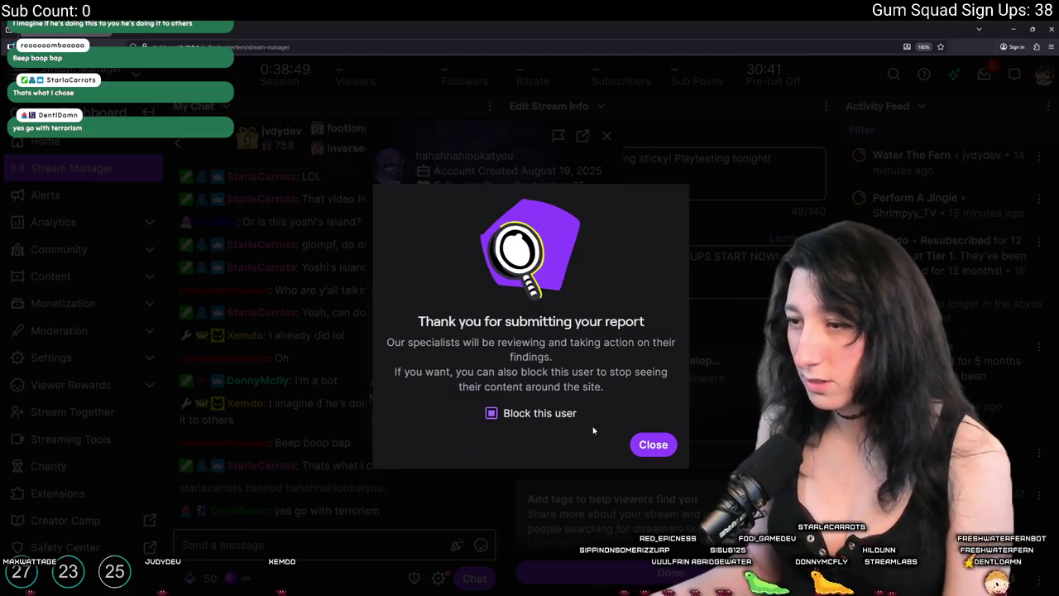
click(653, 444)
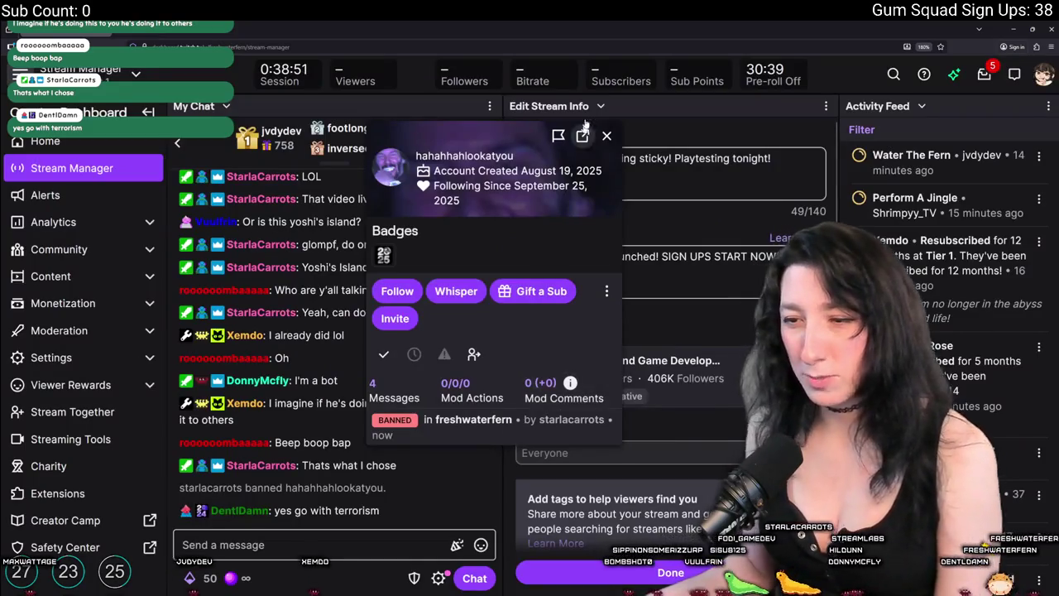
click(607, 135)
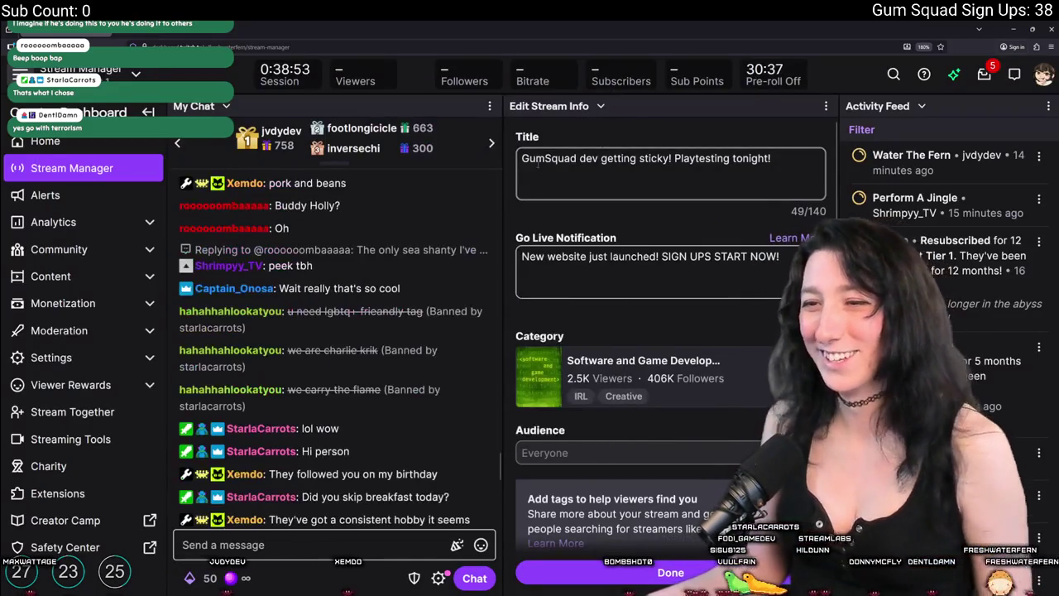
scroll(400, 416, down, 5)
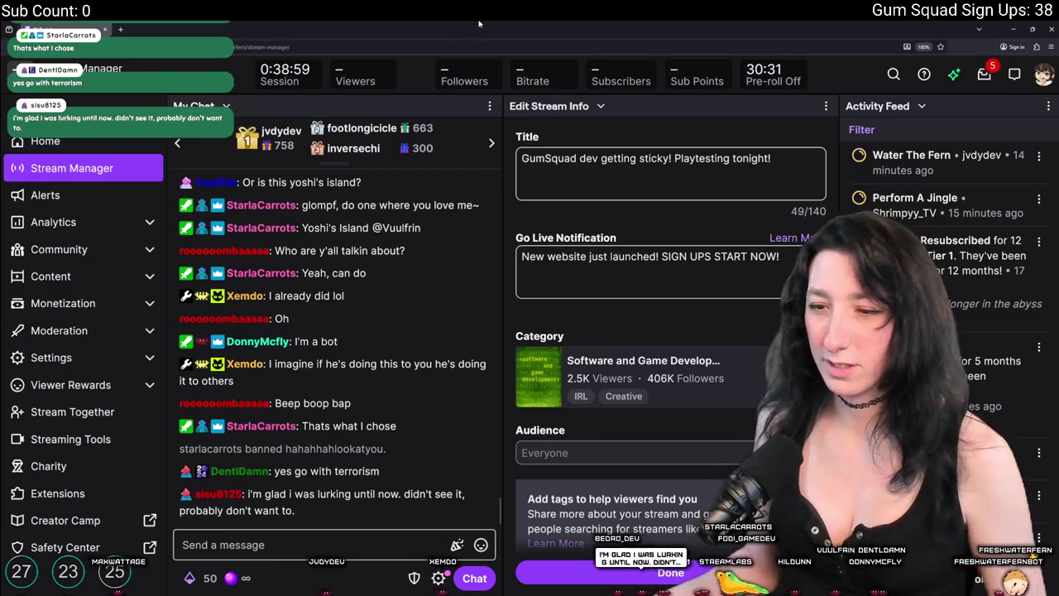
drag(580, 29, 372, 160)
key(alt+Tab)
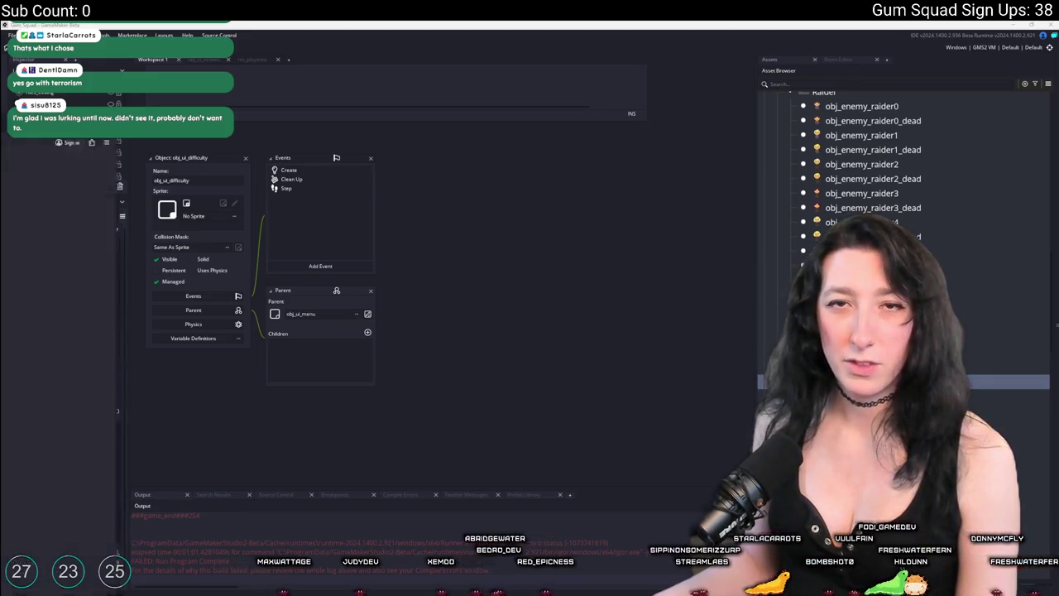
key(alt+Tab)
scroll(278, 260, up, 2)
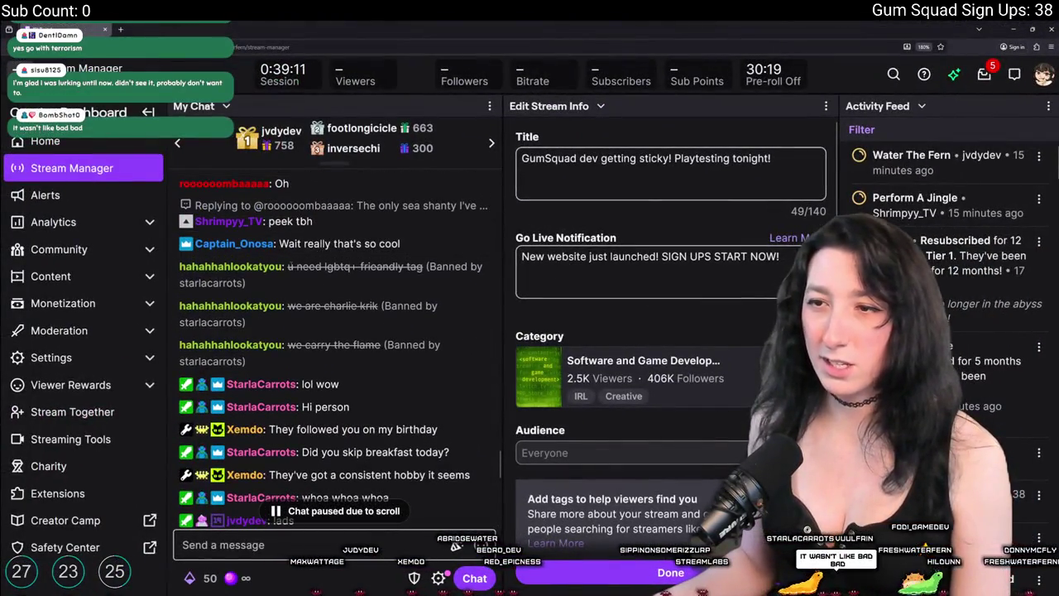
drag(331, 266, 403, 267)
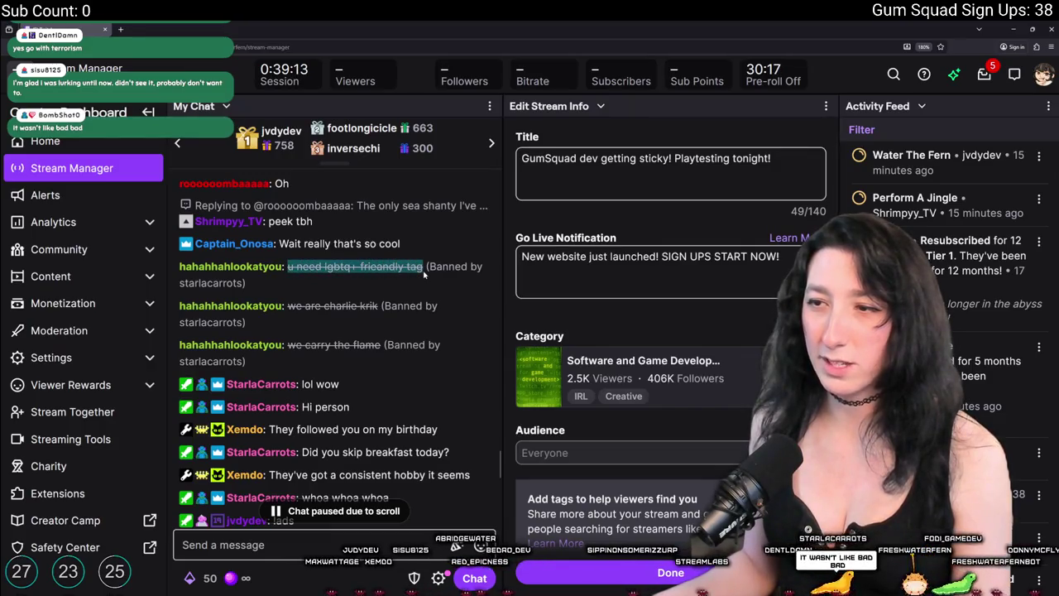
click(380, 303)
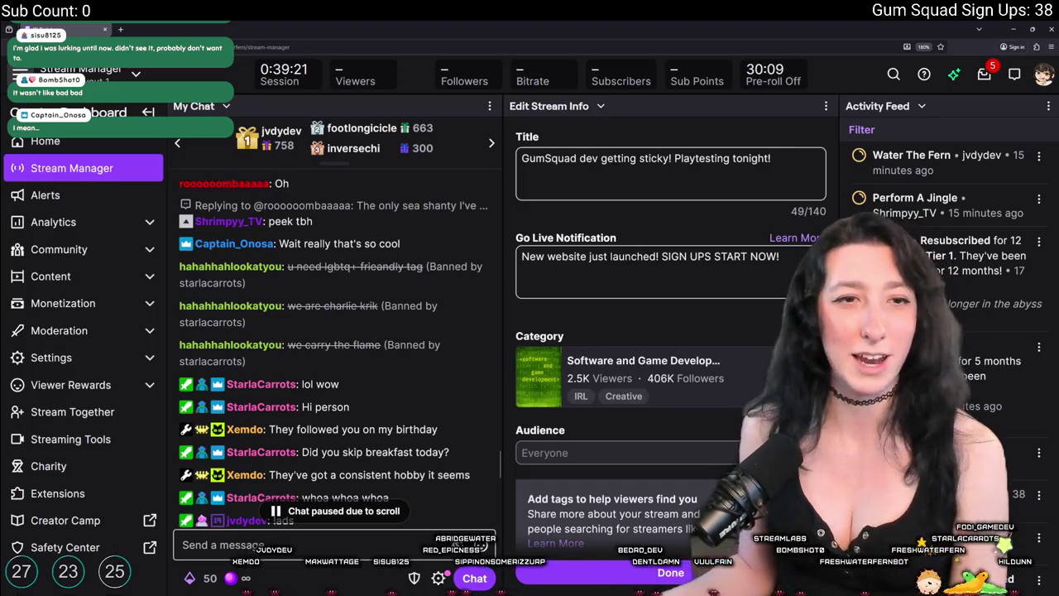
click(208, 273)
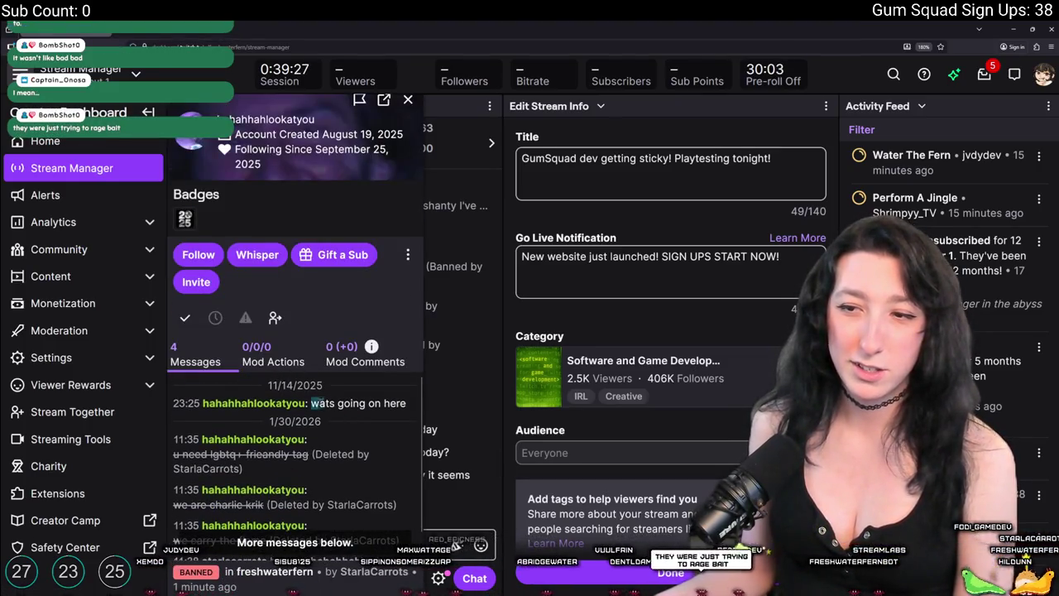
drag(312, 403, 405, 403)
click(314, 398)
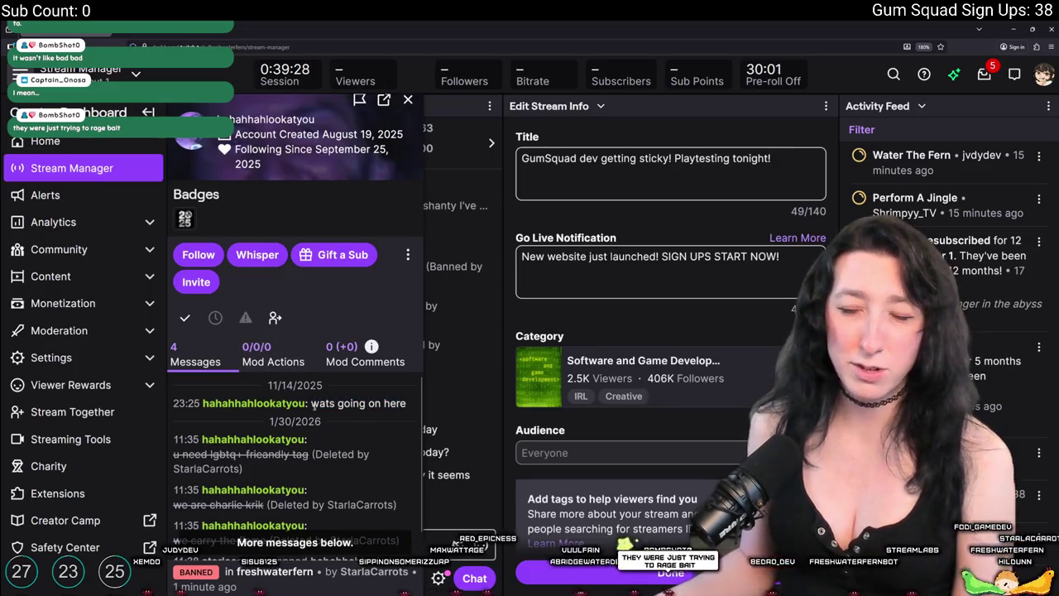
click(408, 101)
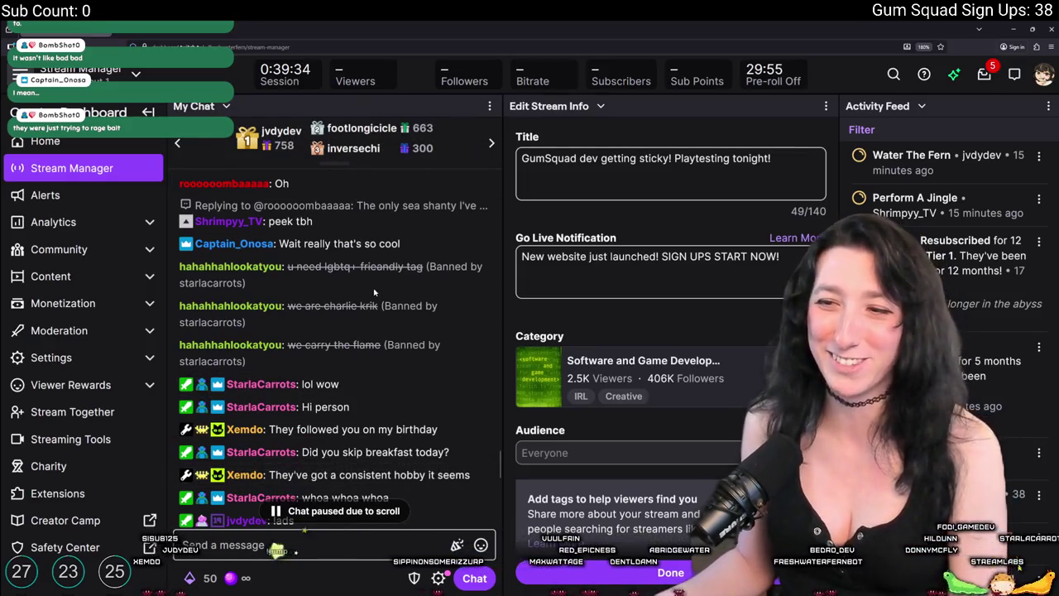
scroll(329, 326, down, 5)
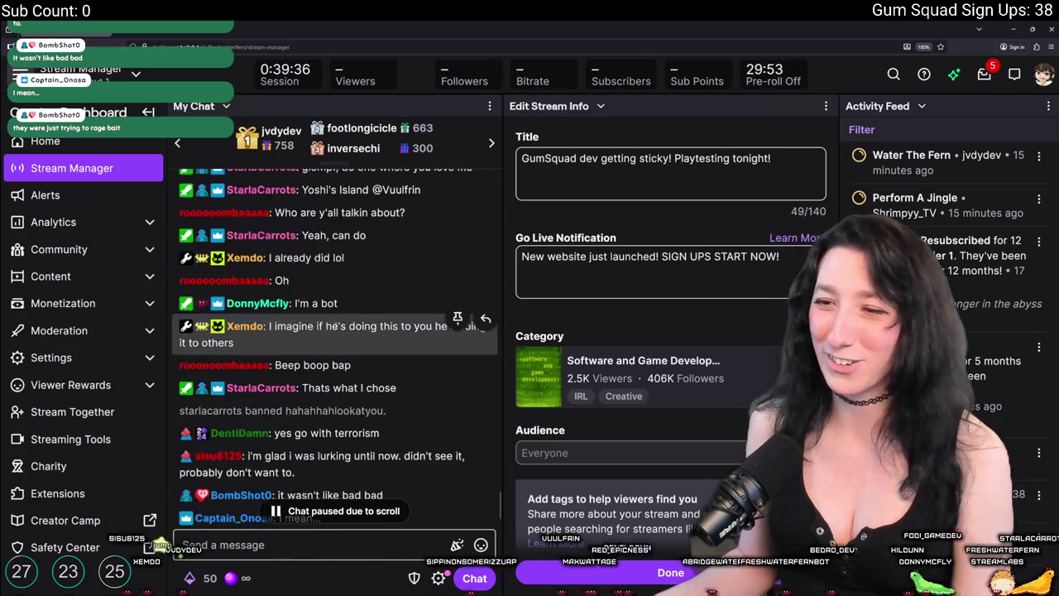
scroll(329, 326, down, 2)
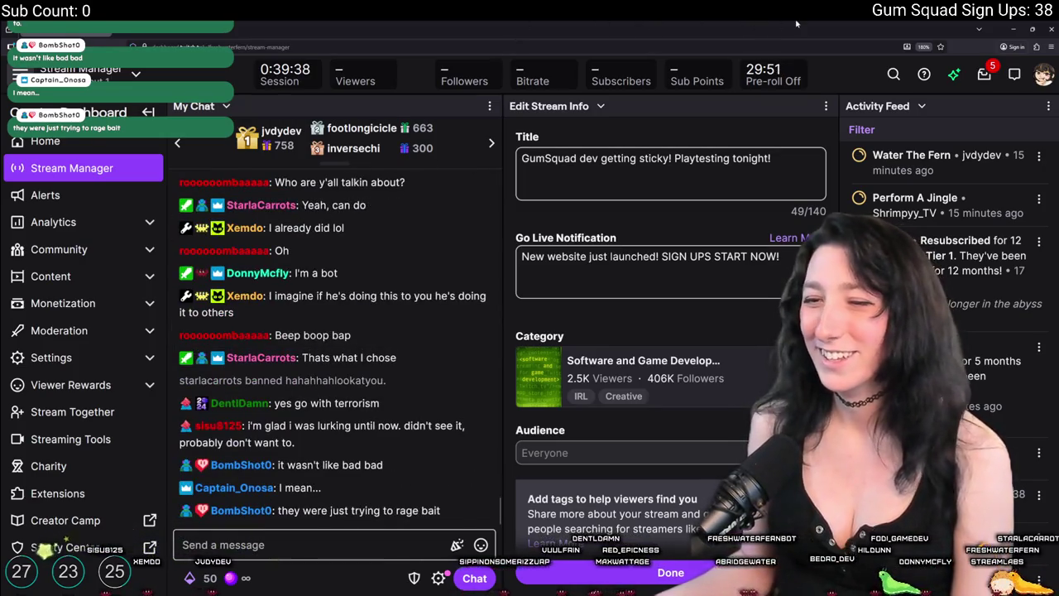
mouse_move(797, 23)
mouse_down()
mouse_move(513, 38)
mouse_move(216, 186)
mouse_move(5, 25)
mouse_up()
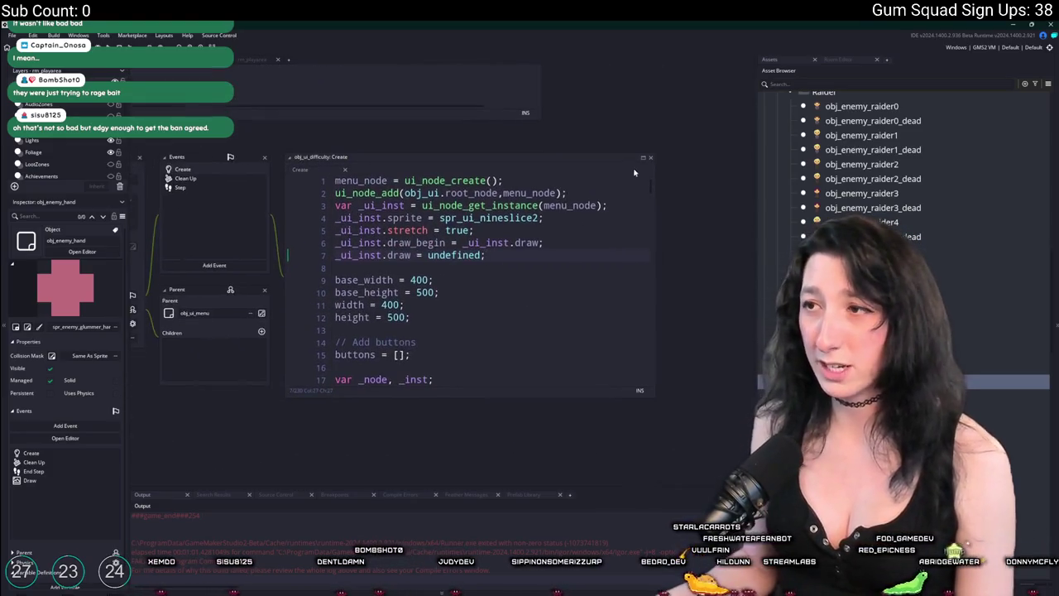
key(F12)
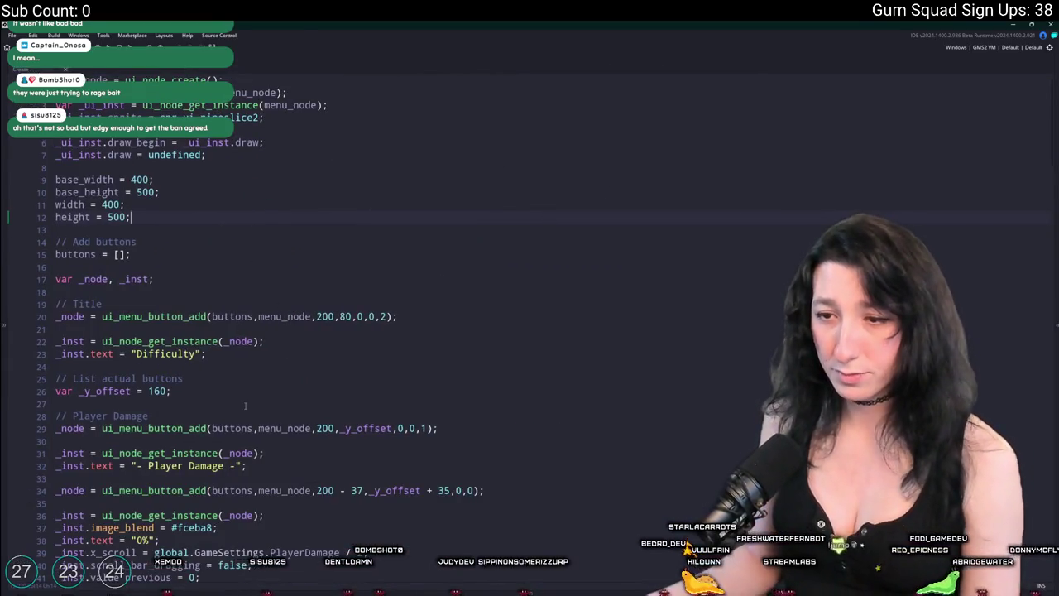
scroll(245, 405, down, 3)
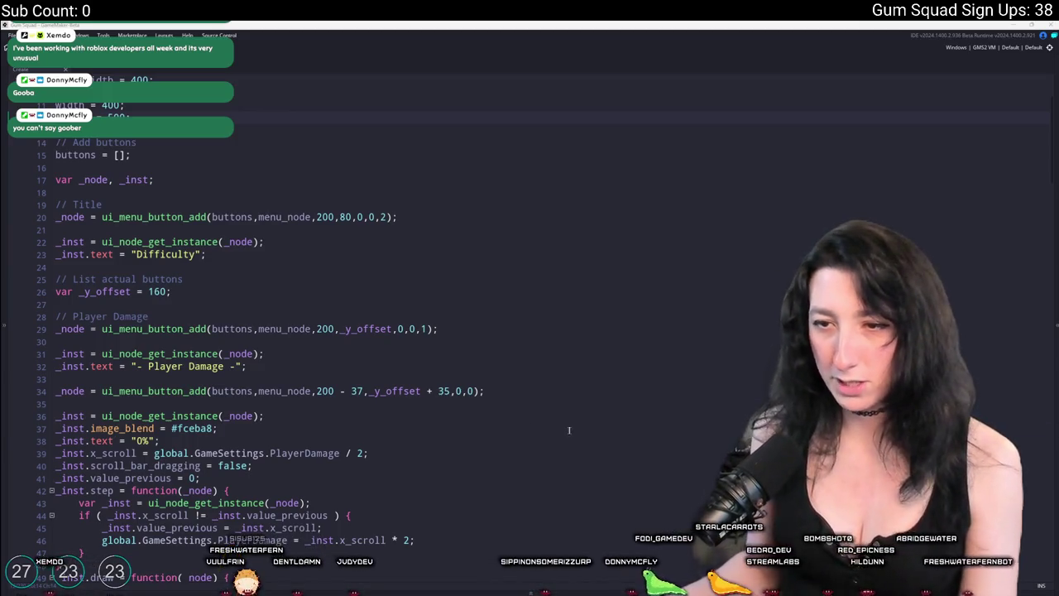
scroll(569, 429, down, 10)
scroll(73, 451, up, 7)
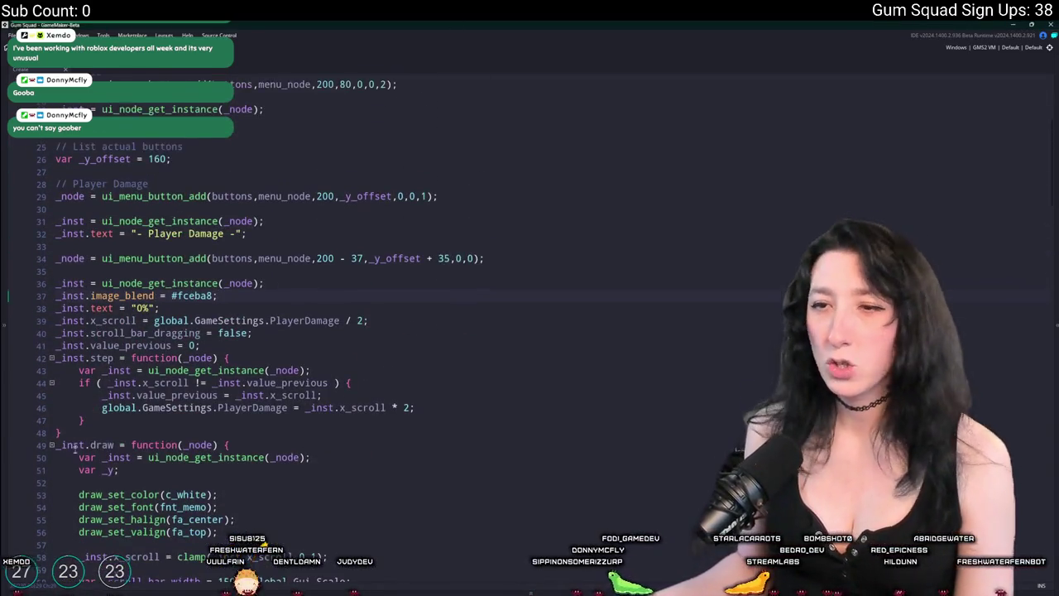
scroll(73, 451, down, 5)
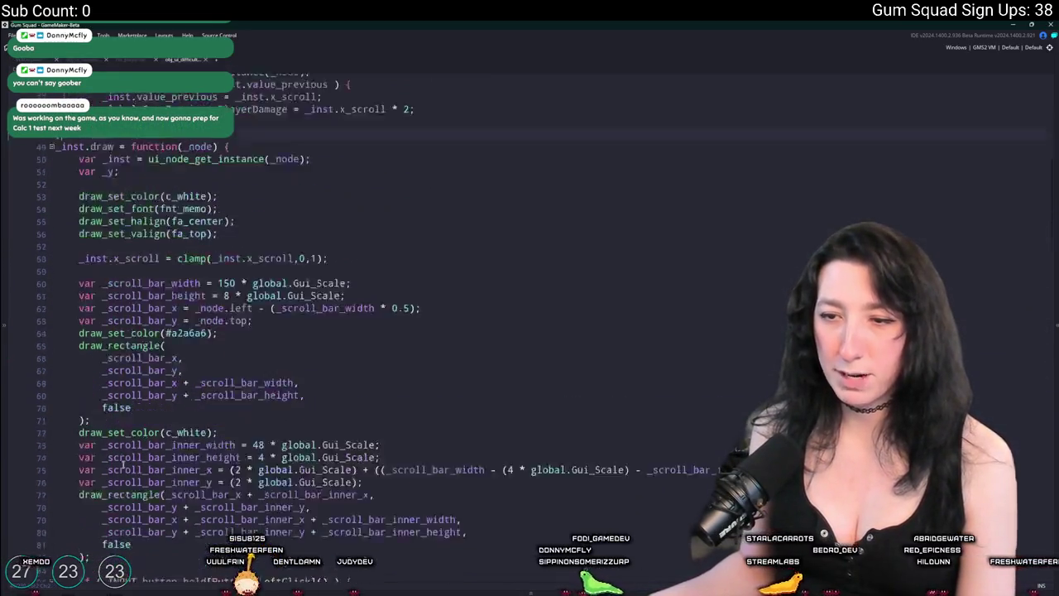
scroll(103, 482, down, 17)
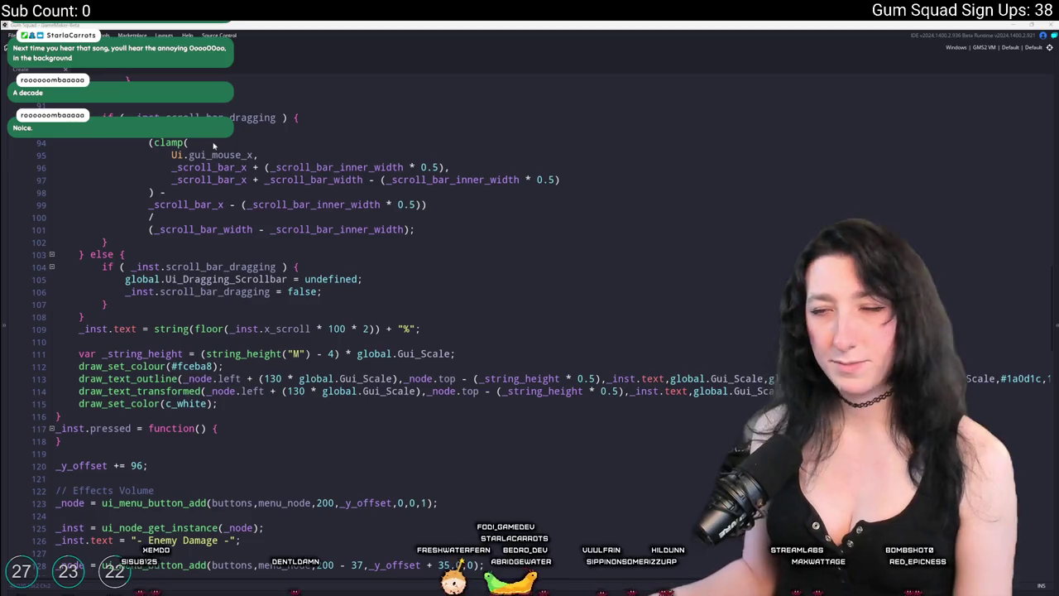
scroll(467, 239, down, 15)
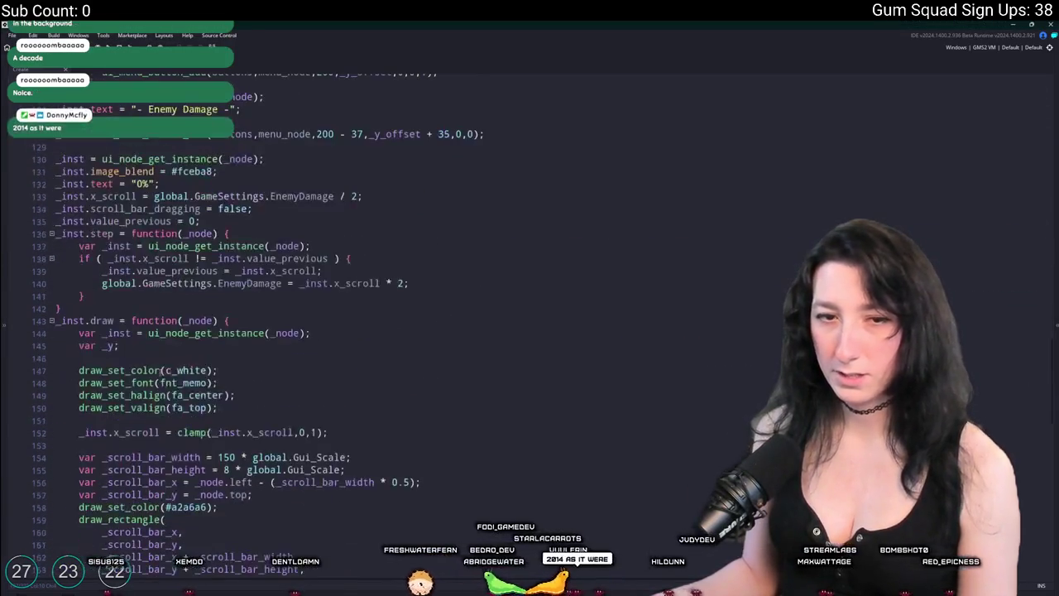
scroll(184, 329, down, 10)
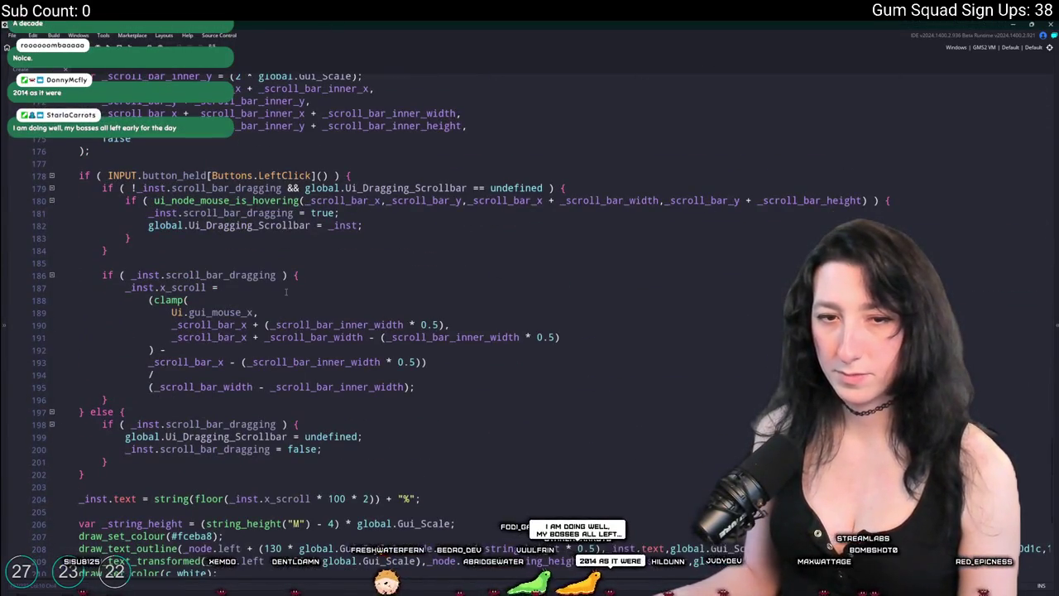
scroll(285, 291, down, 5)
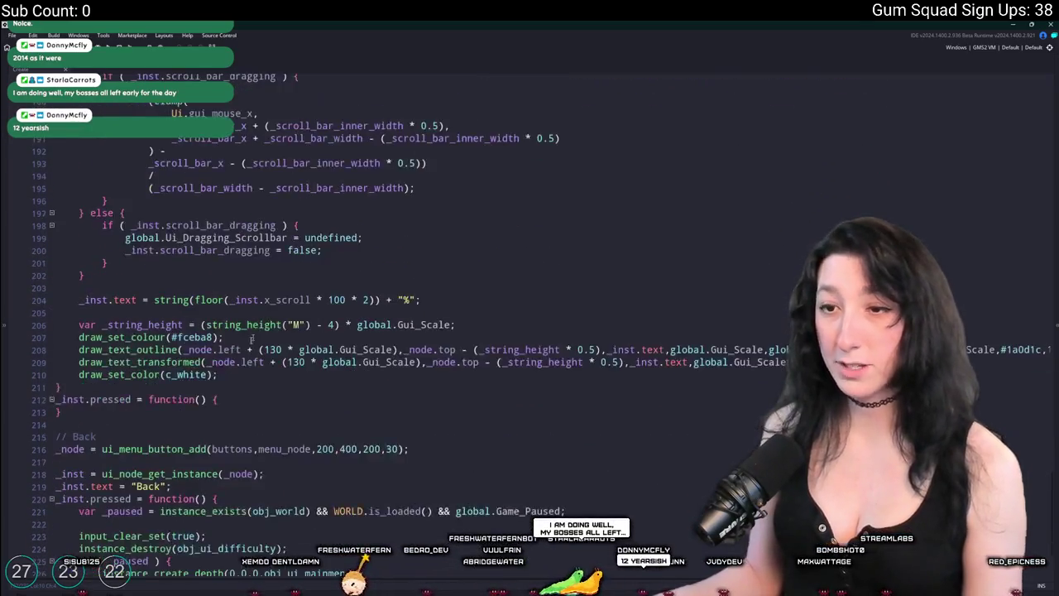
scroll(145, 364, down, 2)
scroll(294, 194, up, 12)
scroll(293, 194, up, 18)
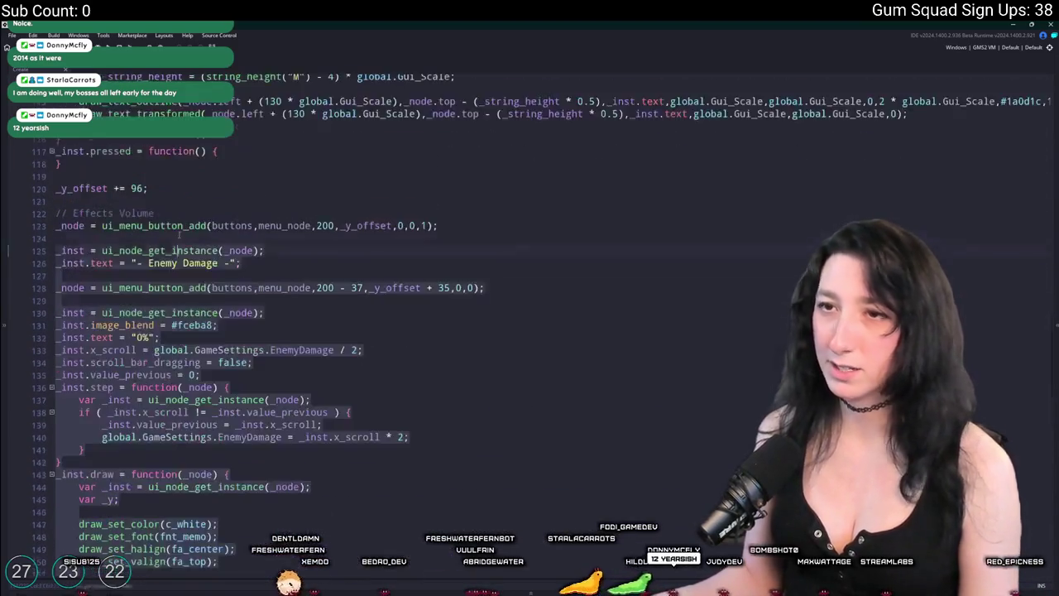
shift+click(76, 303)
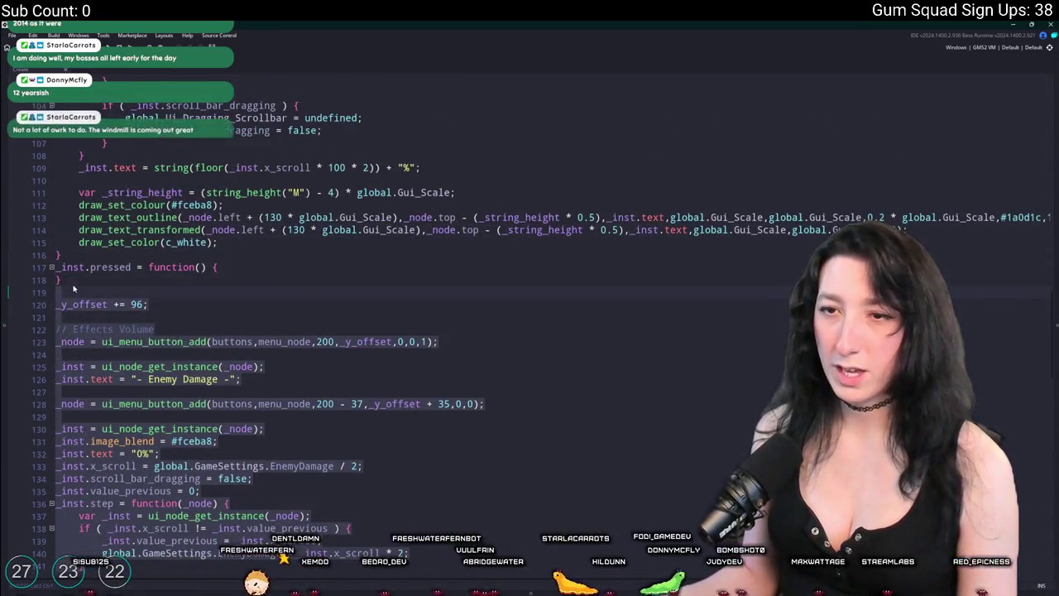
scroll(147, 321, down, 20)
scroll(147, 320, up, 2)
click(135, 312)
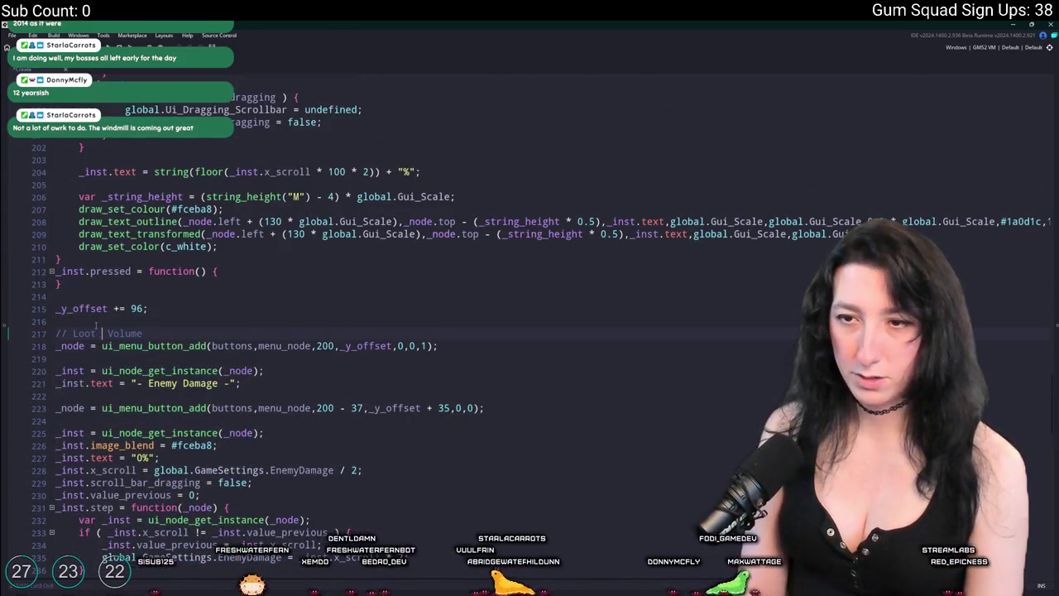
key(Delete)
key(Delete)
key(Delete)
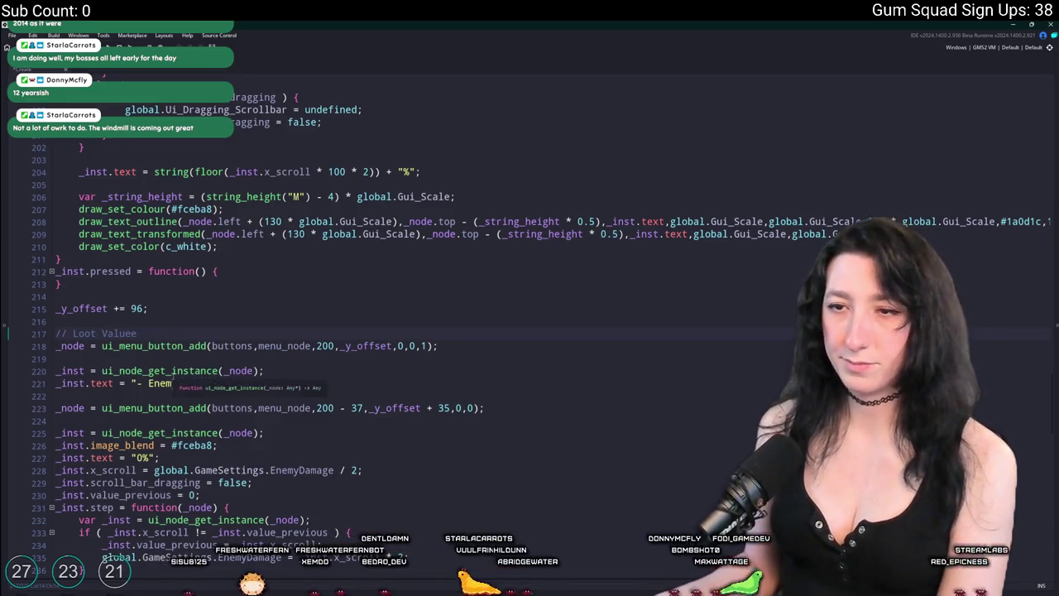
click(224, 384)
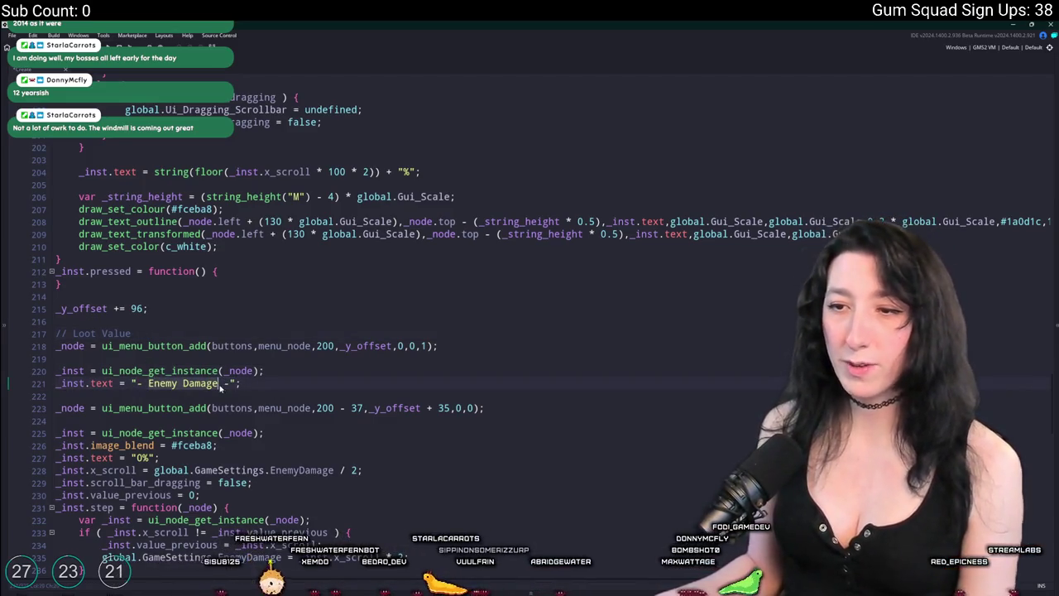
text(Loot)
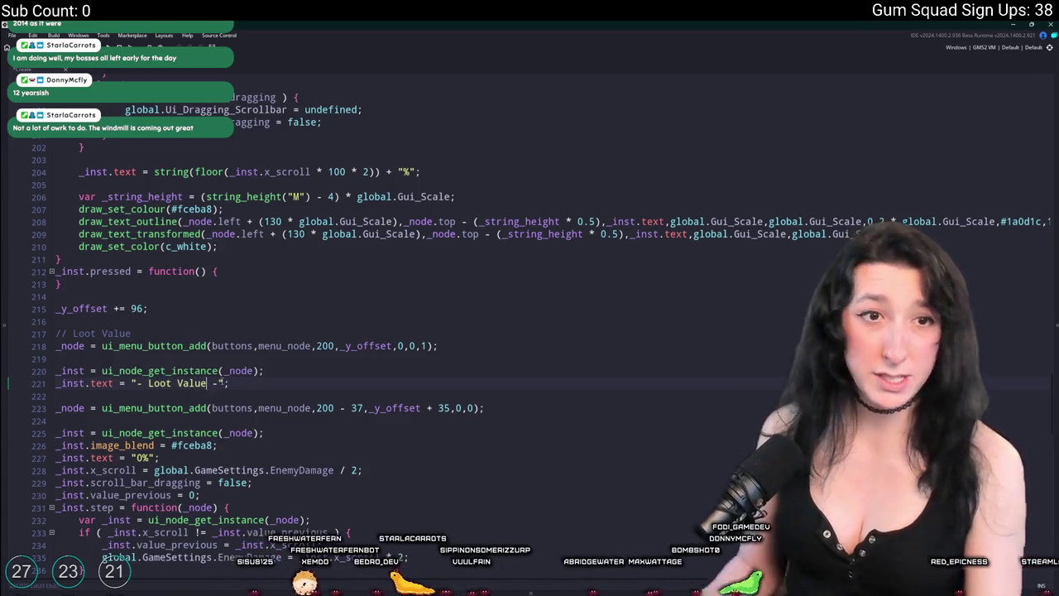
scroll(529, 331, up, 10)
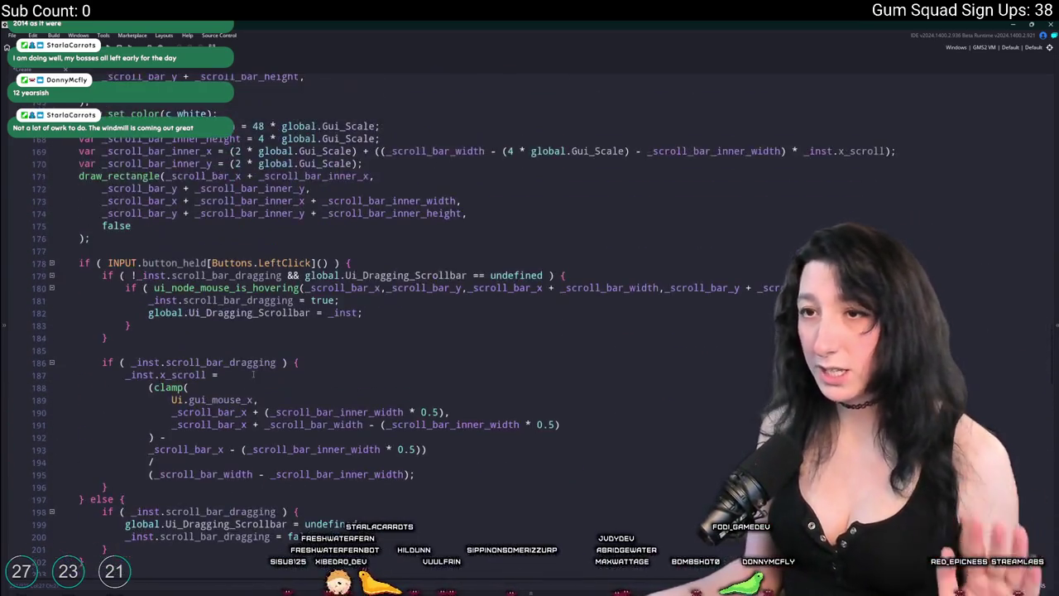
scroll(184, 226, up, 13)
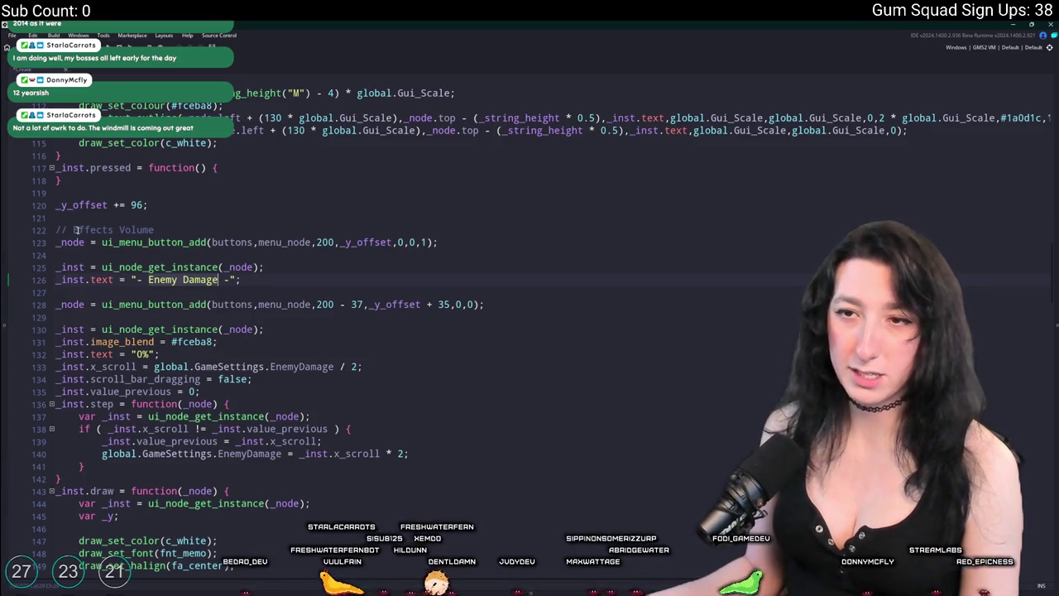
drag(73, 230, 154, 230)
text(Enemy Damage)
scroll(154, 230, up, 5)
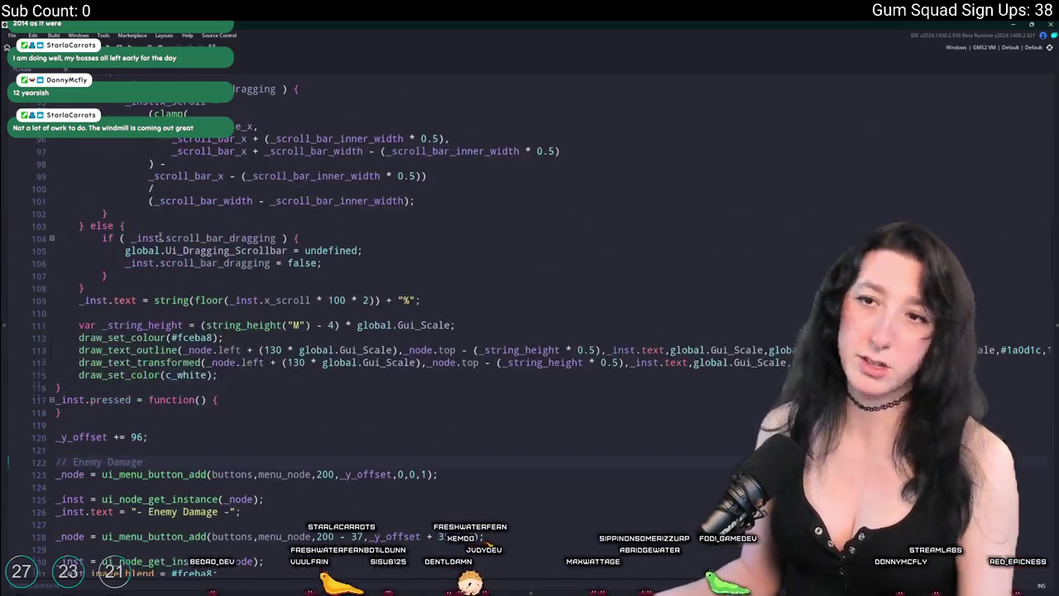
scroll(154, 230, up, 14)
scroll(154, 220, up, 11)
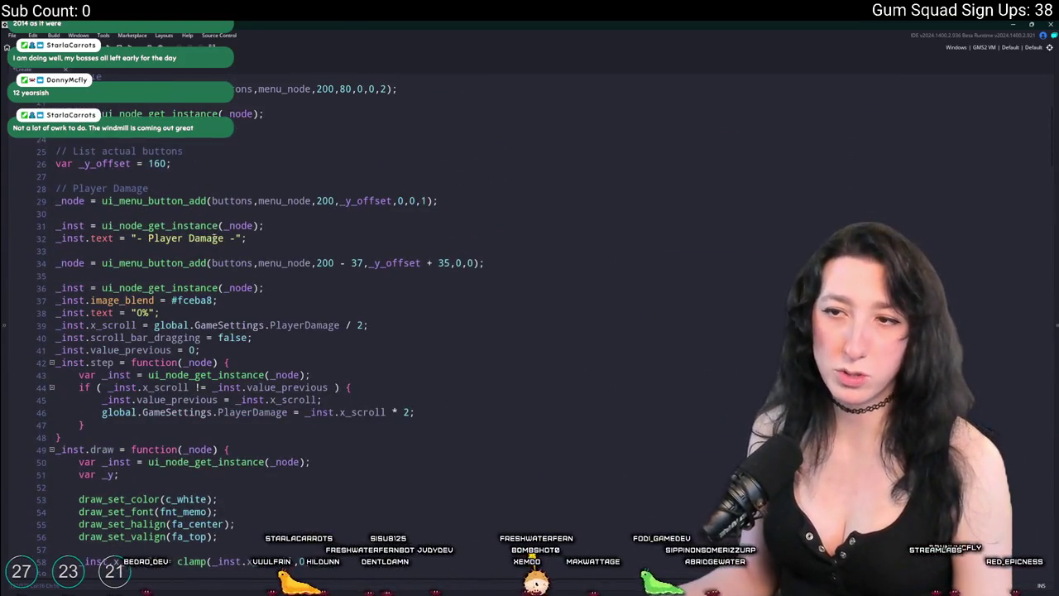
scroll(212, 238, down, 11)
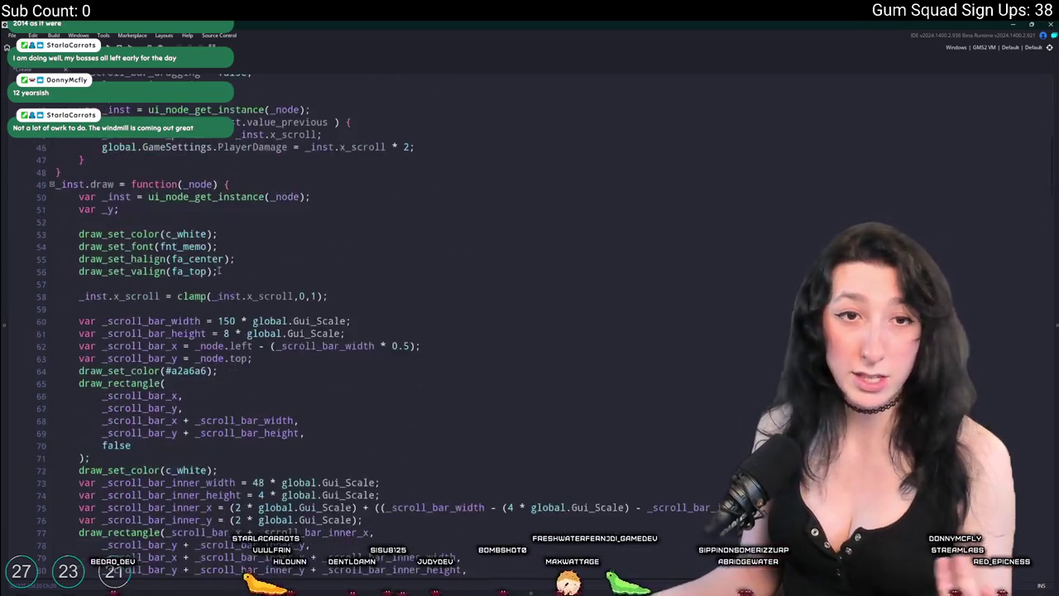
shift+click(322, 482)
click(321, 482)
key(ctrl+t)
text(w)
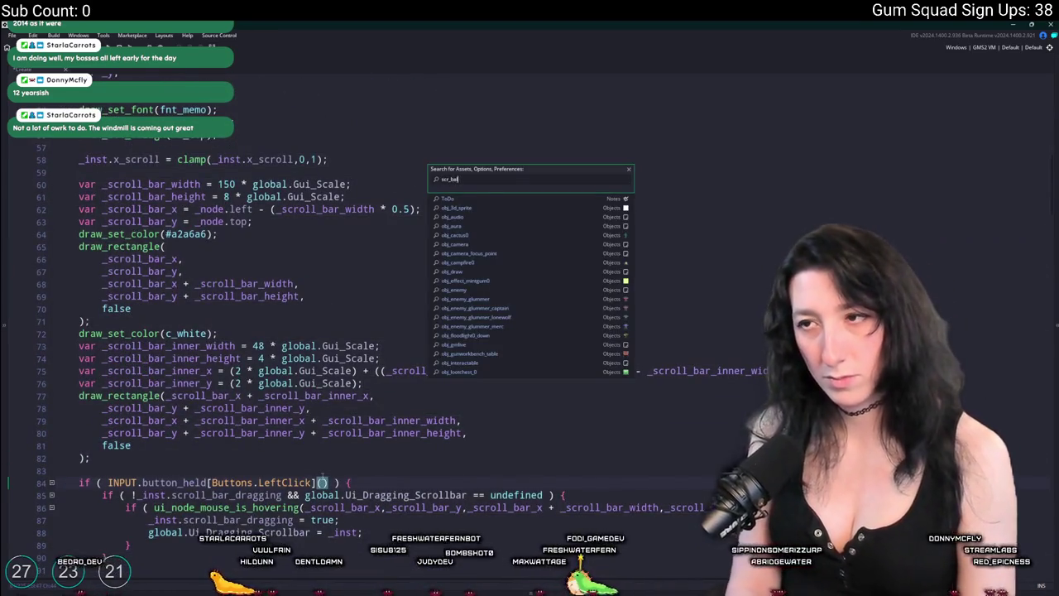
text(ance)
key(Return)
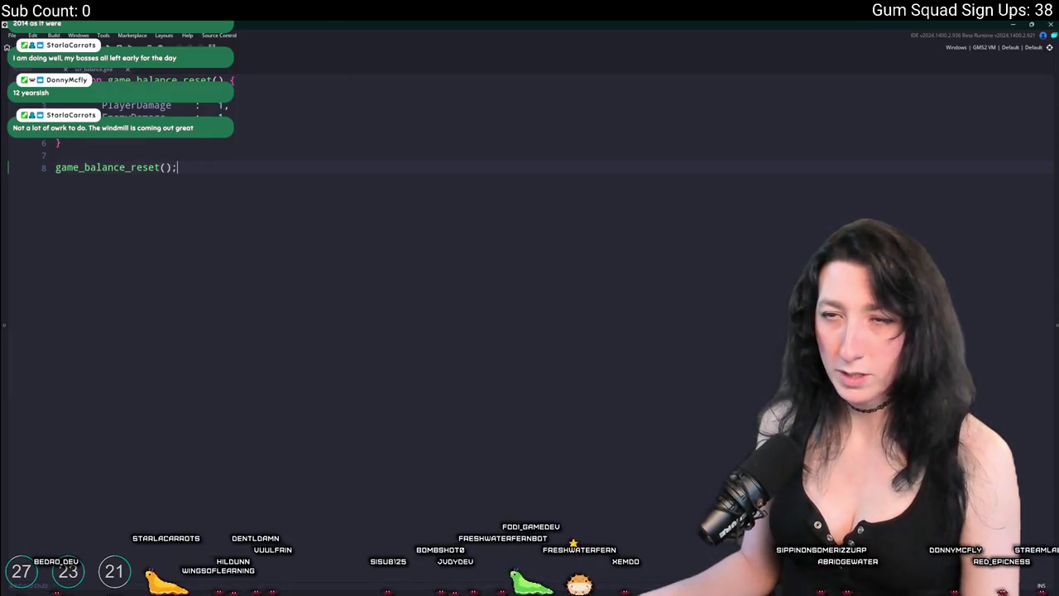
key(Return)
text(};)
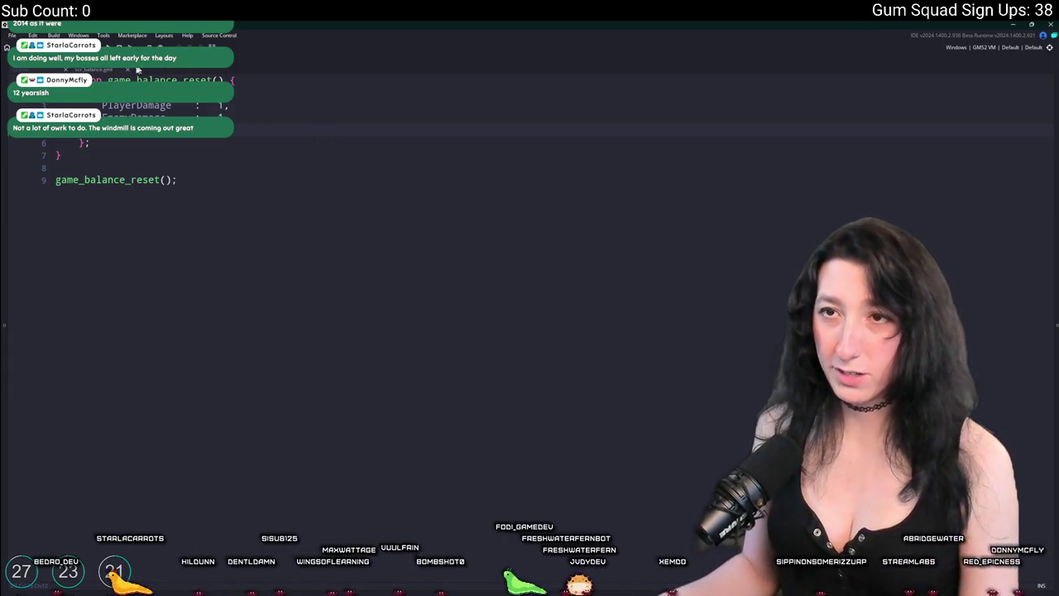
click(102, 73)
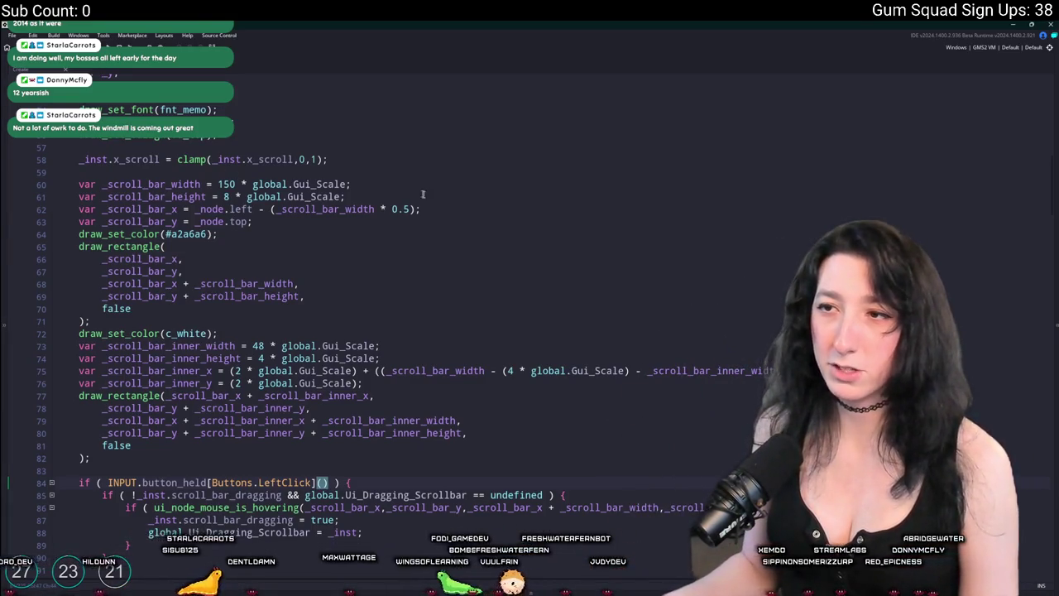
scroll(417, 191, down, 9)
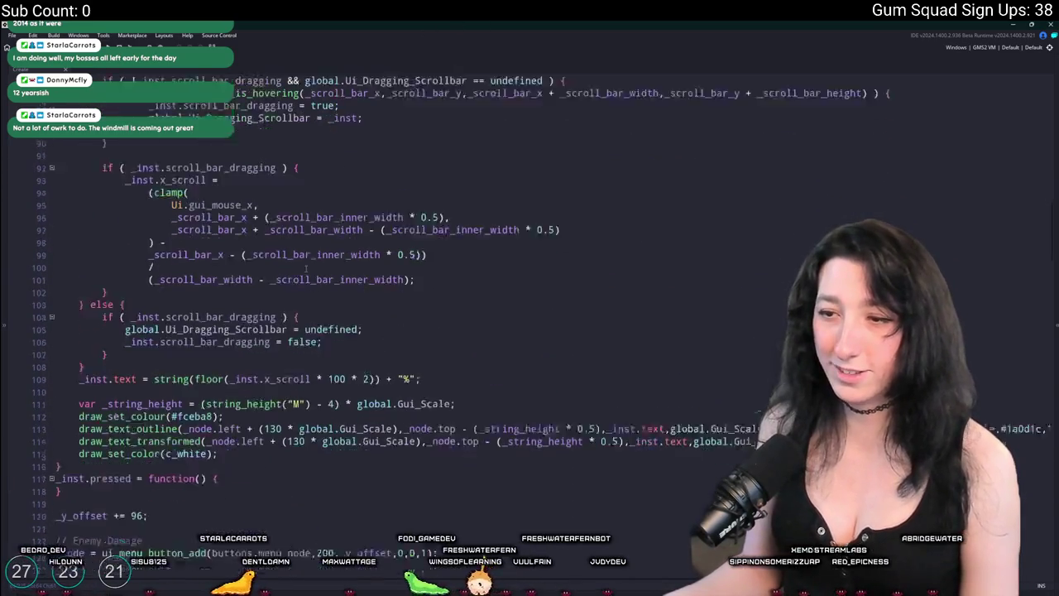
scroll(308, 270, down, 20)
scroll(281, 241, down, 20)
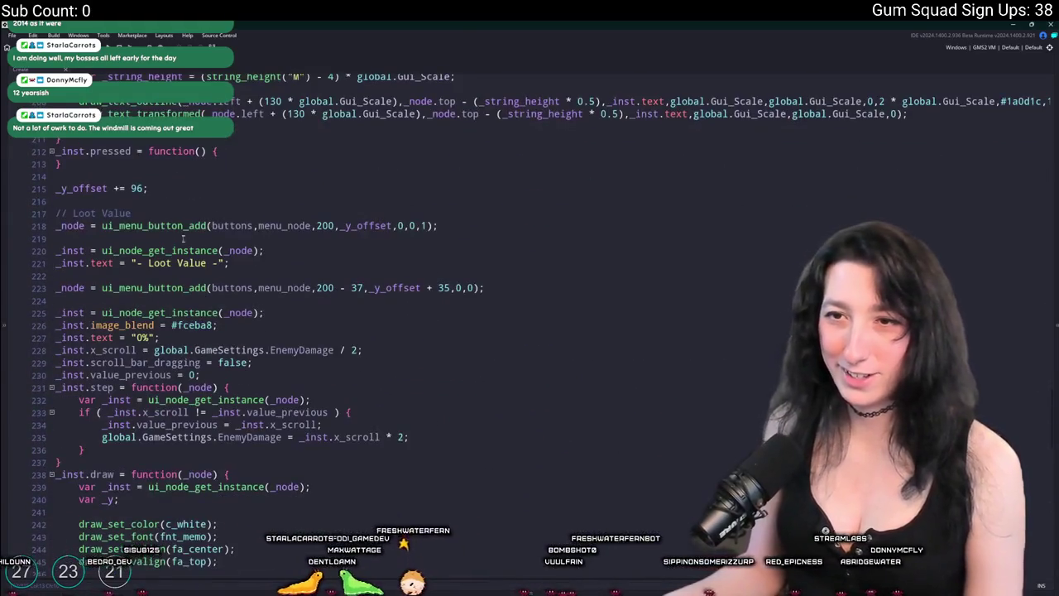
scroll(288, 330, down, 1)
double_click(301, 300)
text(LootValue)
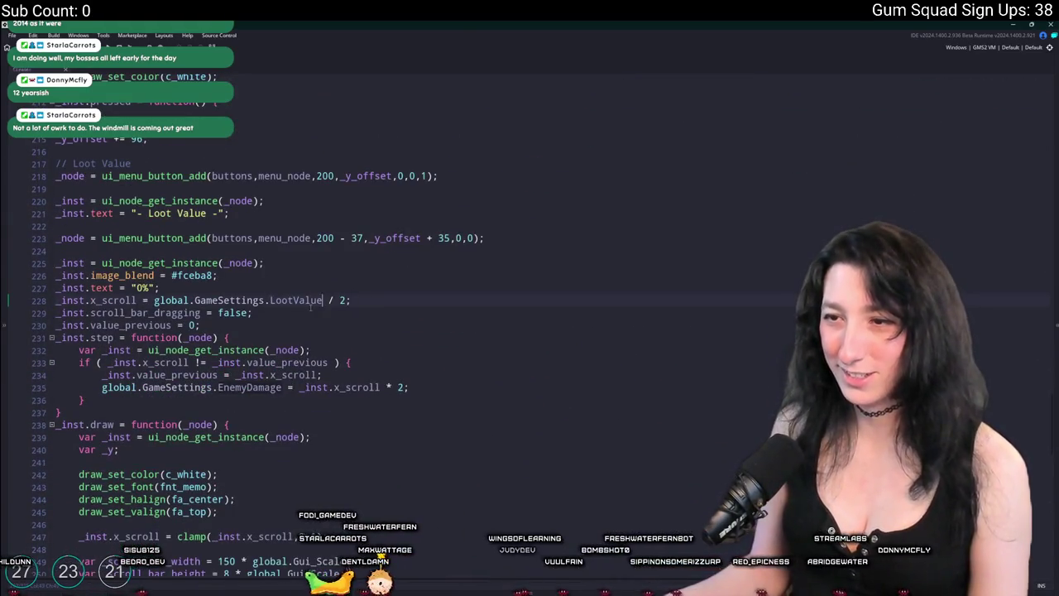
double_click(248, 387)
text(LootValue)
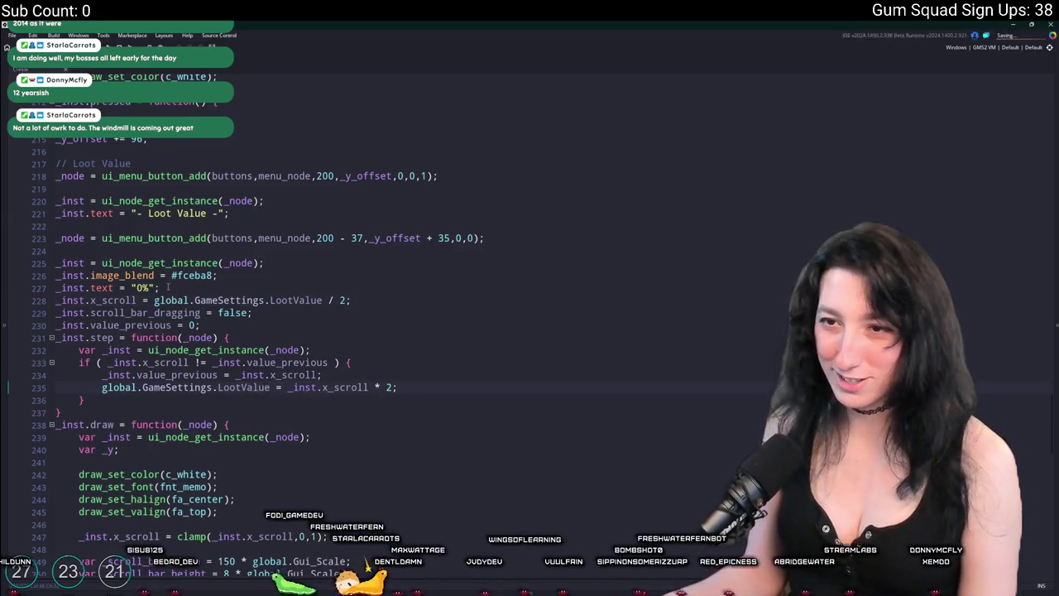
scroll(241, 356, down, 19)
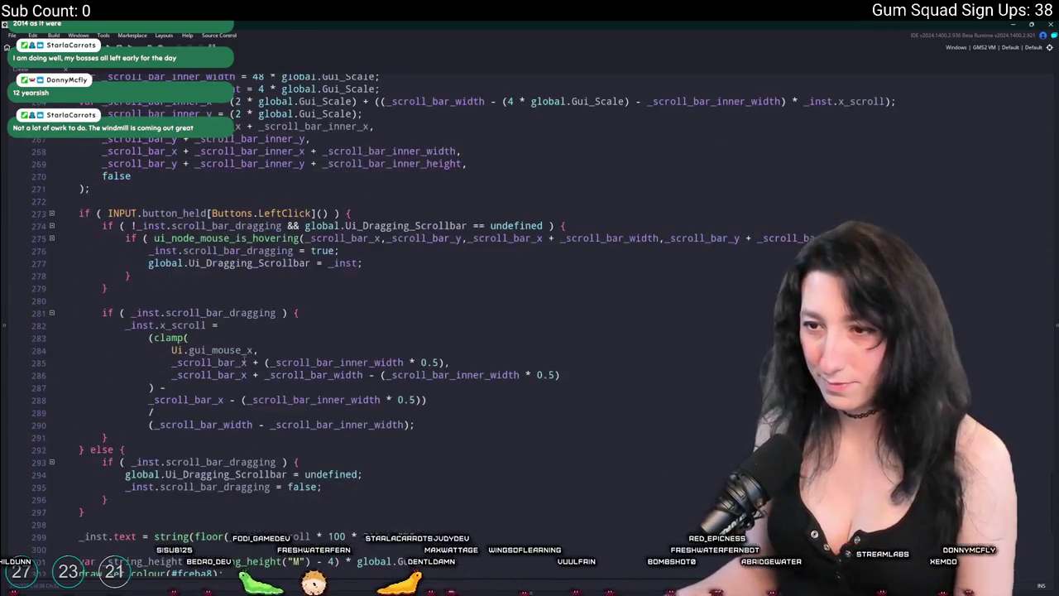
scroll(242, 356, down, 6)
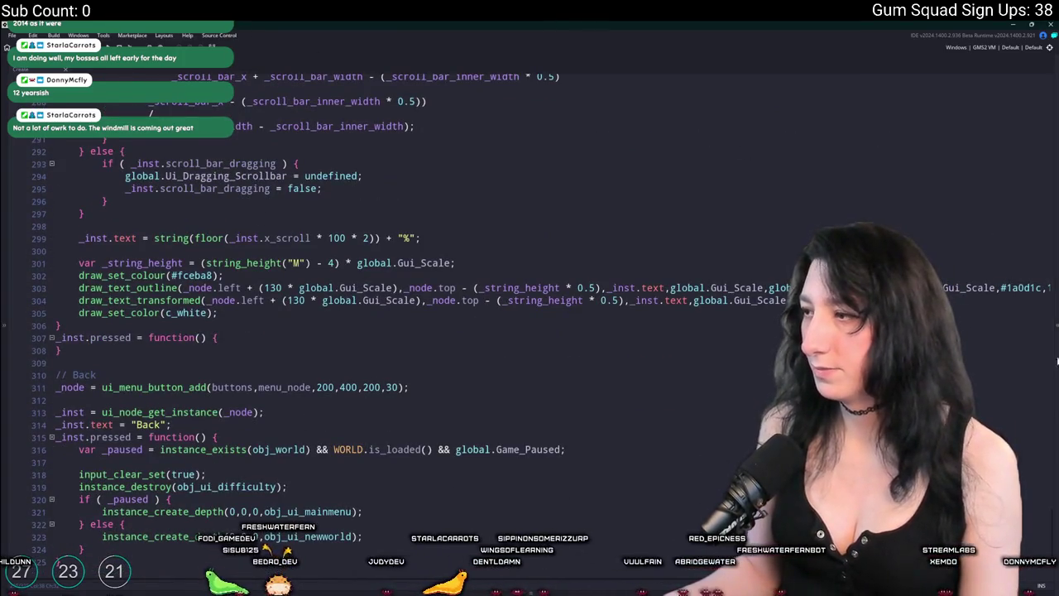
scroll(1052, 519, down, 1)
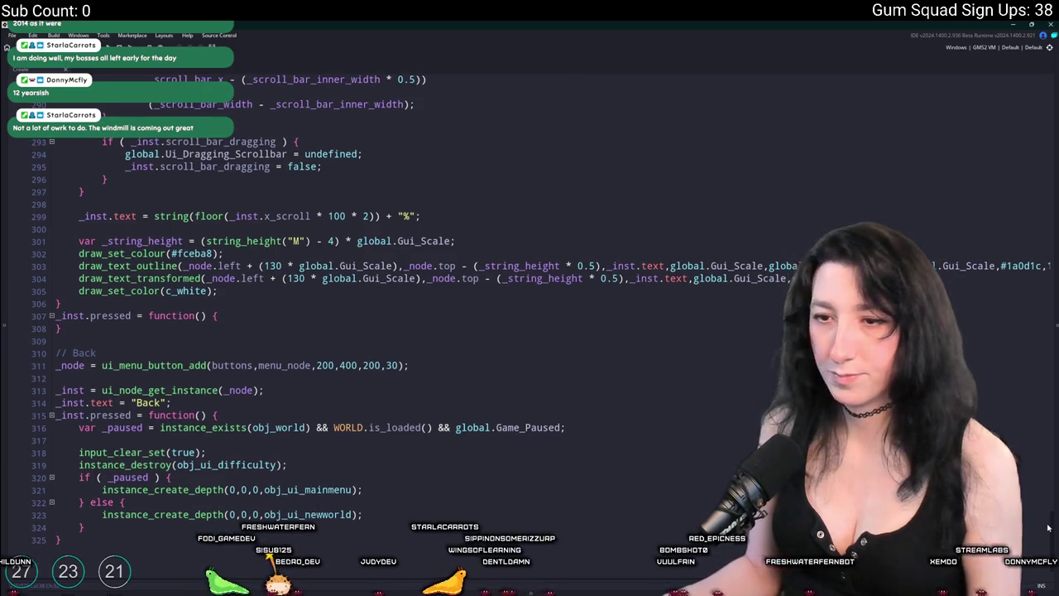
mouse_move(1047, 523)
mouse_down()
mouse_move(1048, 489)
mouse_move(1019, 532)
mouse_up()
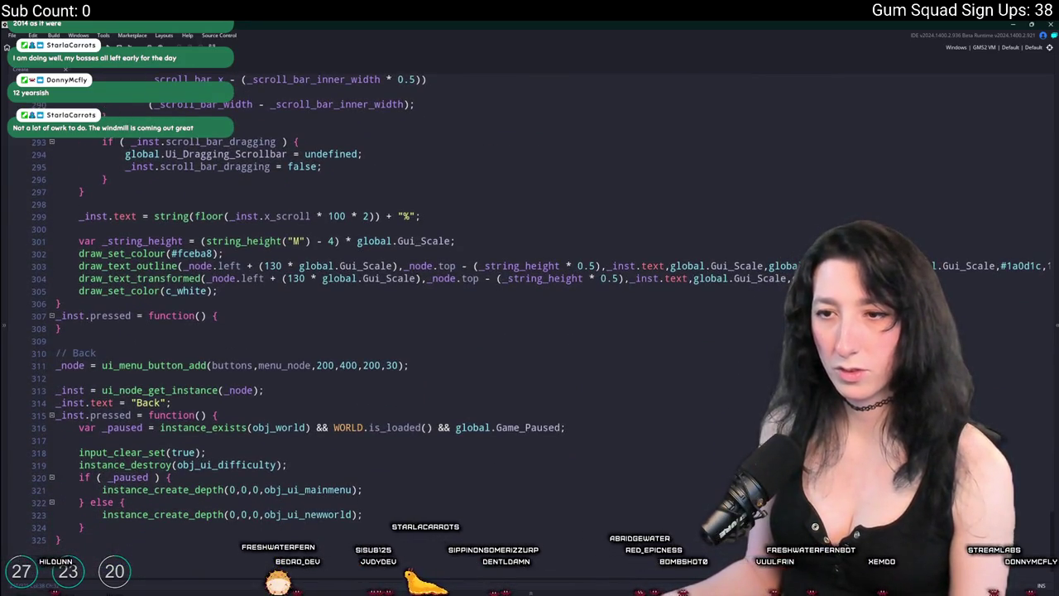
drag(1019, 531, 996, 413)
scroll(996, 414, down, 20)
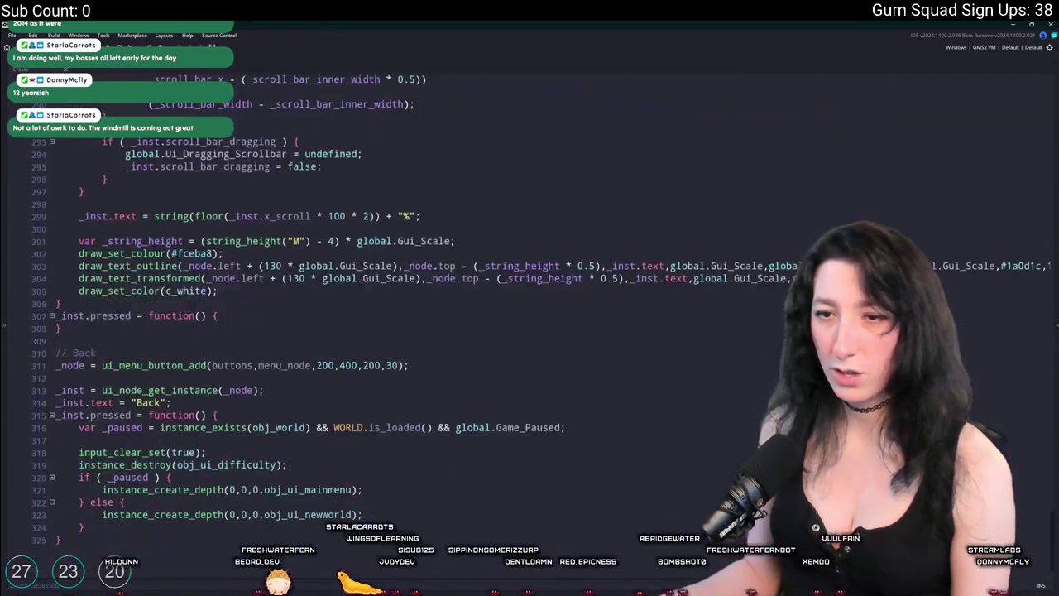
drag(94, 546, 56, 352)
key(ctrl+d)
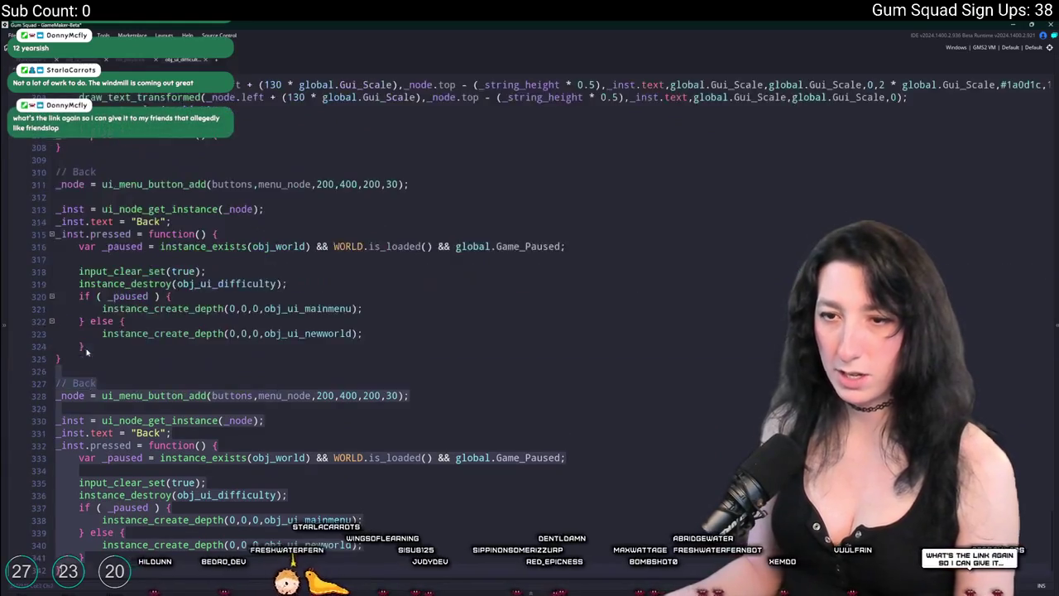
scroll(80, 353, down, 3)
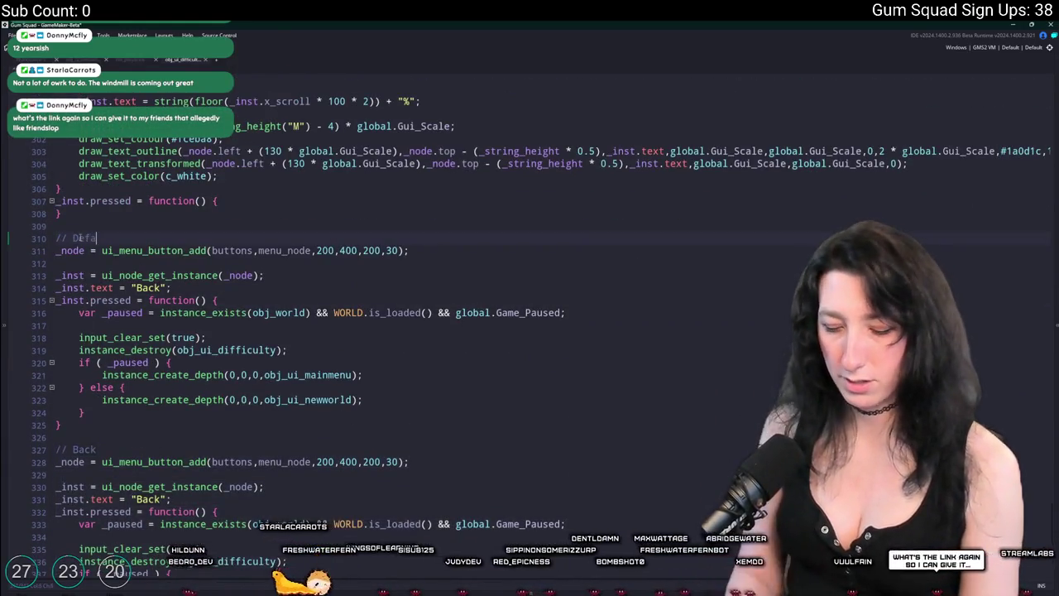
double_click(140, 287)
text(Default Settings)
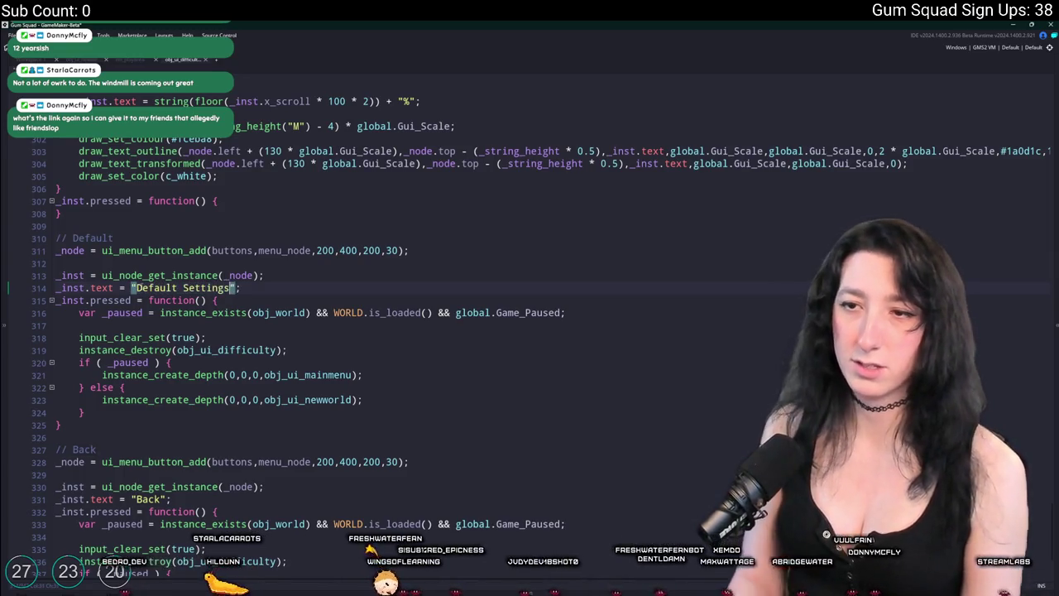
key(Up)
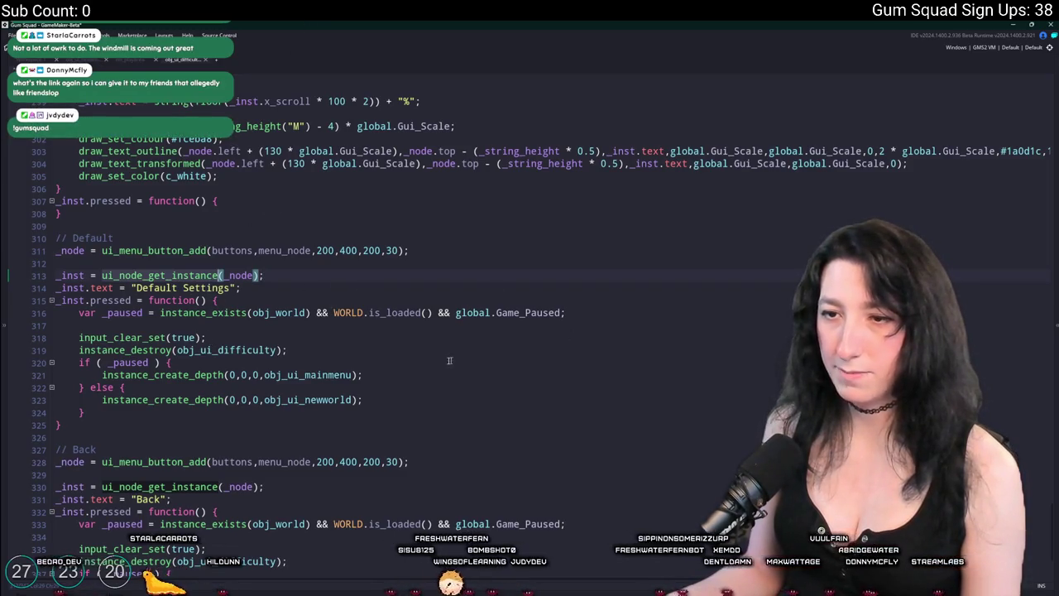
click(76, 349)
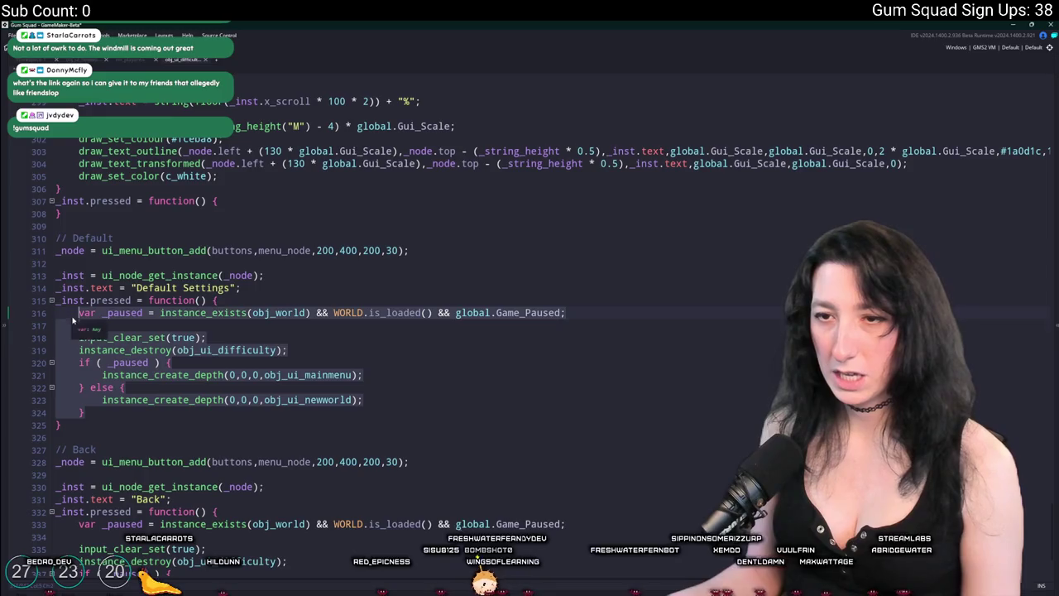
key(shift+Down)
key(shift+Down)
key(shift+Down)
key(Delete)
key(shift+Tab)
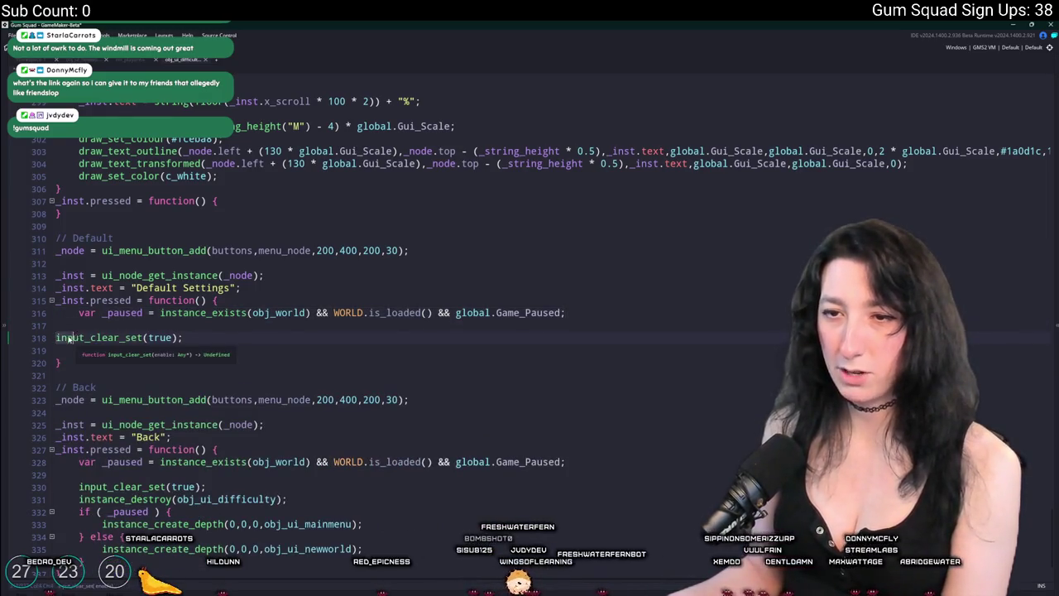
key(shift+Up)
key(shift+Up)
key(Delete)
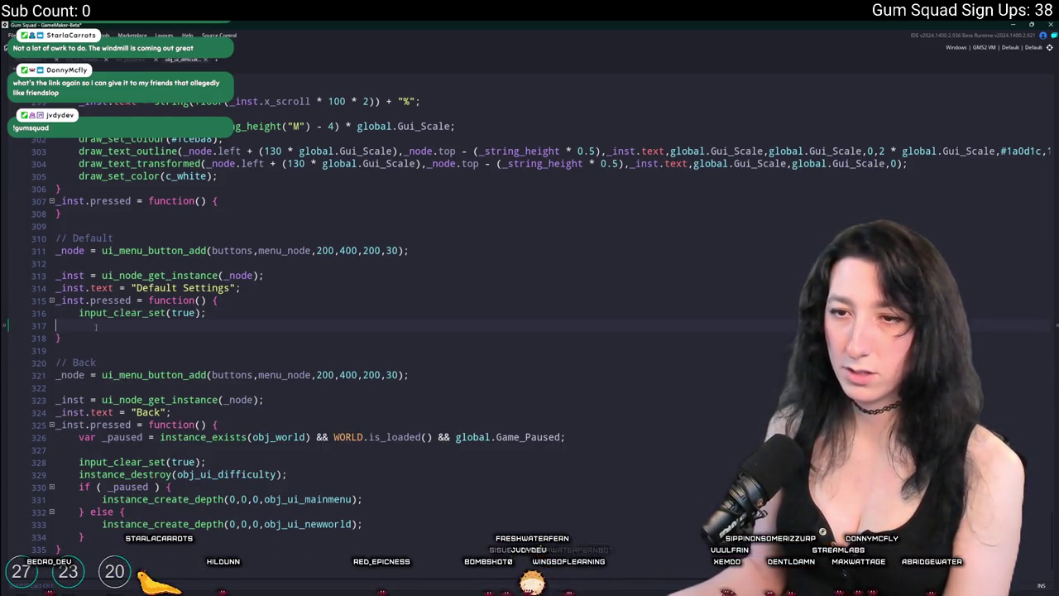
key(Tab)
text(balance)
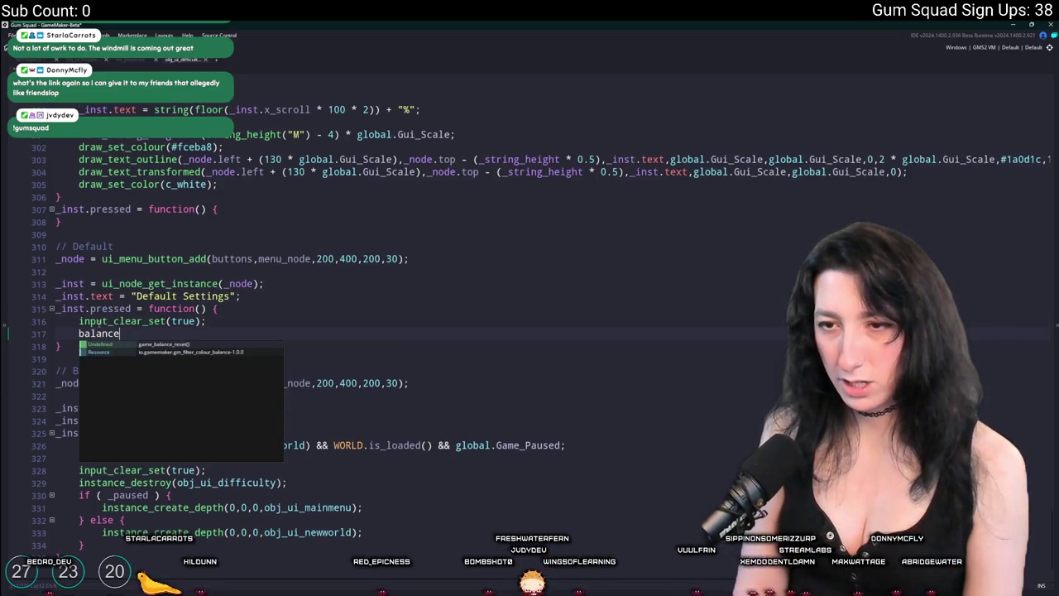
key(Return)
text(;)
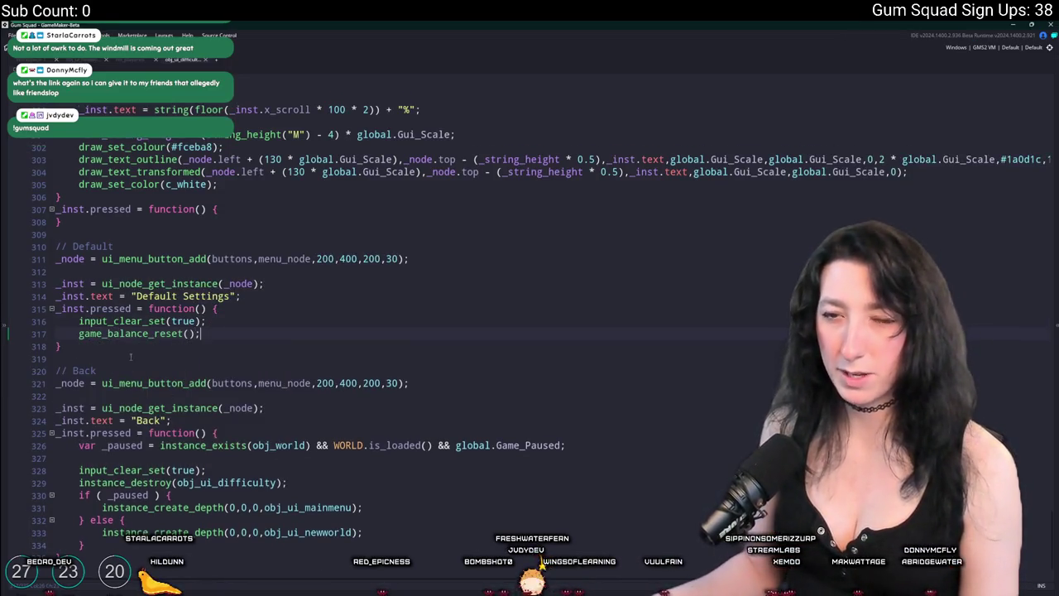
key(Return)
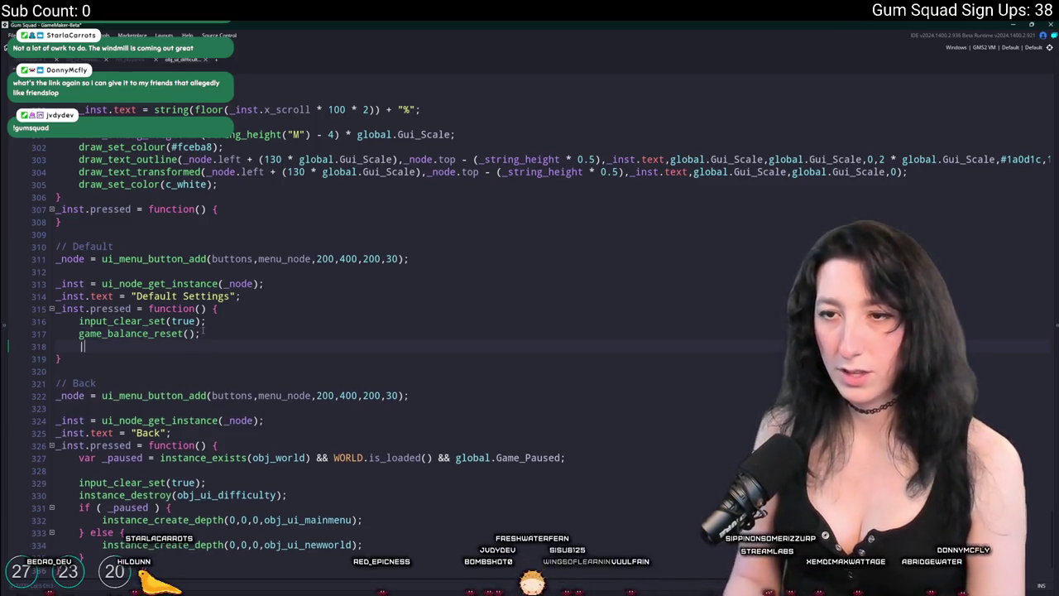
text(instance_Destroy)
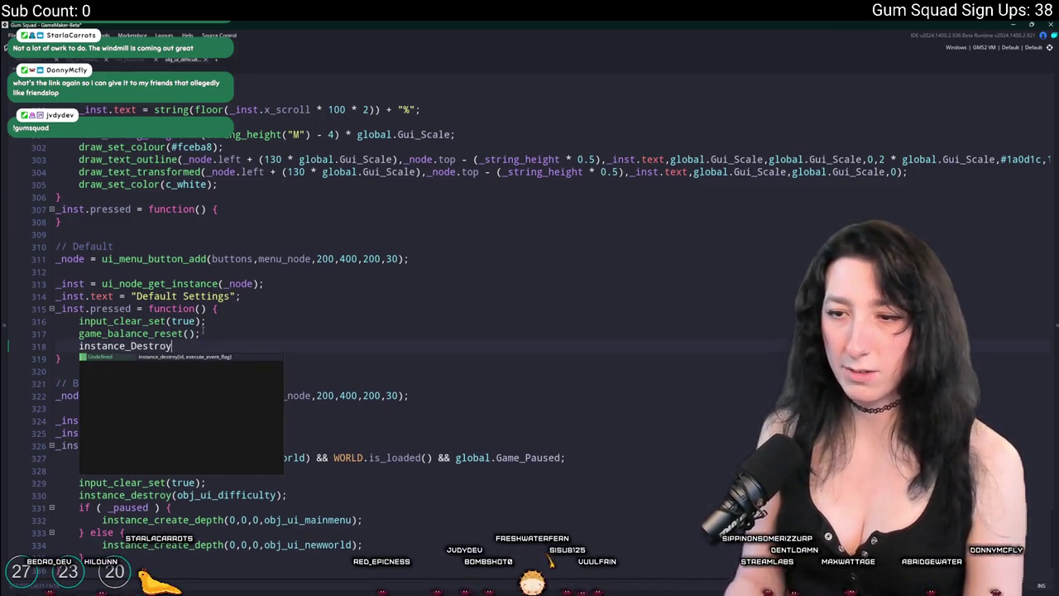
click(64, 495)
drag(79, 495, 286, 495)
key(ctrl+c)
double_click(124, 346)
key(ctrl+v)
key(Down)
key(Down)
key(Down)
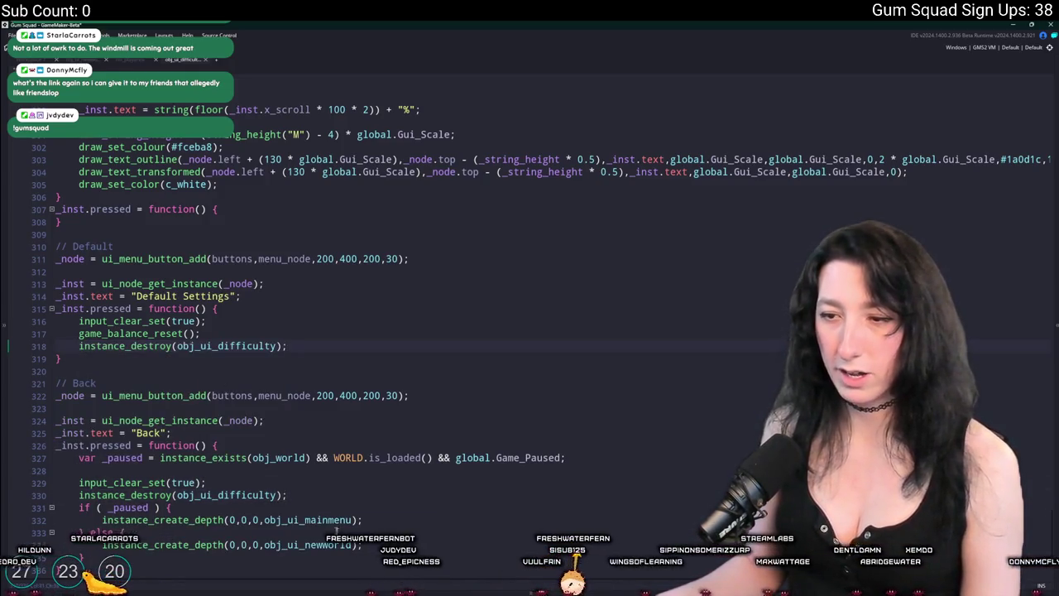
key(Home)
key(shift+End)
key(ctrl+c)
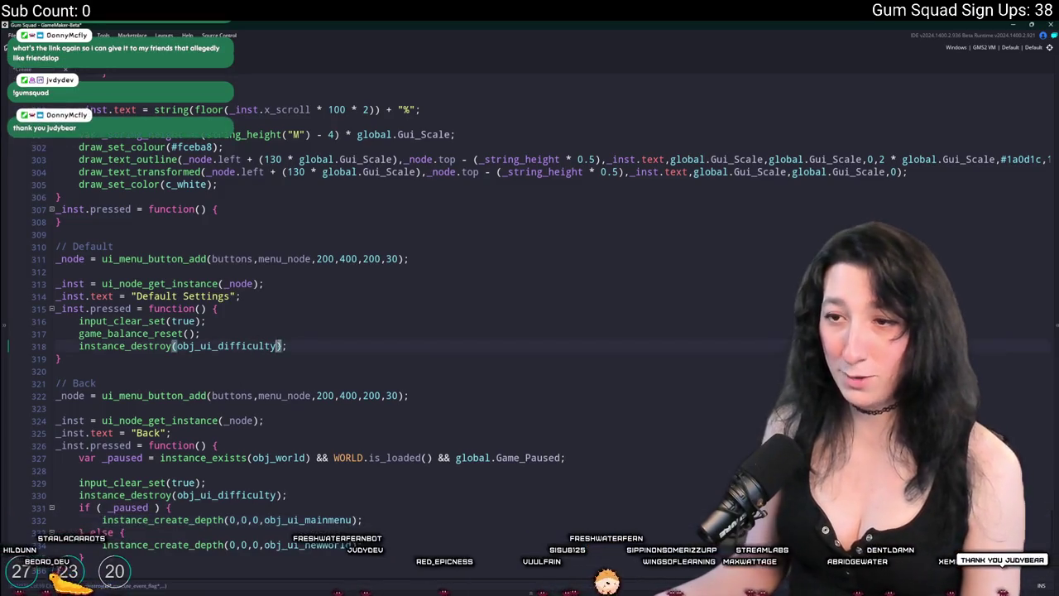
drag(78, 346, 287, 346)
key(ctrl+v)
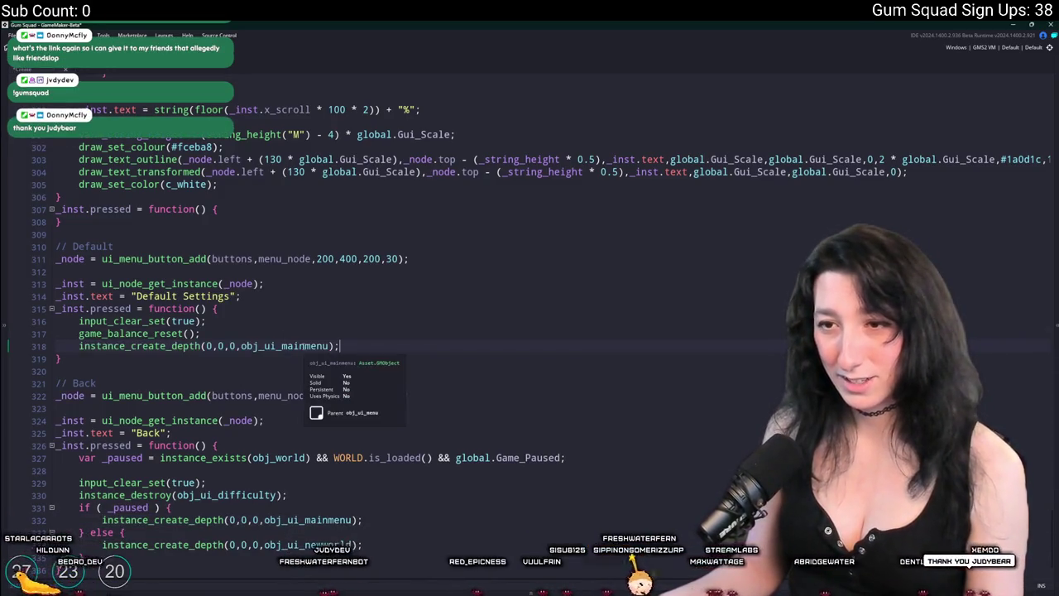
key(ctrl+v)
key(ctrl+d)
double_click(266, 358)
key(ctrl+v)
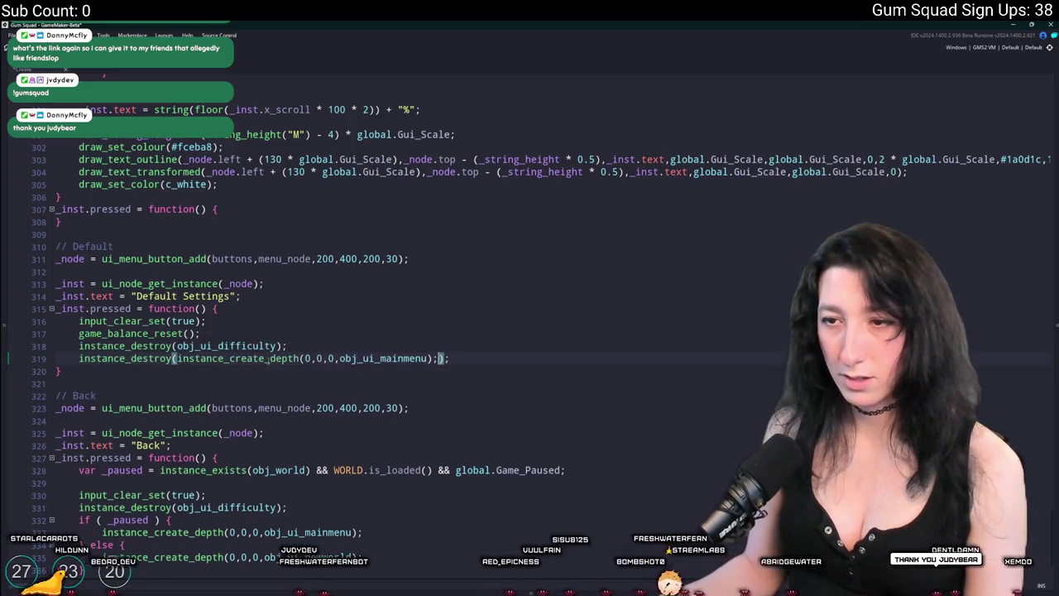
double_click(342, 358)
key(ctrl+z)
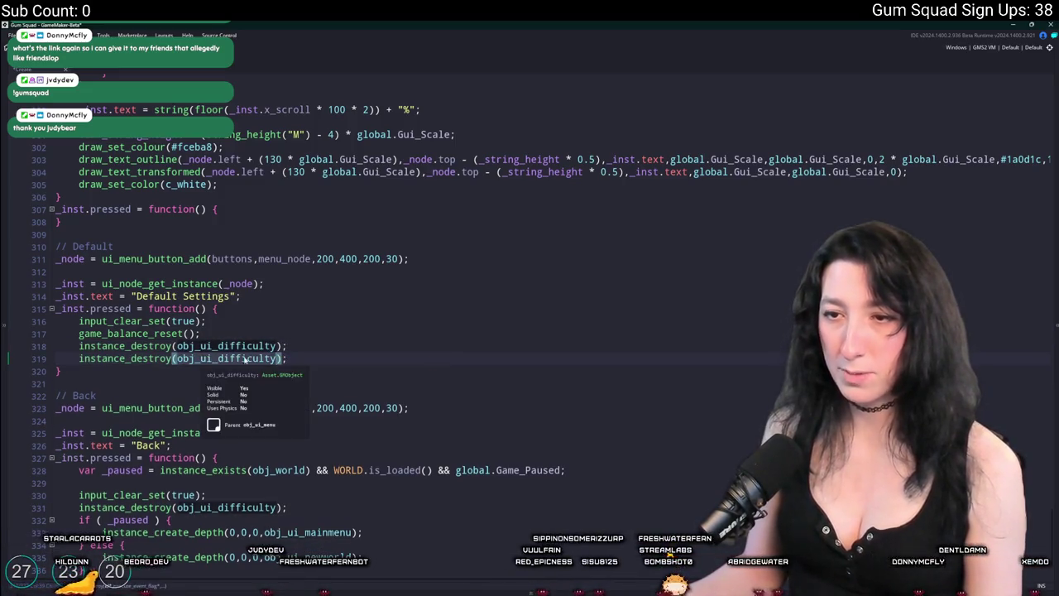
key(ctrl+y)
key(shift+Home)
key(BackSpace)
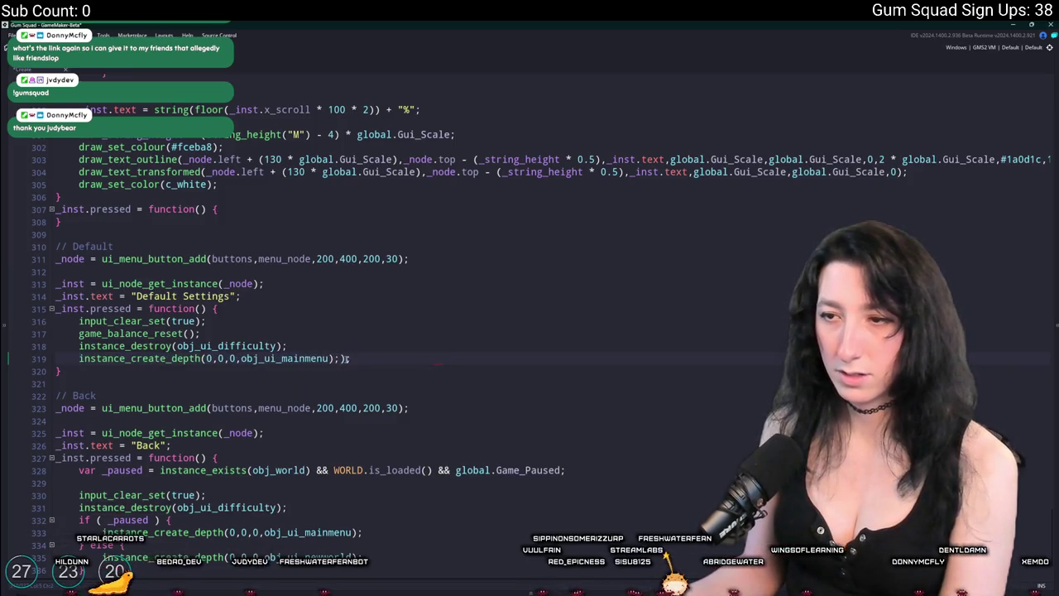
scroll(314, 331, up, 10)
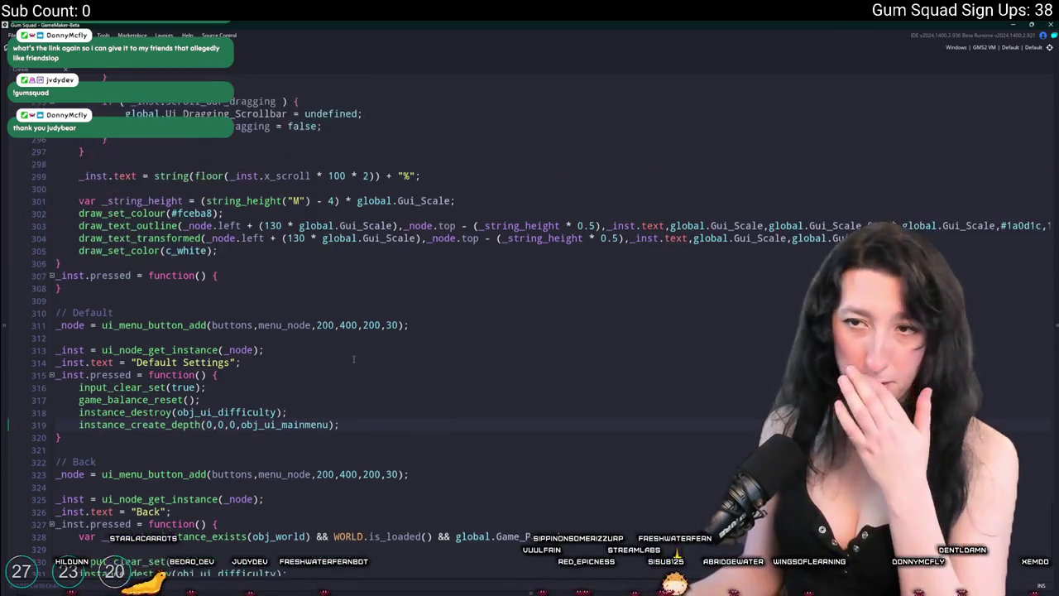
key(F5)
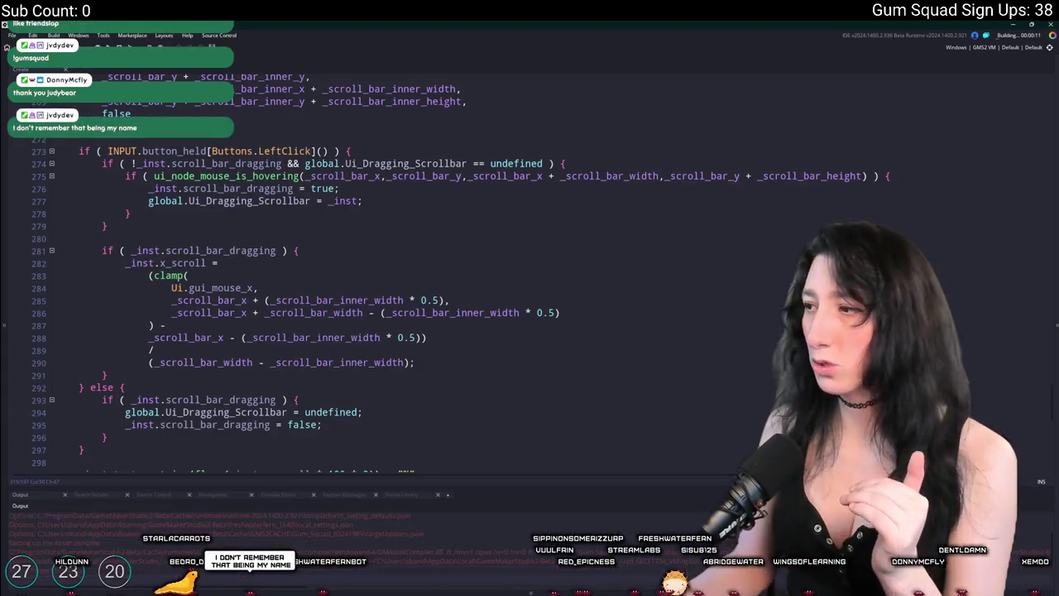
drag(1051, 397, 1047, 158)
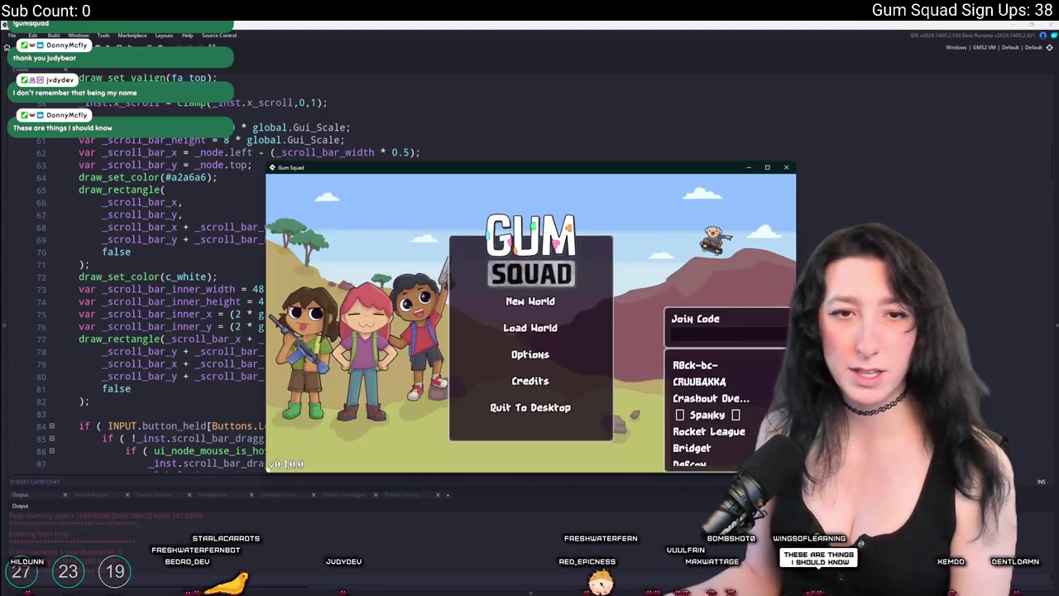
double_click(461, 170)
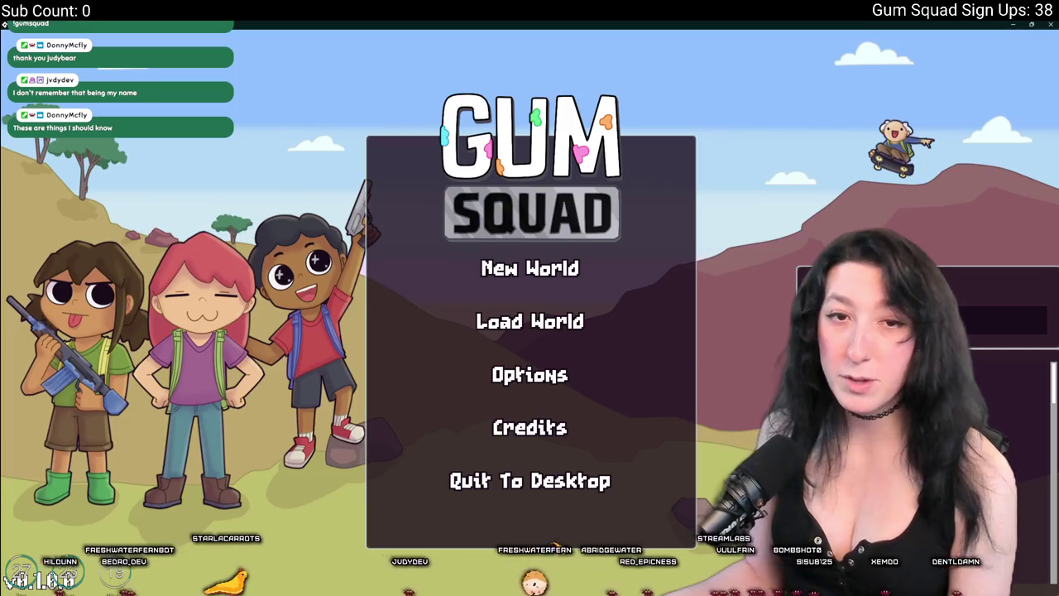
click(530, 267)
click(530, 485)
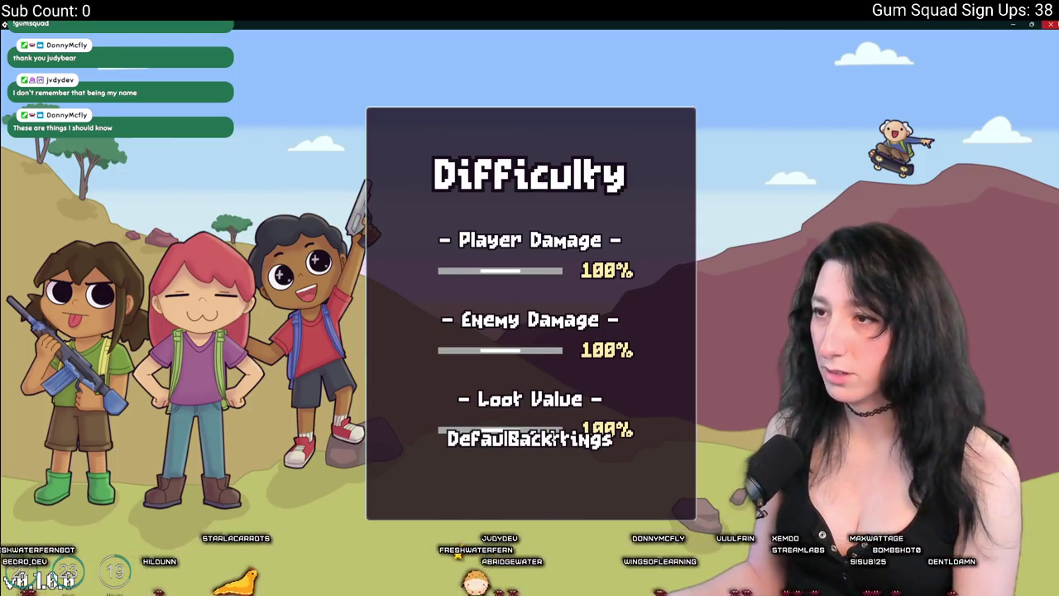
click(1052, 23)
scroll(319, 151, up, 7)
scroll(138, 241, up, 12)
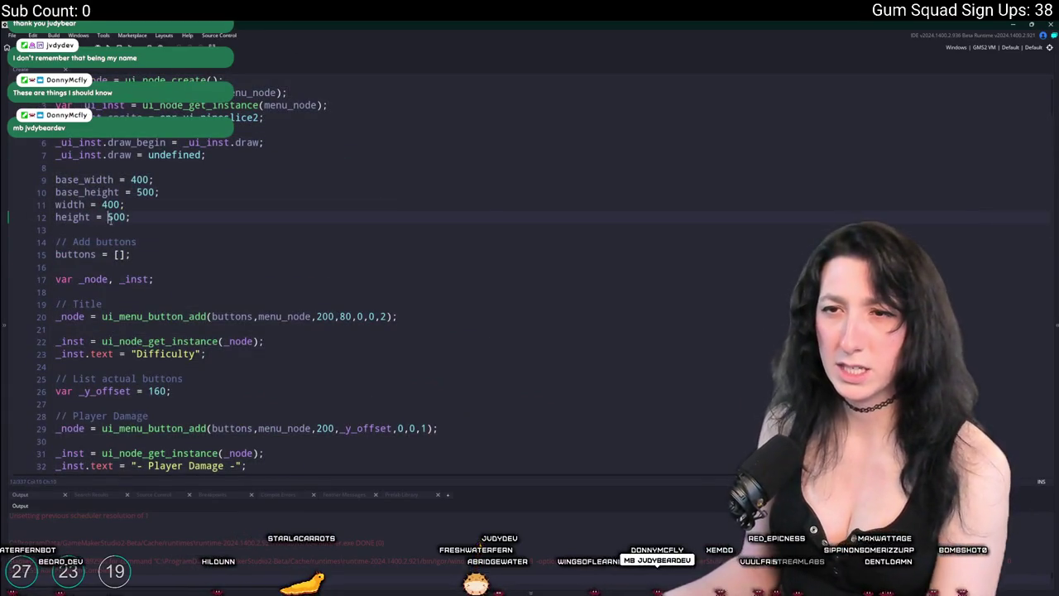
Change height and base_height from 500 to 700 on lines 10 and 12, then run the game
double_click(116, 217)
text(7)
click(139, 191)
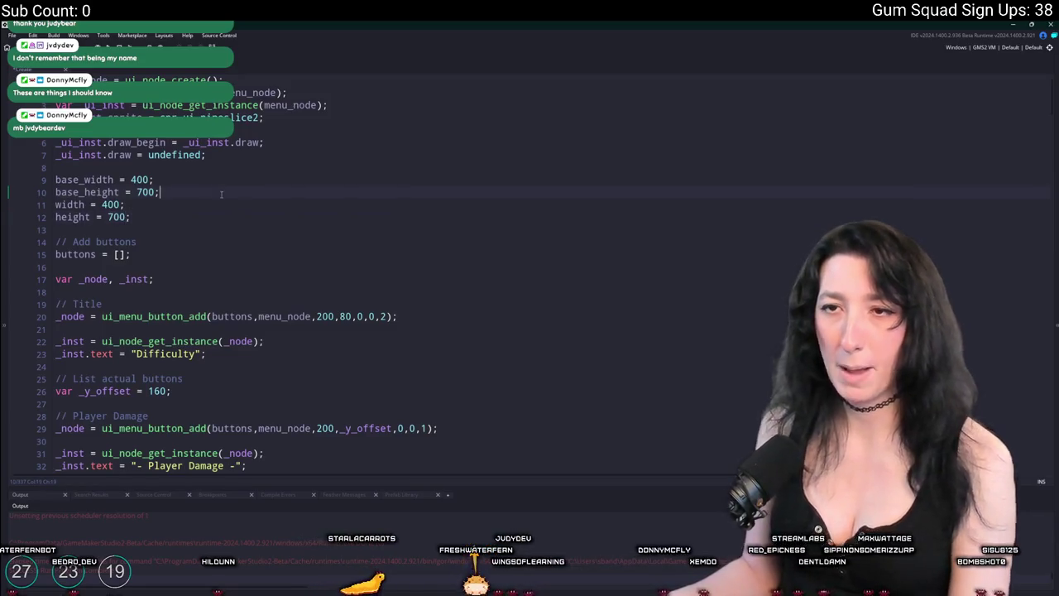
key(F5)
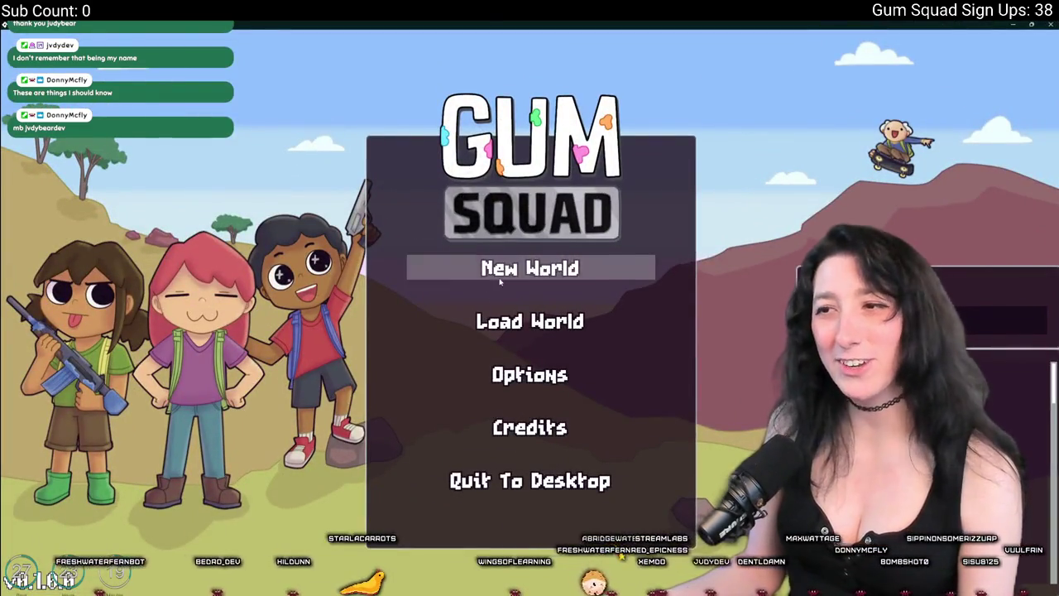
click(530, 268)
click(520, 485)
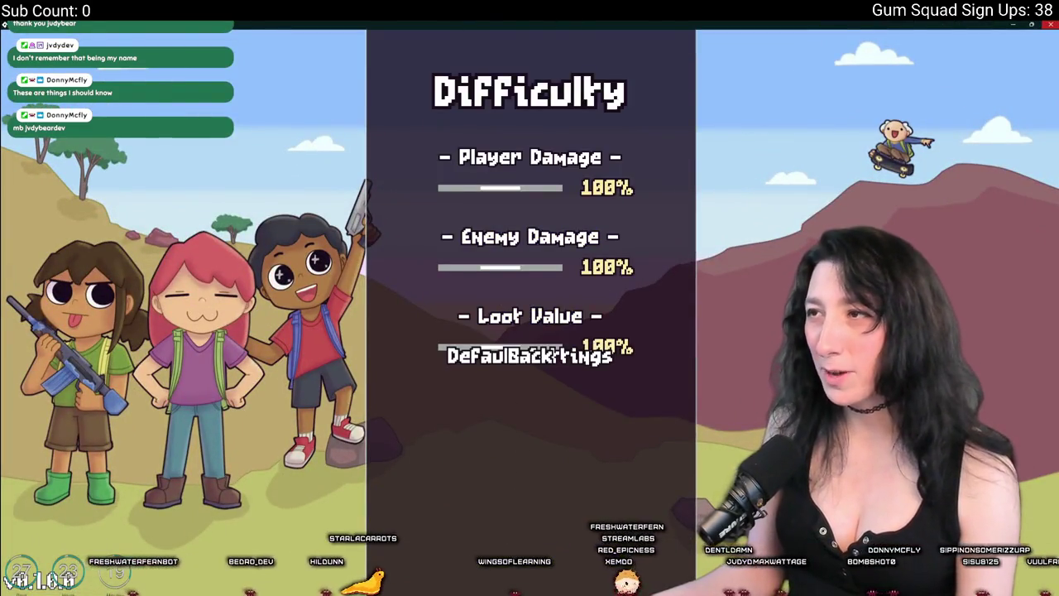
key(alt+F4)
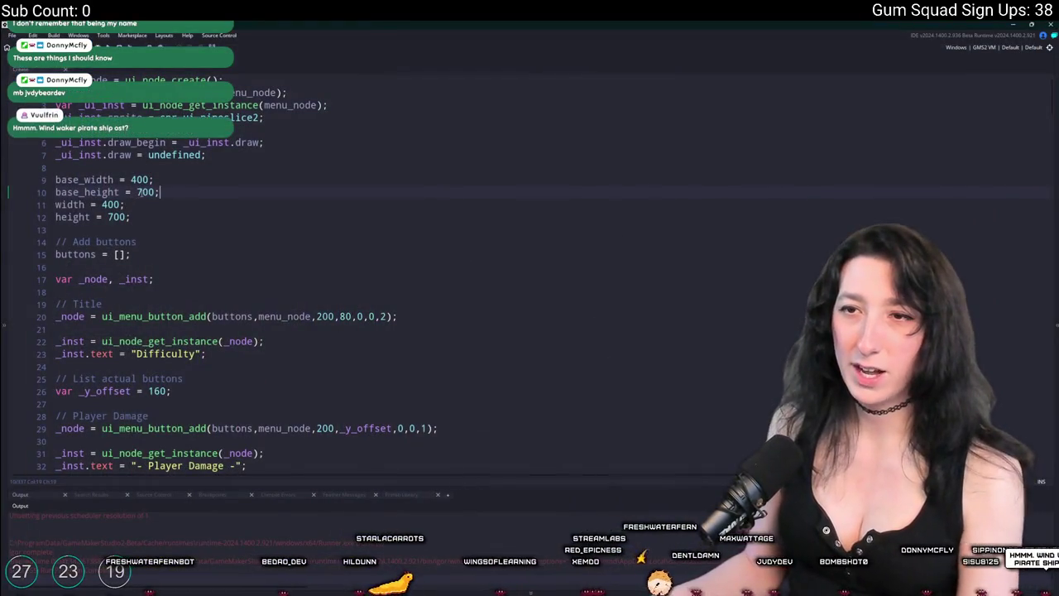
Edit base_height's value on line 10 and scroll to the button code near the file's end
click(136, 192)
key(Delete)
text(63)
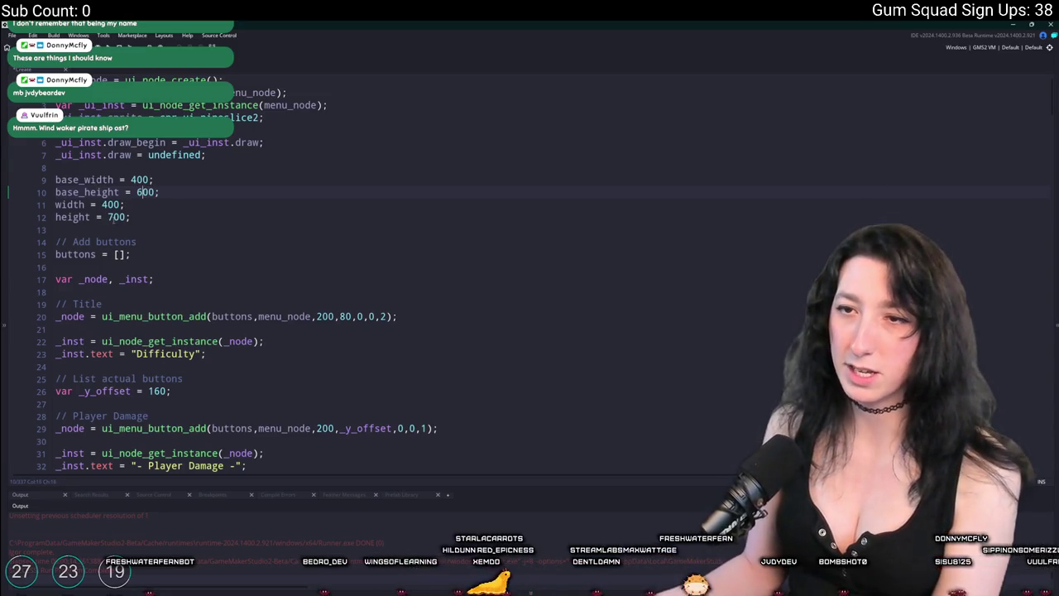
text(6)
key(ctrl+End)
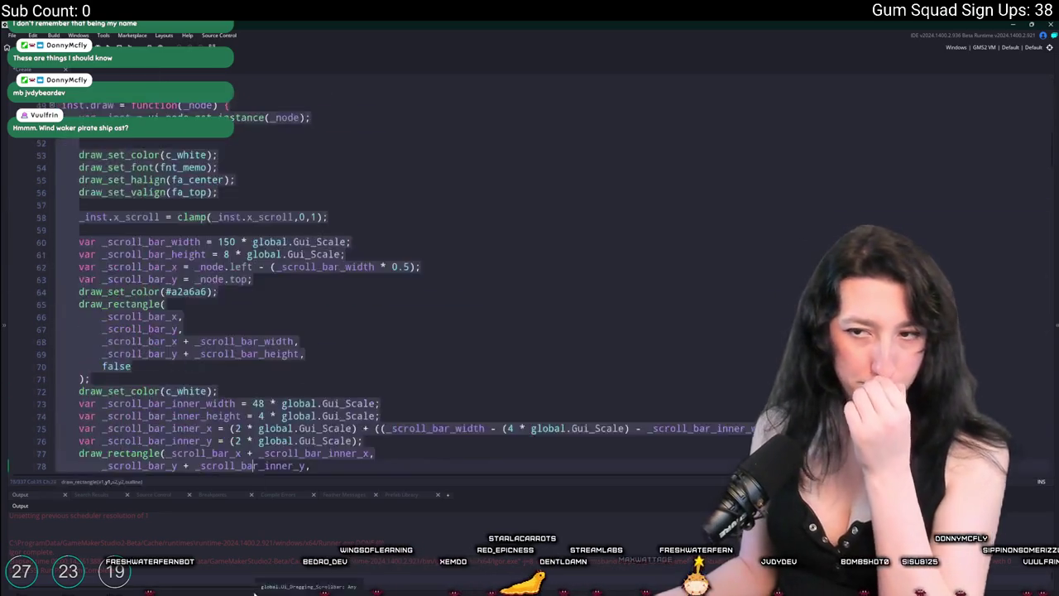
scroll(121, 245, up, 3)
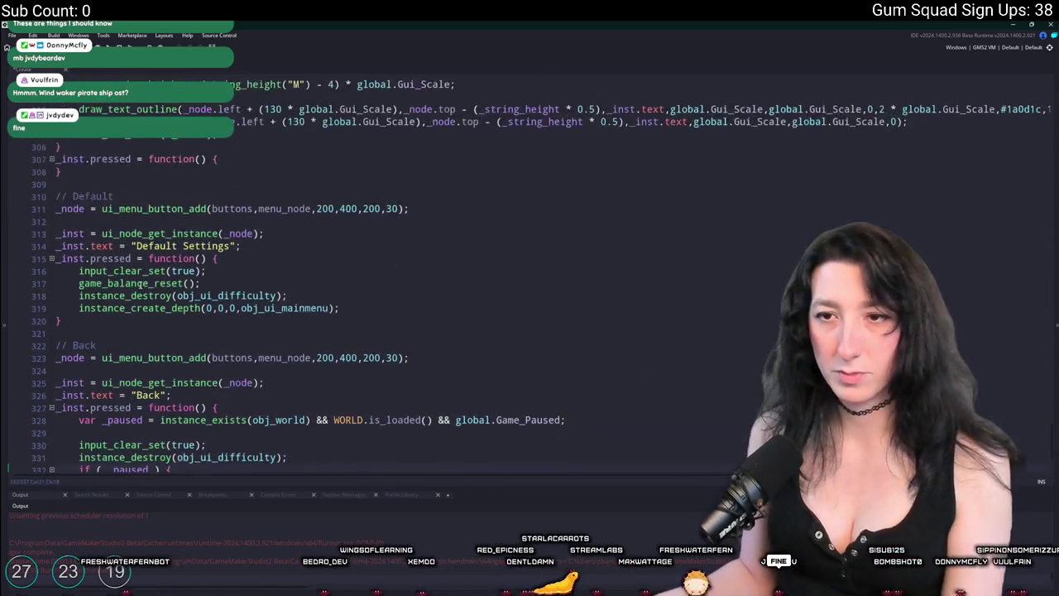
scroll(121, 245, down, 3)
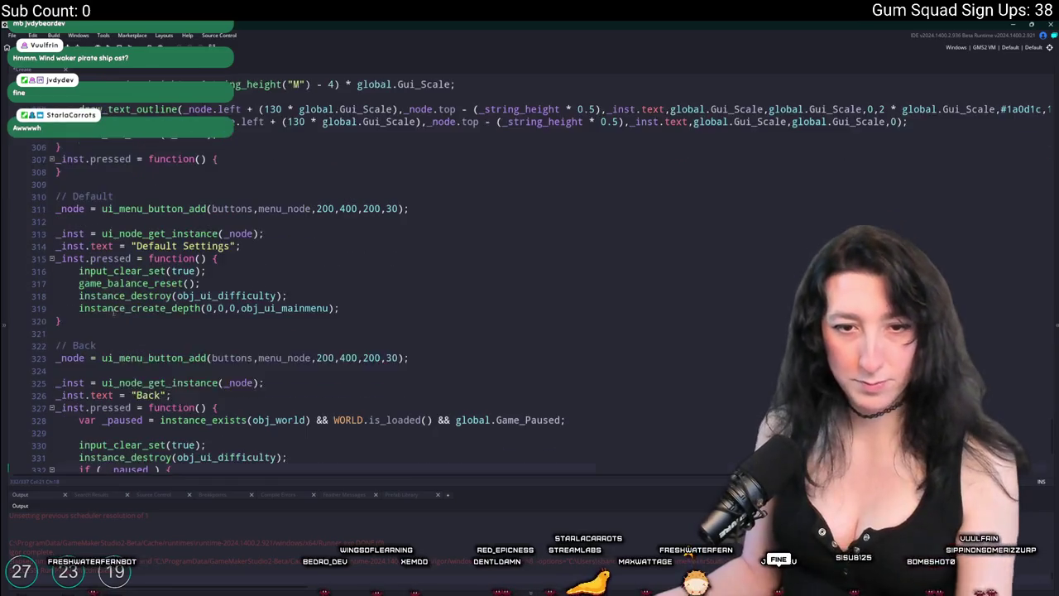
scroll(343, 261, down, 2)
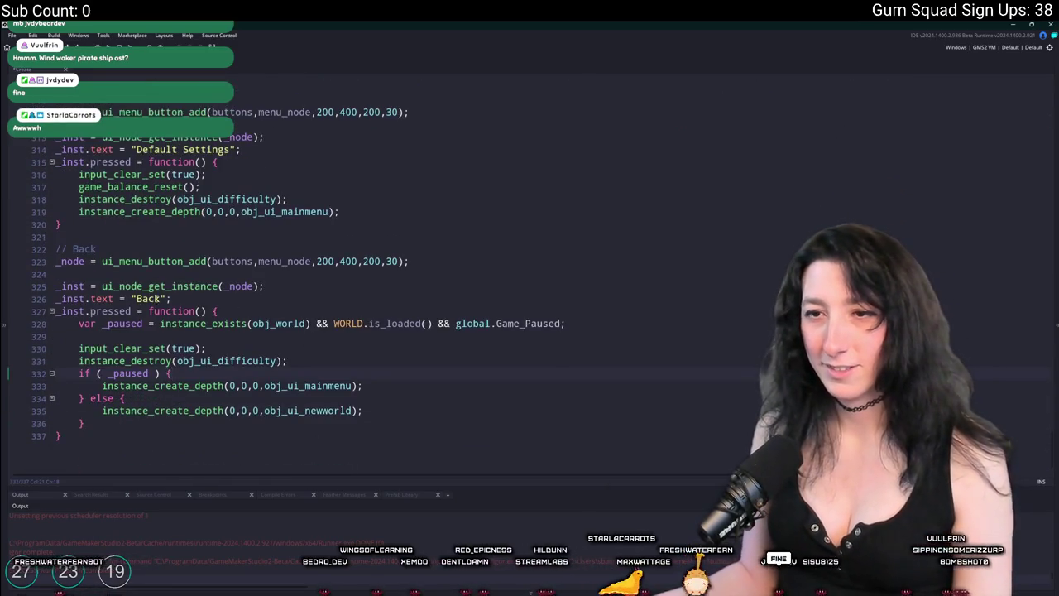
scroll(342, 261, up, 7)
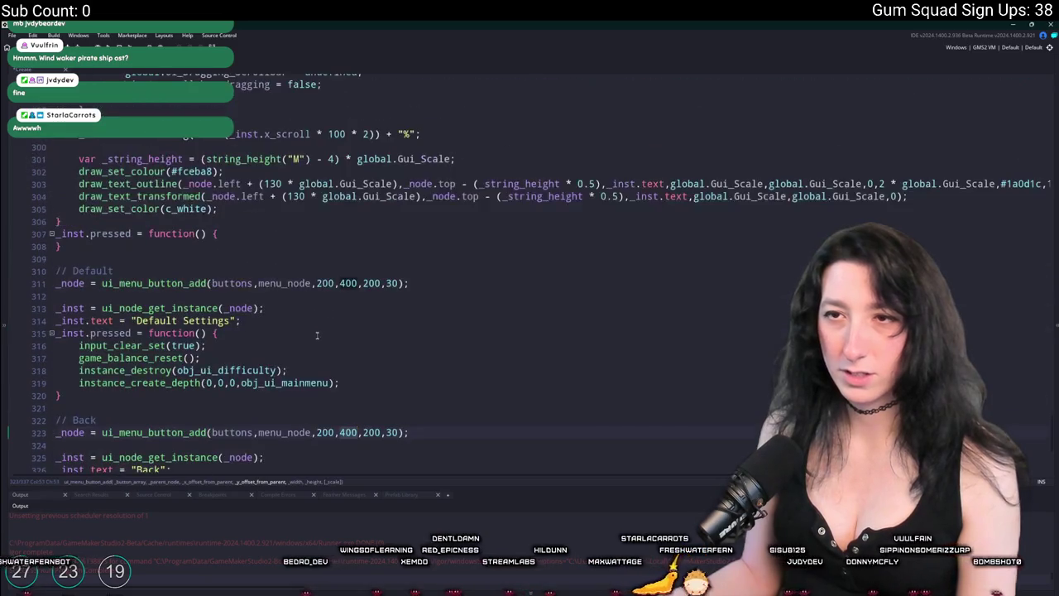
scroll(310, 340, up, 15)
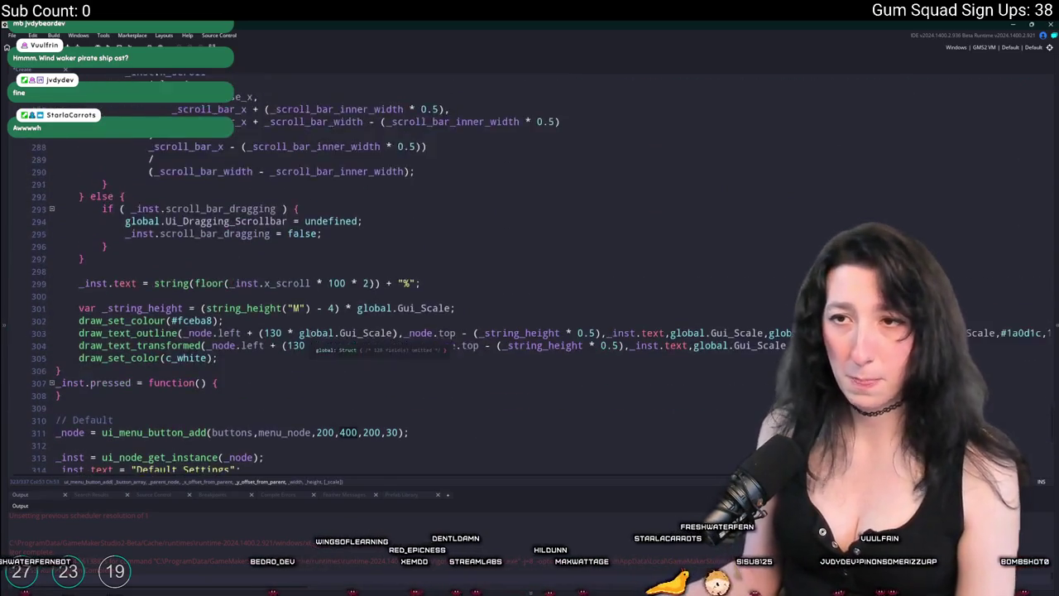
scroll(157, 296, up, 4)
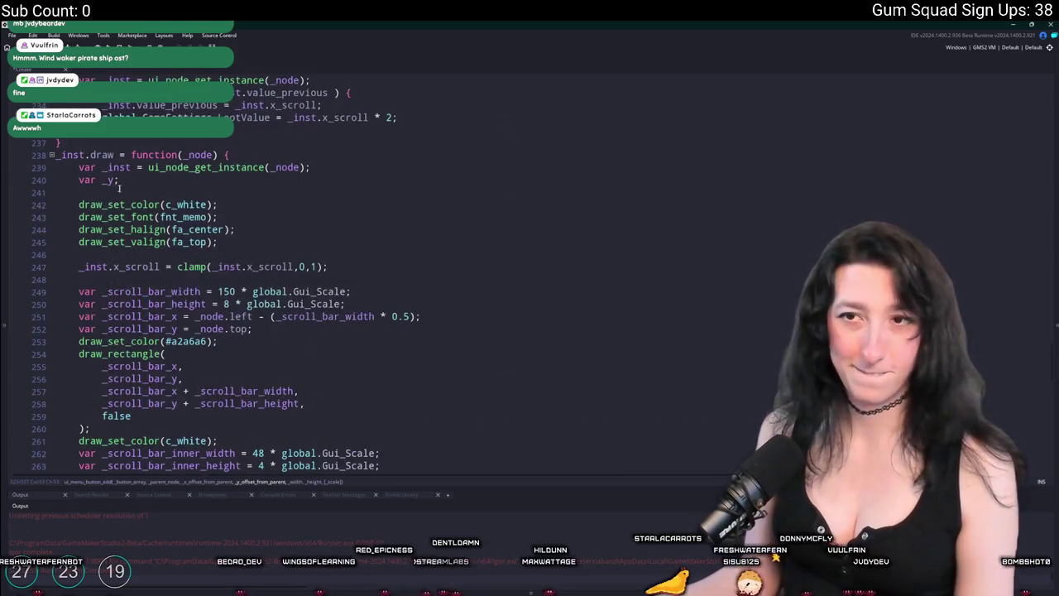
scroll(238, 186, down, 20)
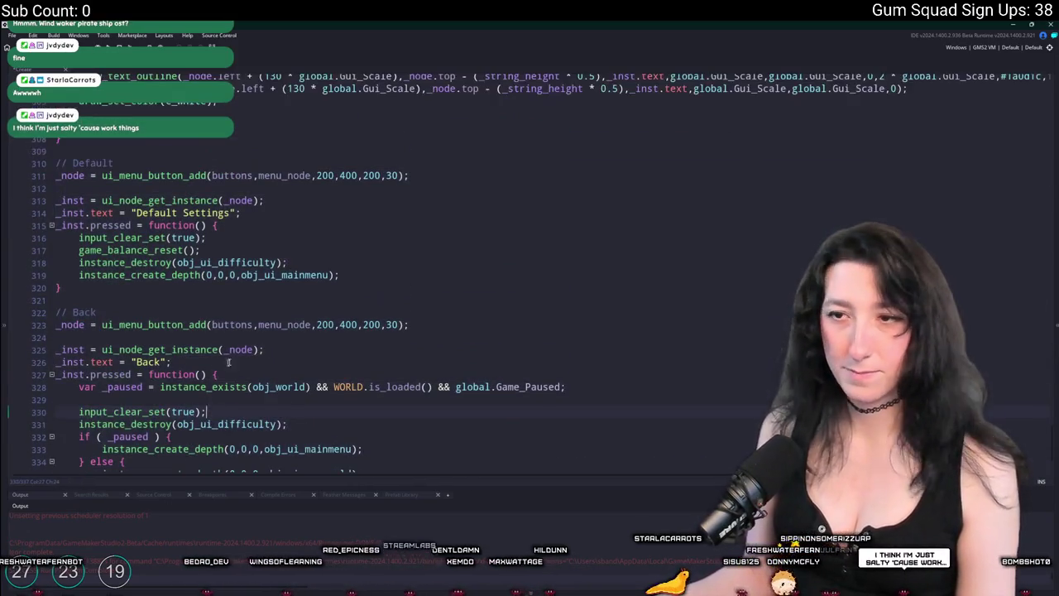
Move the Default Settings button to y 450 and Back to y 500, then run the game
click(322, 175)
click(345, 176)
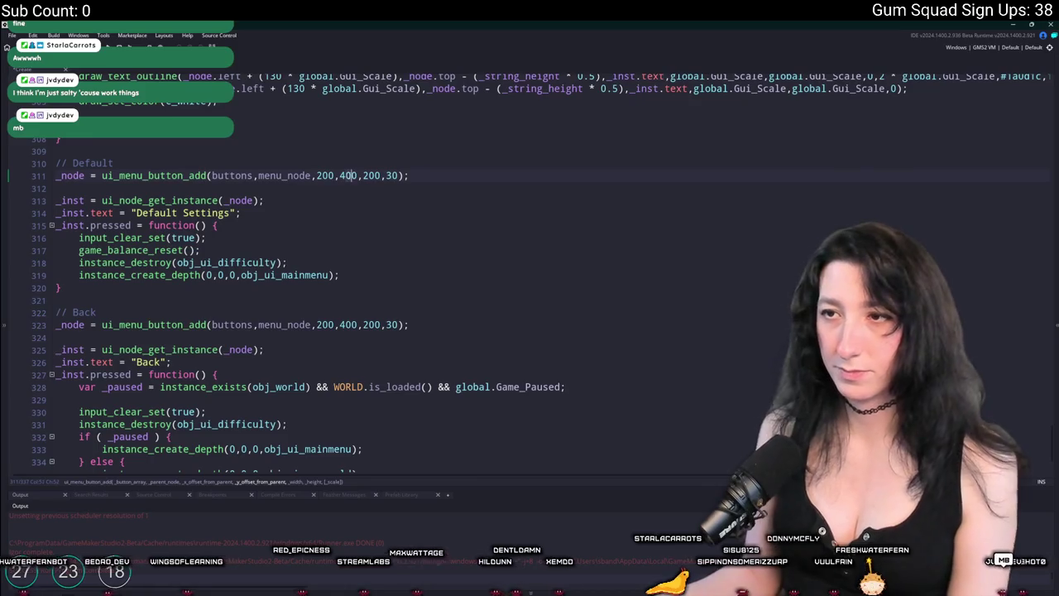
key(Delete)
text(5)
click(345, 324)
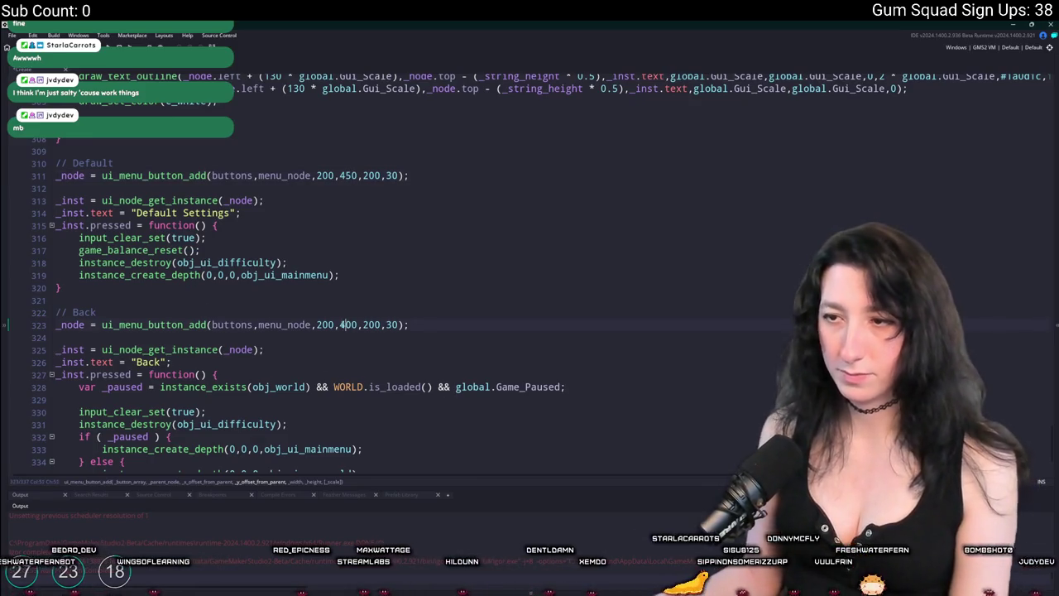
key(BackSpace)
text(5)
key(F5)
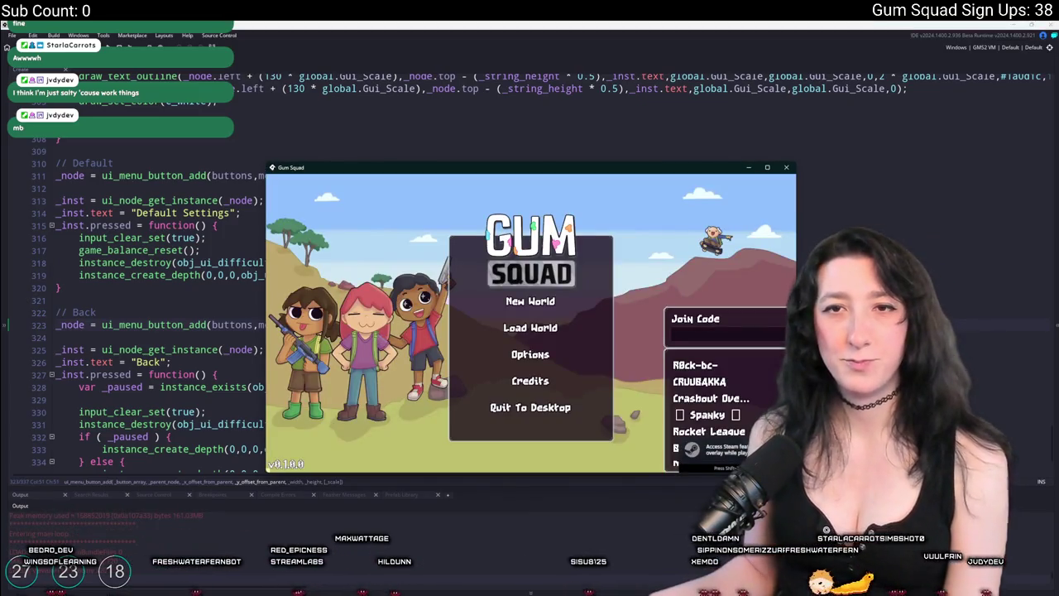
In the running game, check the Difficulty Settings screen's button spacing under New World, then quit
click(547, 301)
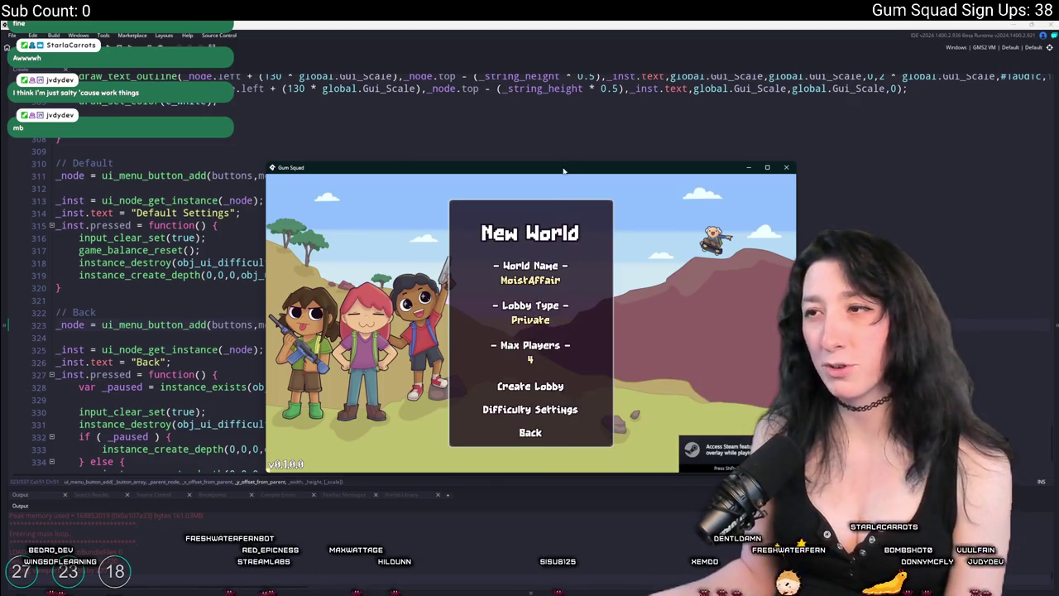
double_click(563, 170)
click(555, 492)
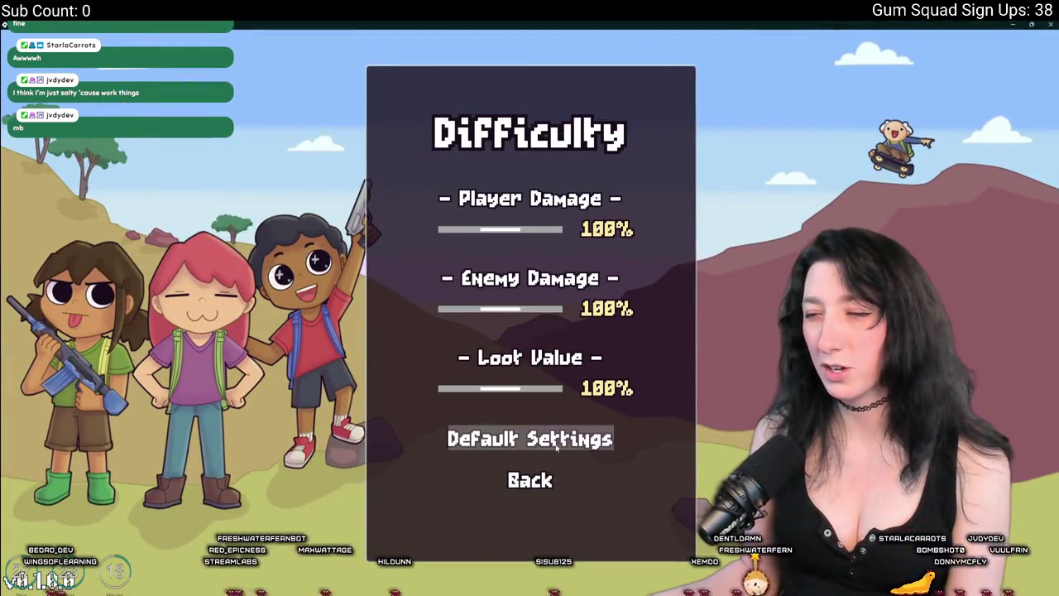
key(alt+F4)
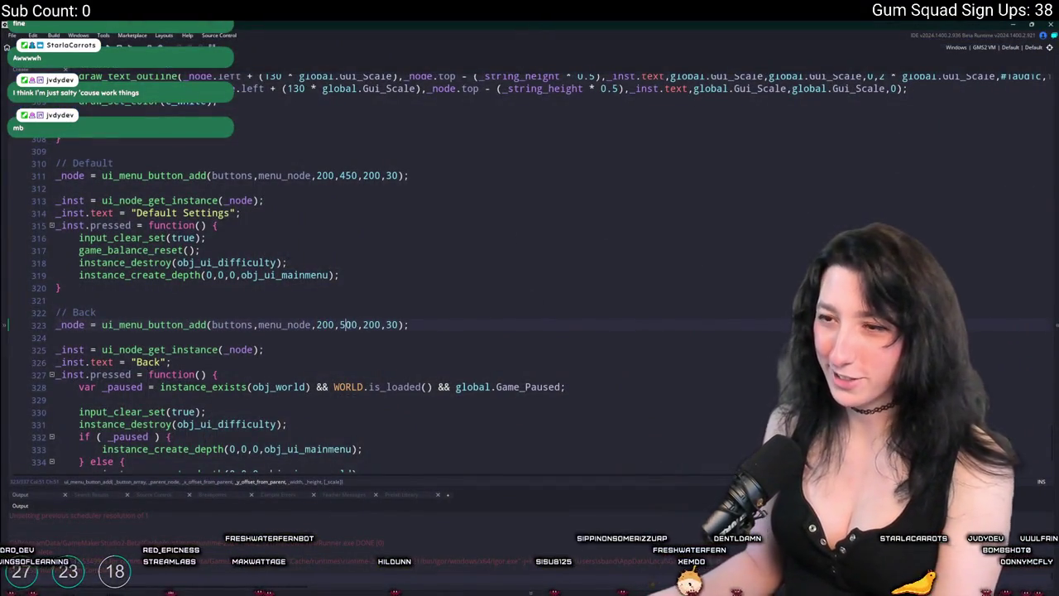
Change the Default Settings button's y offset on line 311 from 450 to 486 and relaunch
click(346, 175)
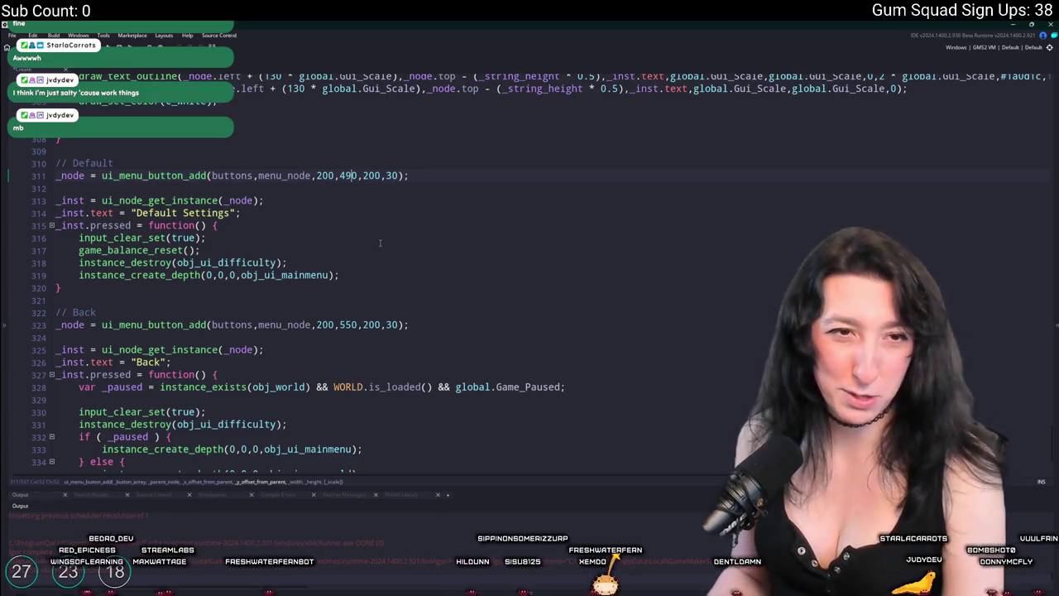
key(BackSpace)
key(F5)
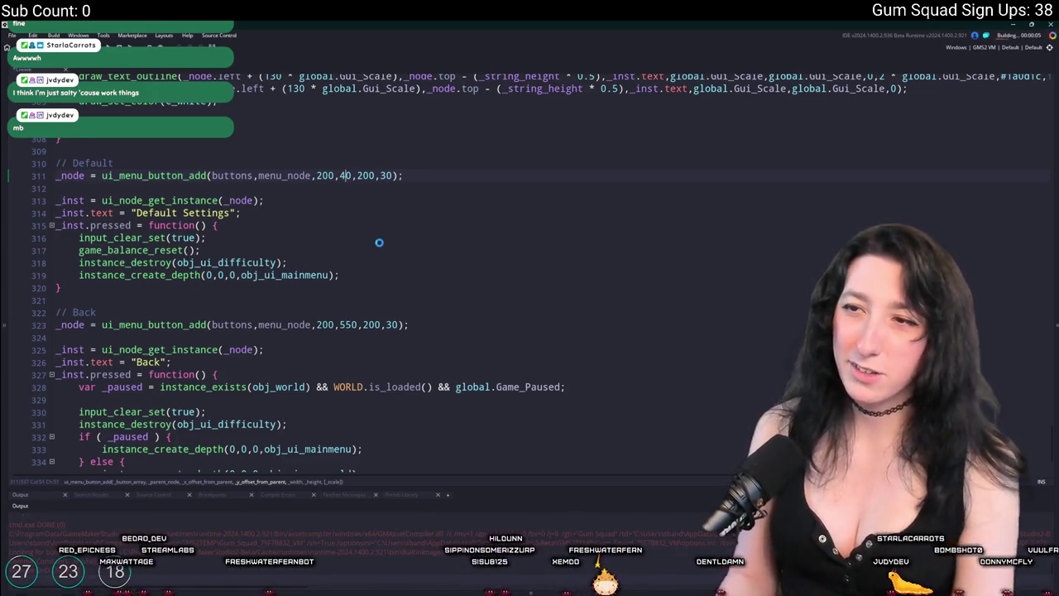
text(86)
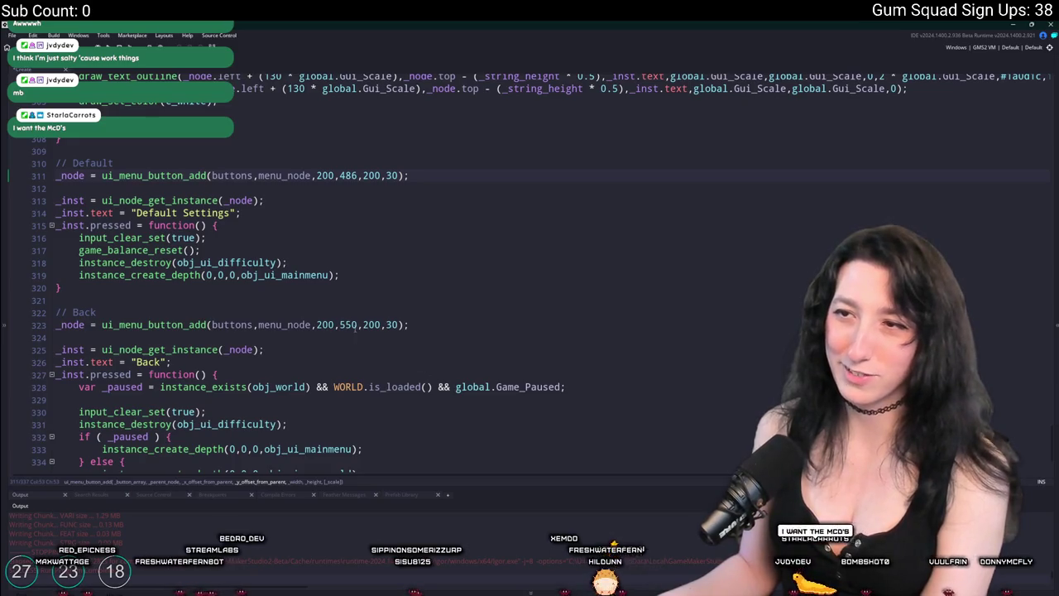
click(361, 287)
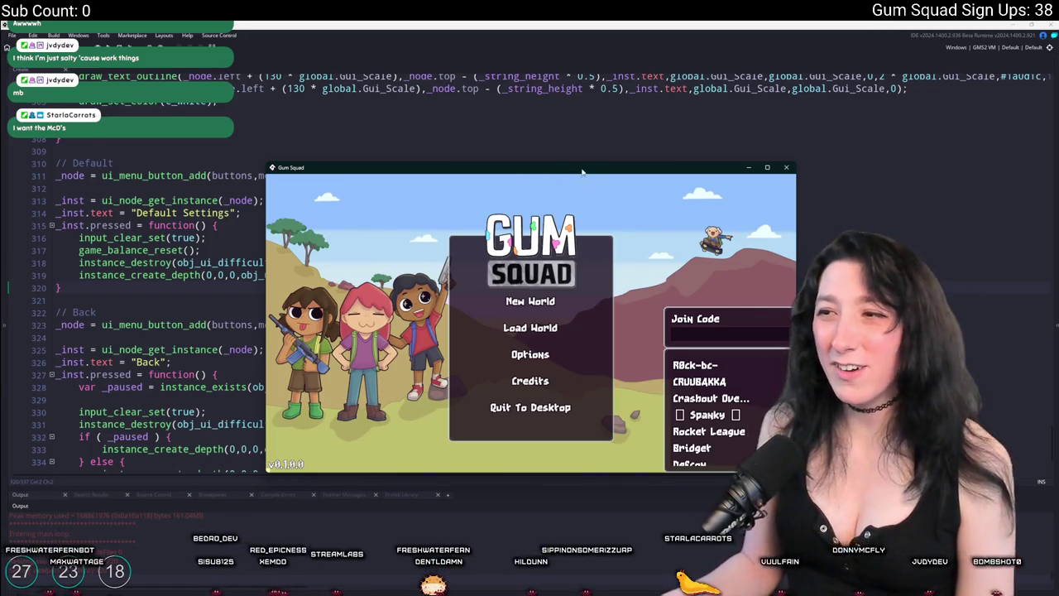
In fullscreen, open New World > Difficulty Settings, drag Loot Value to 200%, then close the game
key(alt+Return)
key(Return)
click(530, 486)
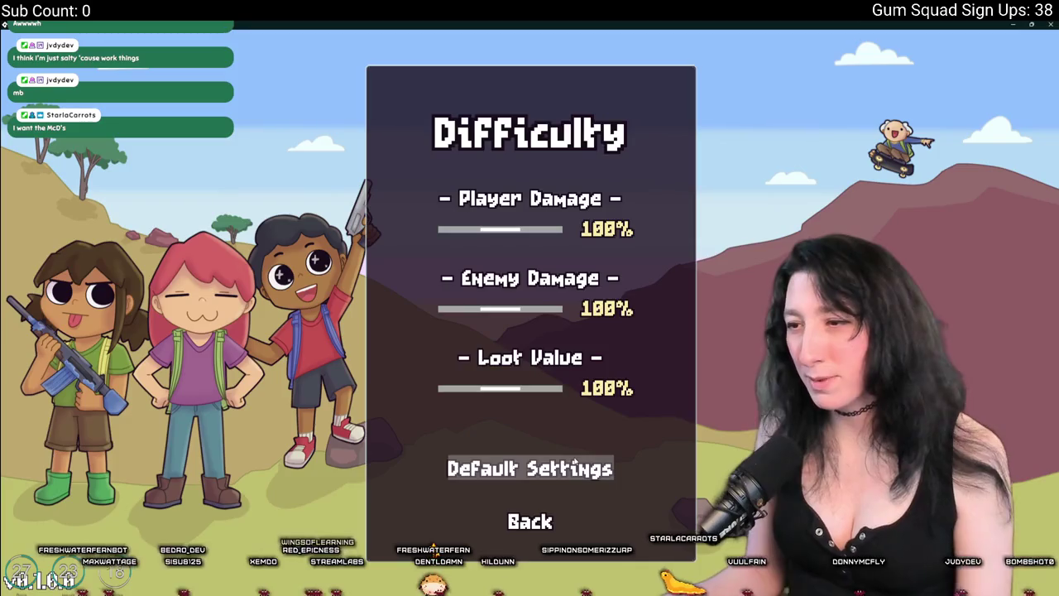
mouse_move(515, 394)
mouse_down()
mouse_move(567, 396)
mouse_move(428, 403)
mouse_move(504, 407)
mouse_move(567, 398)
mouse_move(551, 389)
mouse_move(569, 387)
mouse_up()
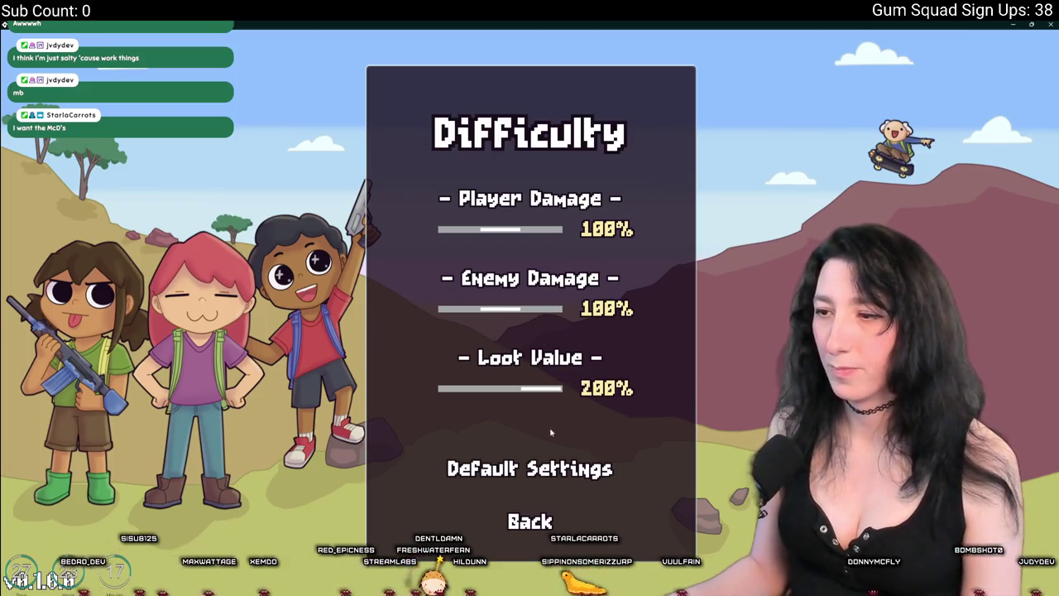
key(Escape)
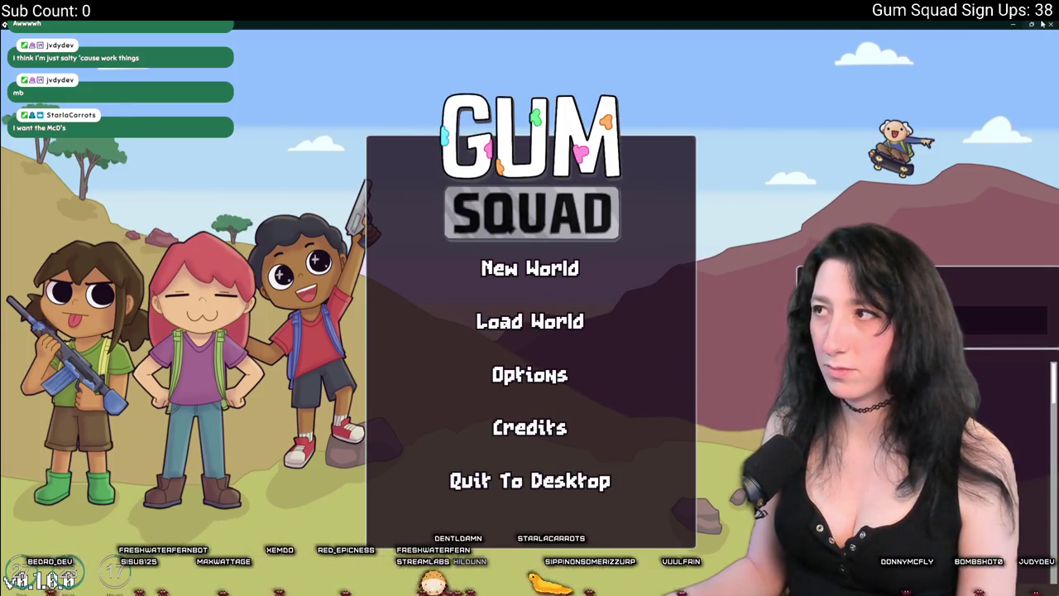
click(1042, 24)
Replace obj_ui_mainmenu on line 319 with obj_ui_difficulty copied from line 318
scroll(518, 218, down, 4)
scroll(331, 232, up, 3)
click(274, 232)
double_click(227, 233)
key(ctrl+c)
double_click(286, 245)
key(ctrl+v)
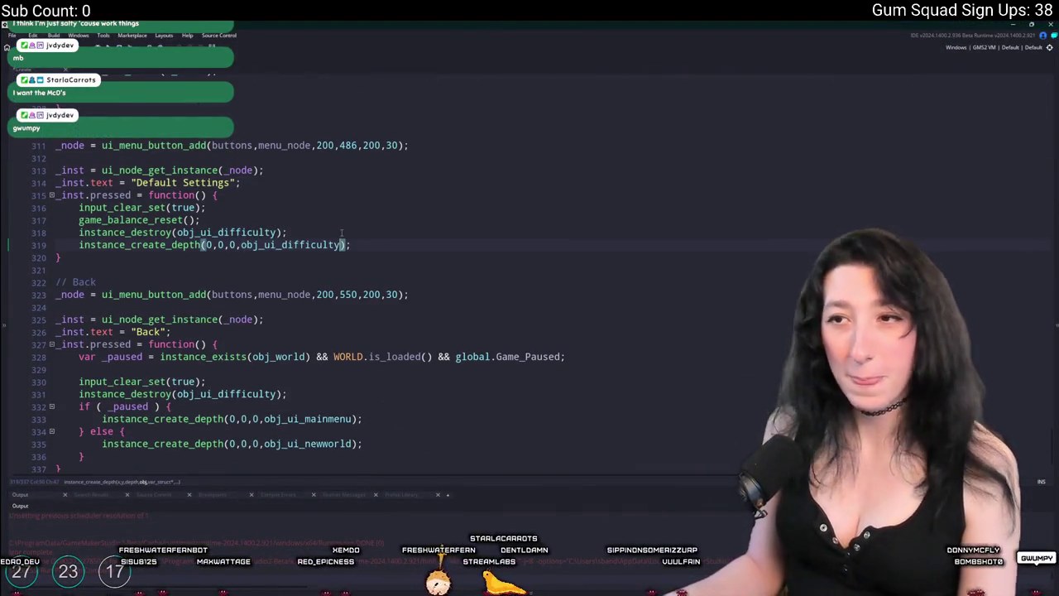
click(342, 233)
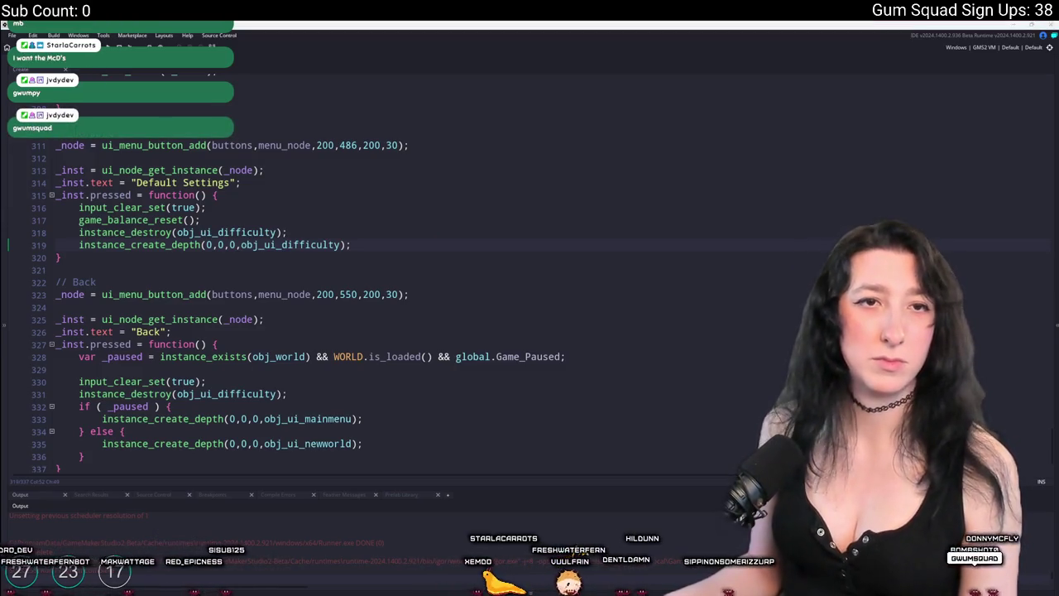
click(411, 220)
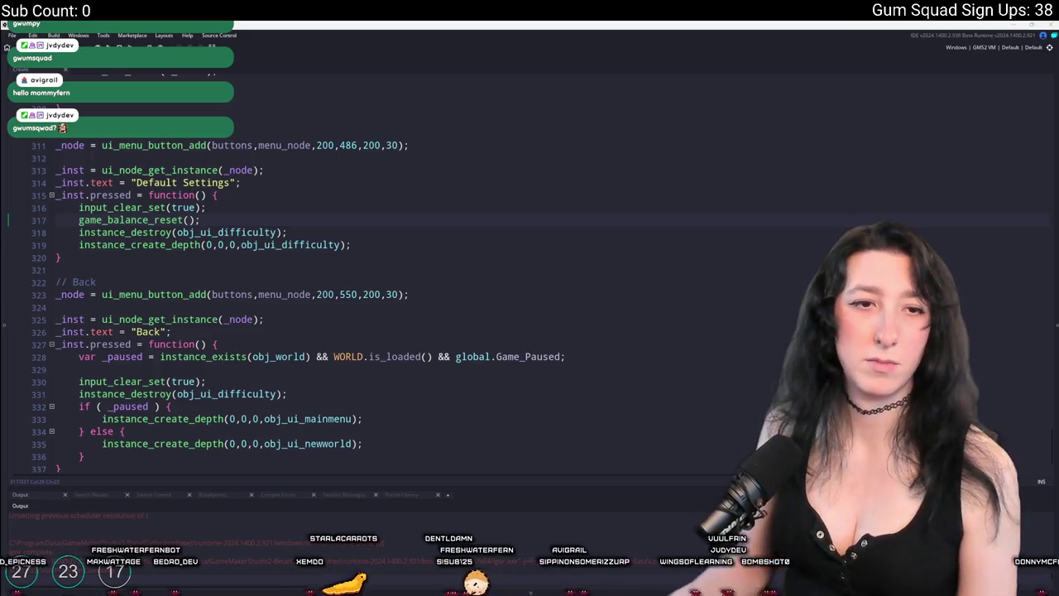
key(alt+Tab)
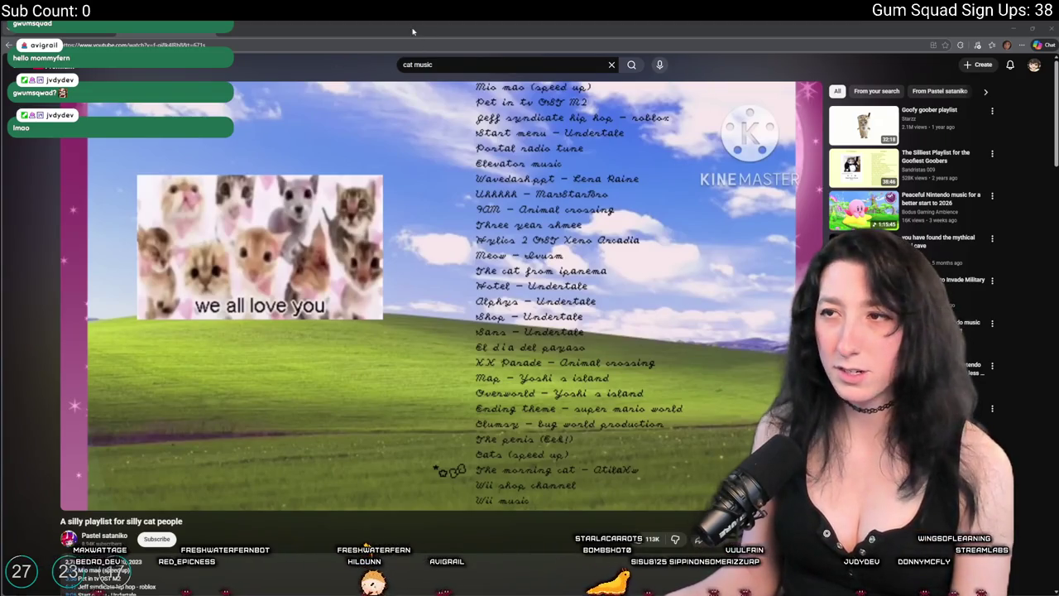
key(alt+Tab)
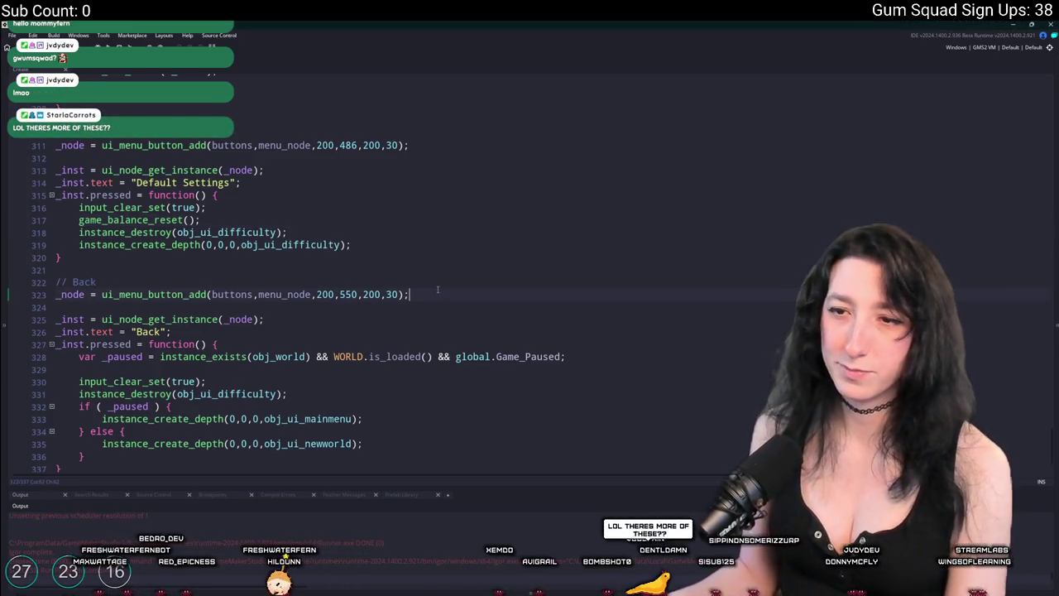
Leave the code editor for the rm_playarea workspace, switch to the object workspace, and bring up asset search
scroll(398, 248, up, 3)
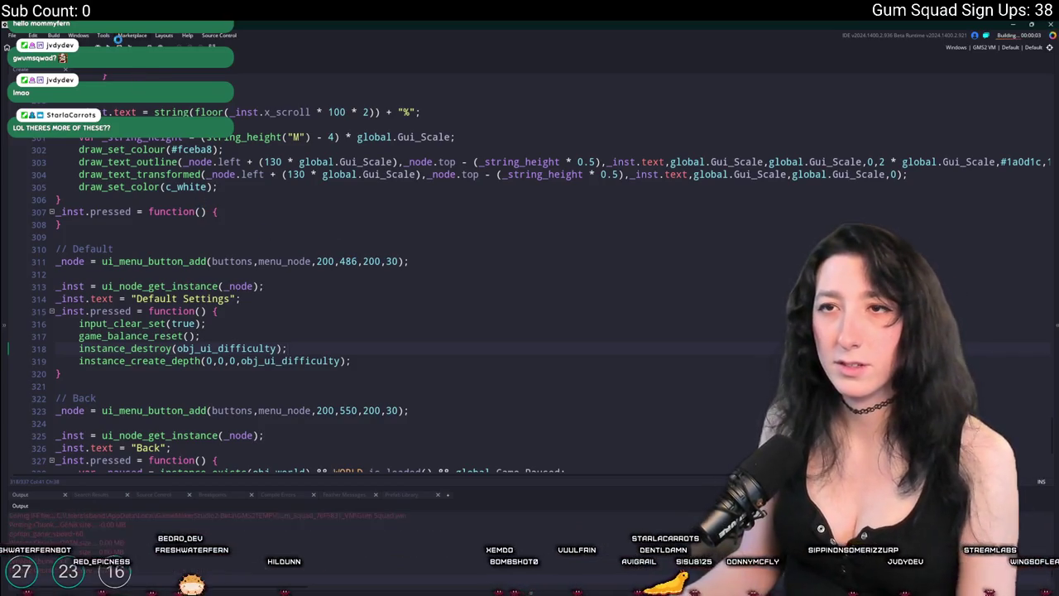
scroll(397, 290, up, 5)
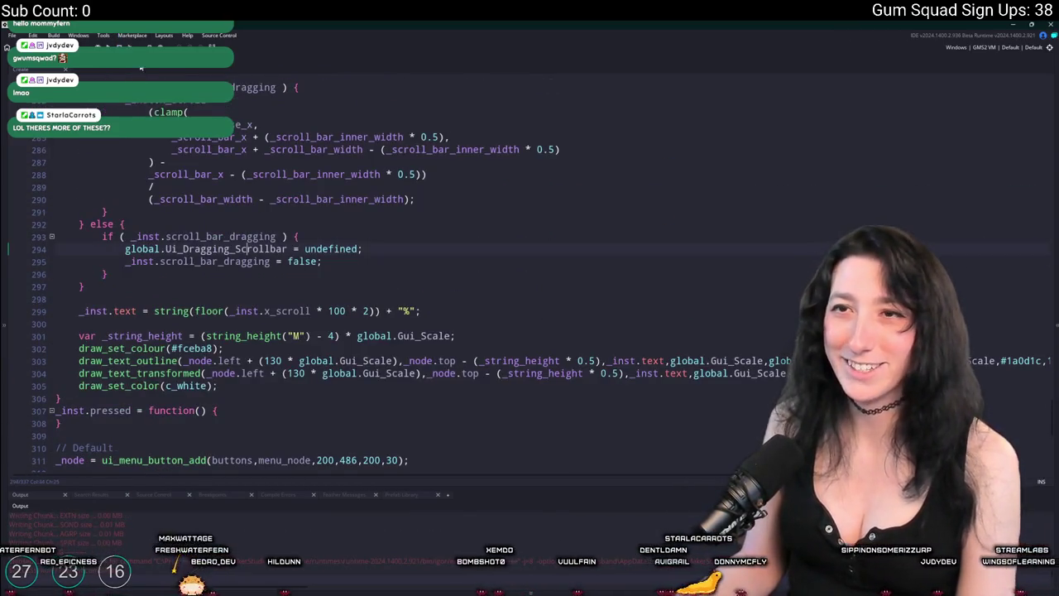
click(141, 69)
key(ctrl+Tab)
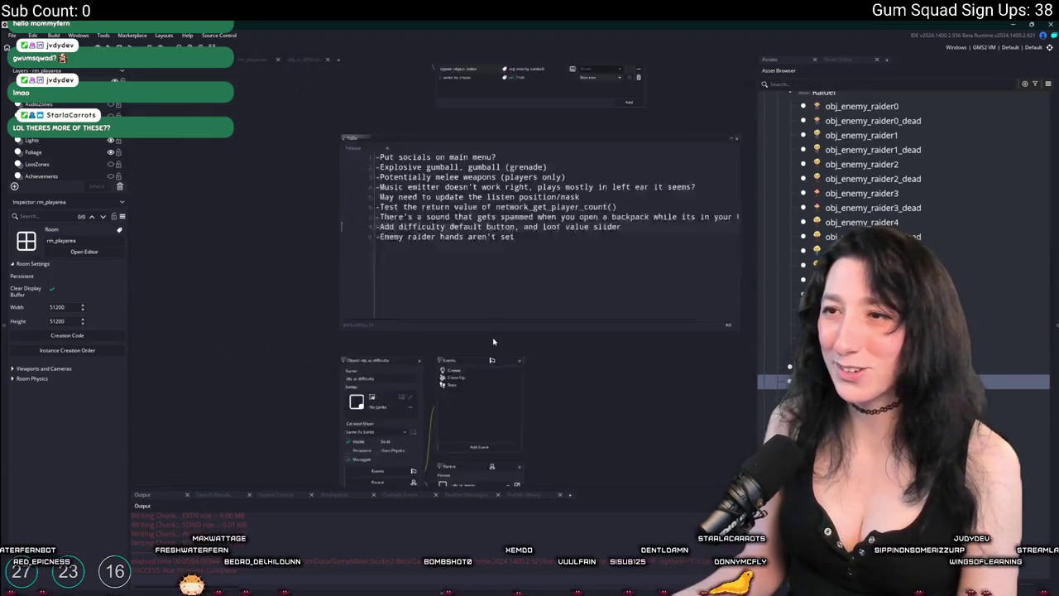
key(ctrl+t)
text(scr_bal)
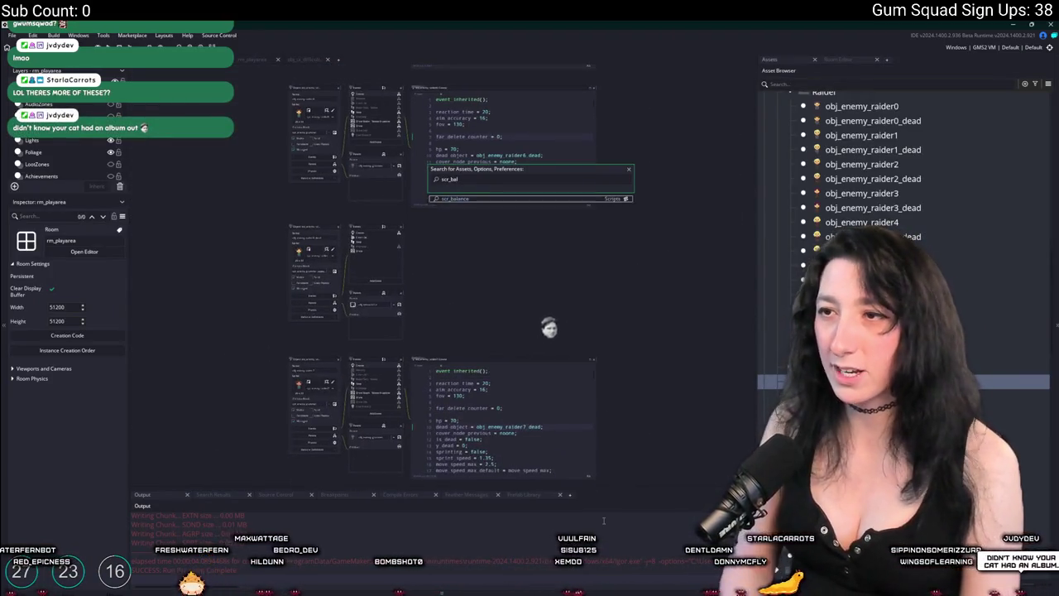
key(Return)
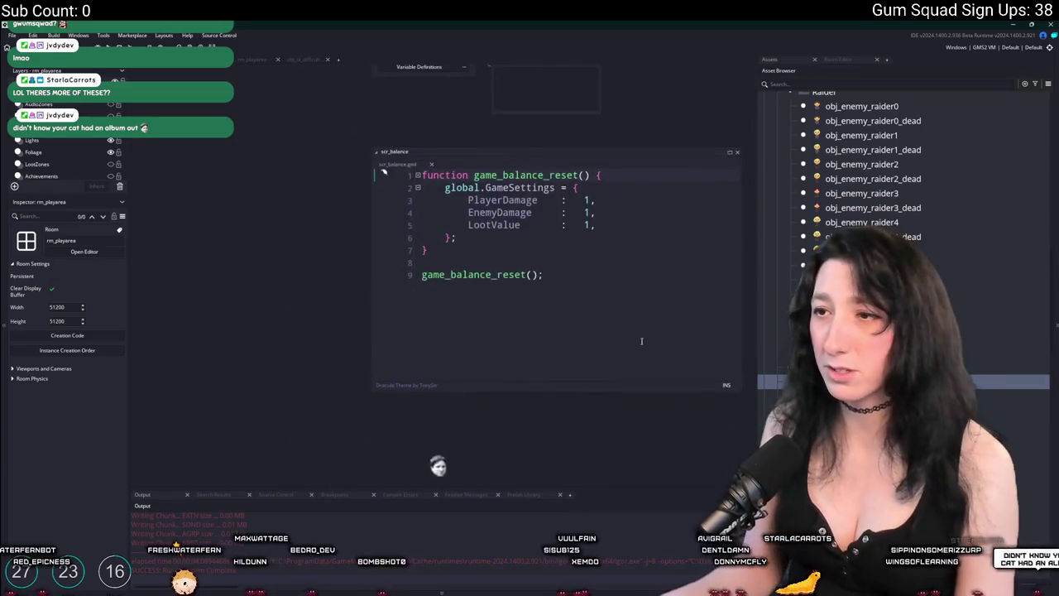
click(494, 225)
click(506, 233)
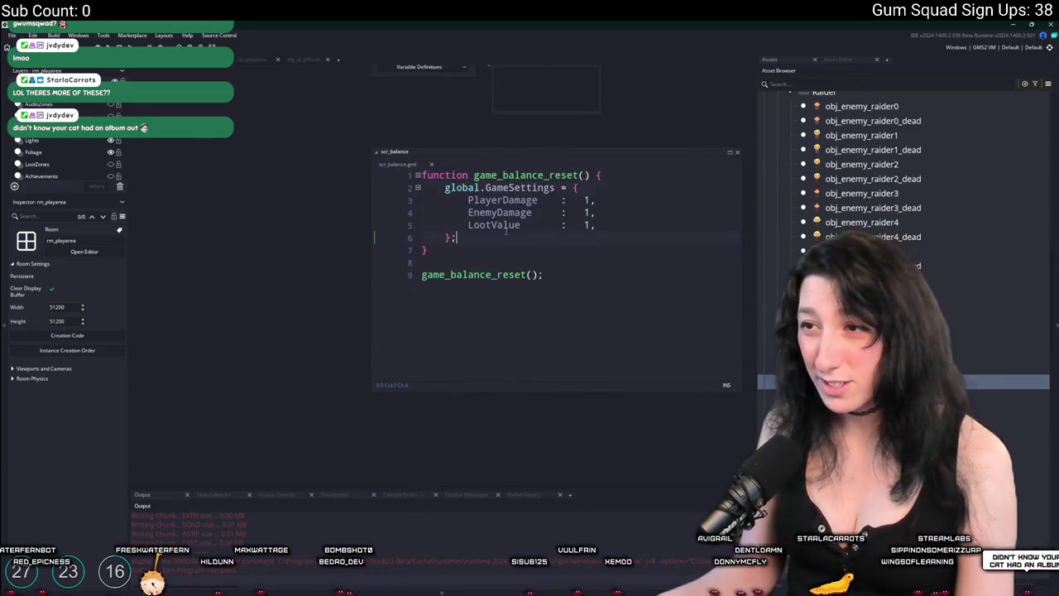
key(ctrl+shift+f)
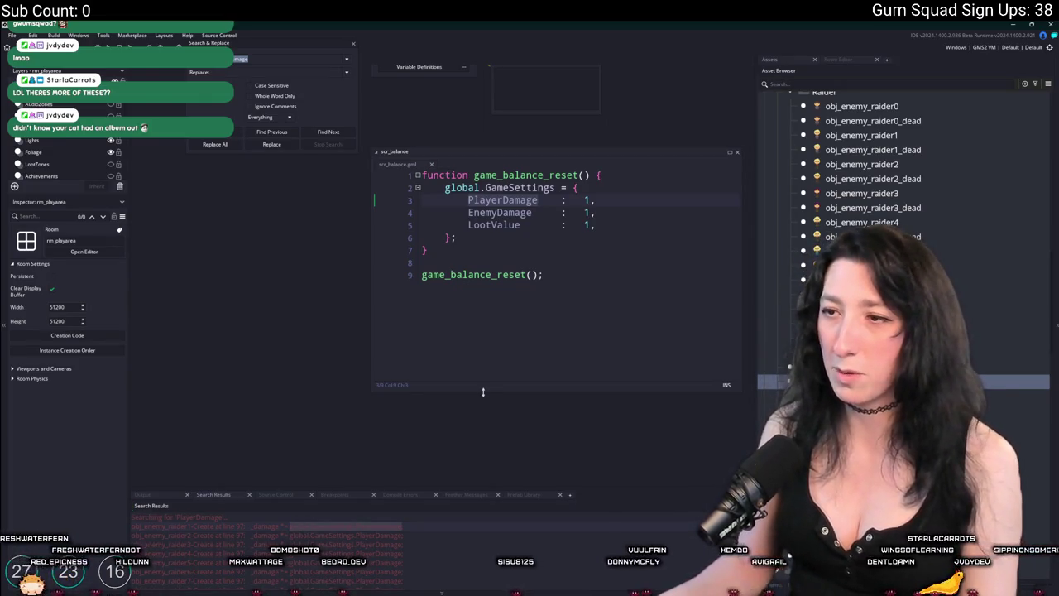
click(544, 239)
key(Return)
key(Return)
text(global.GameSettings.PlayerDamage)
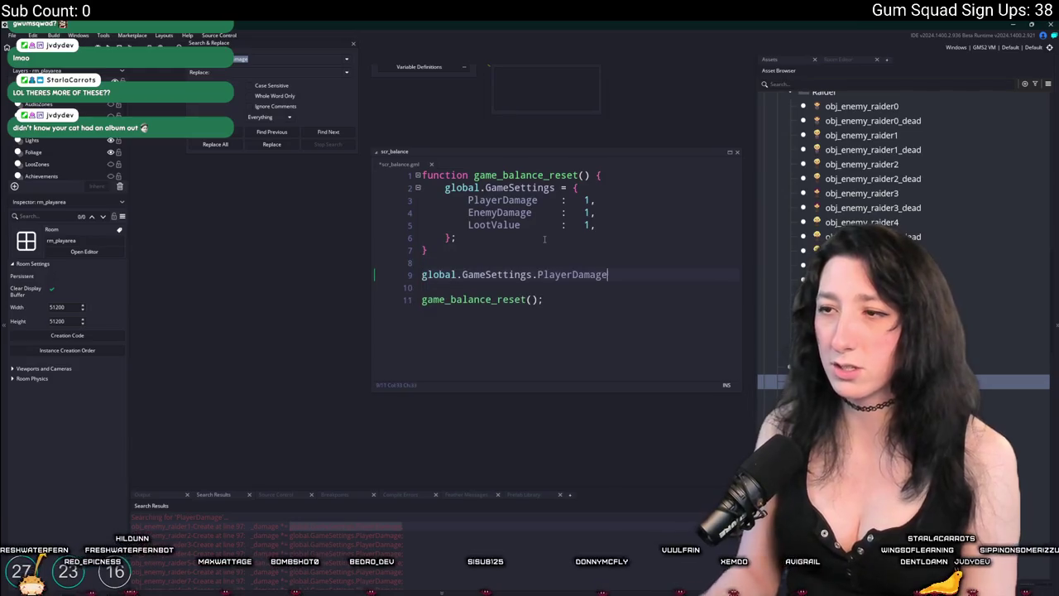
double_click(513, 225)
key(ctrl+c)
double_click(577, 274)
key(ctrl+v)
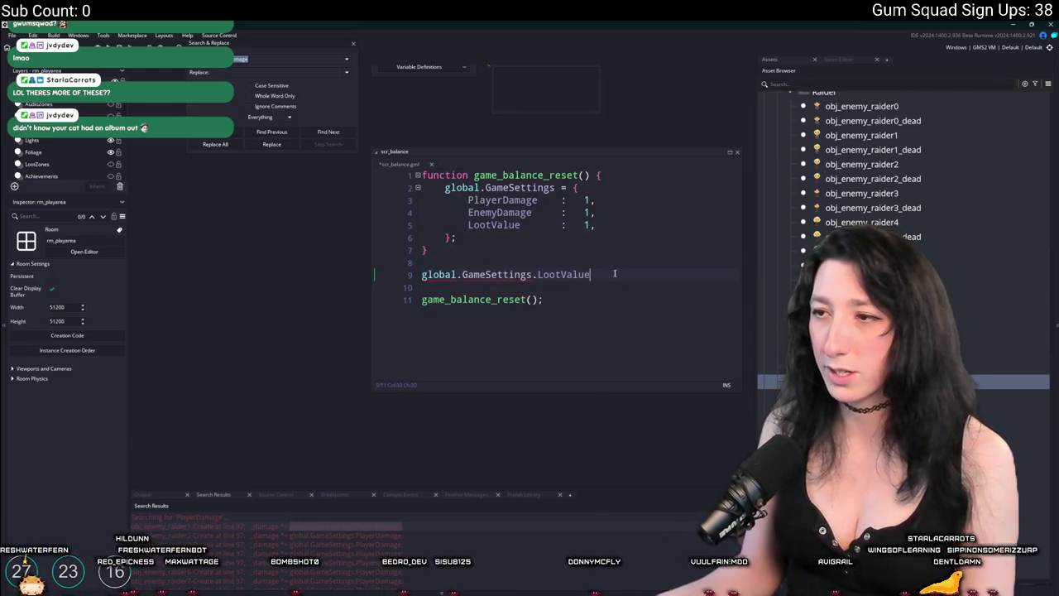
drag(593, 274, 398, 272)
key(BackSpace)
key(BackSpace)
key(BackSpace)
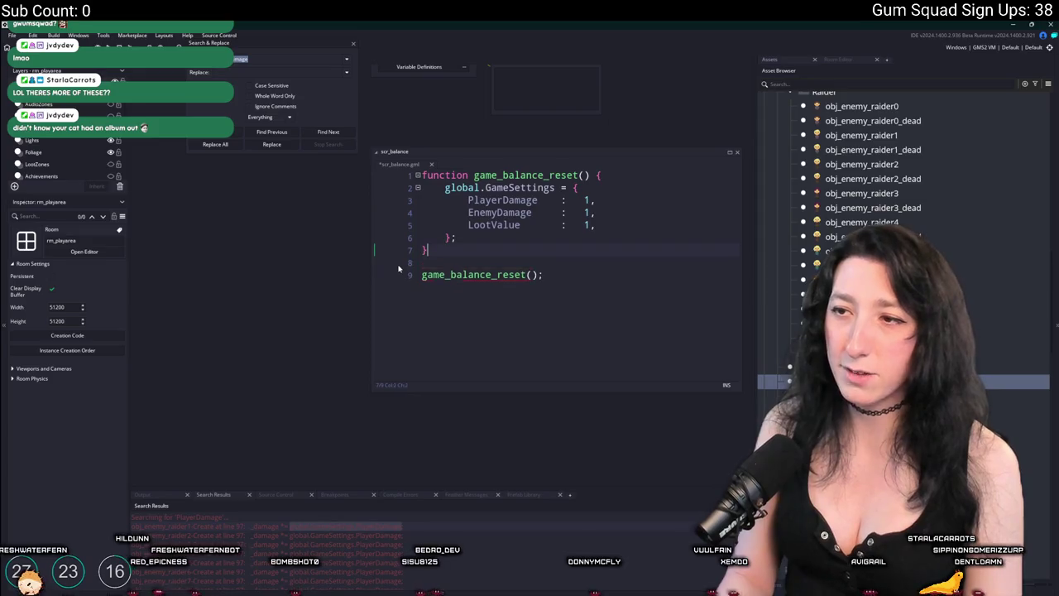
click(354, 44)
Pan the workspace past the ToDo notes and bring up the asset search
drag(229, 255, 178, 305)
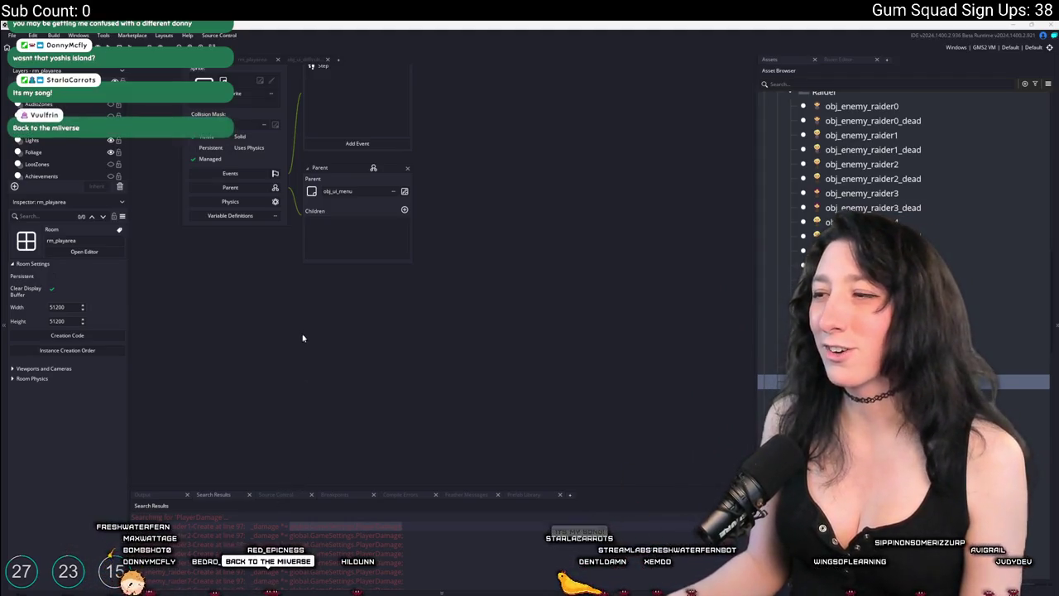
scroll(315, 343, up, 5)
scroll(305, 387, up, 3)
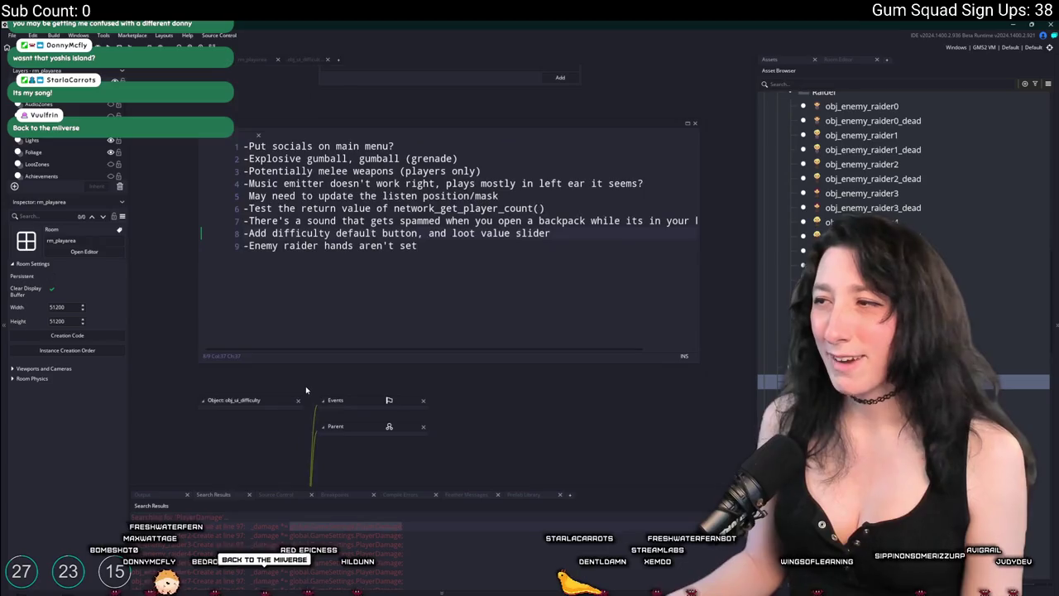
key(ctrl+t)
Open obj_lootchest_0's Create event and enlarge the code editor to show full lines
text(lootch)
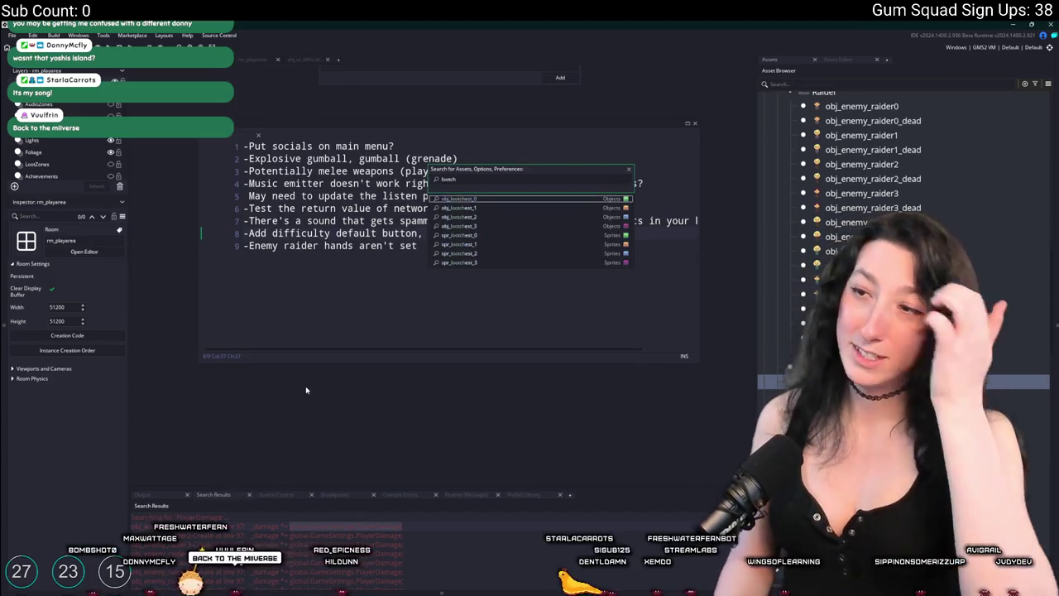
key(Return)
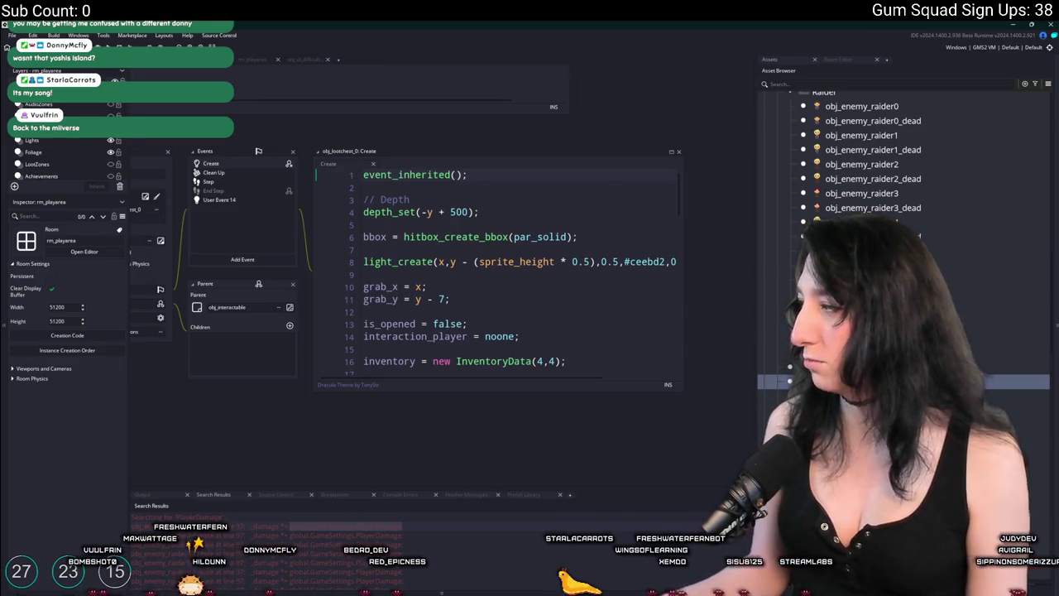
click(572, 252)
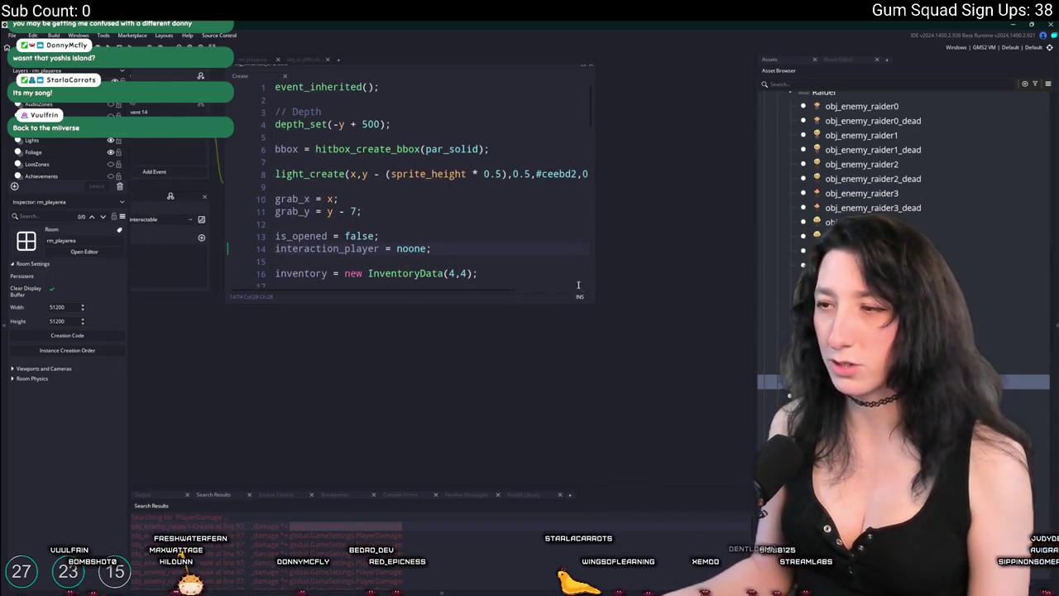
mouse_move(596, 300)
mouse_down()
mouse_move(1045, 484)
mouse_move(1044, 473)
mouse_move(735, 472)
mouse_up()
click(673, 319)
scroll(673, 319, down, 4)
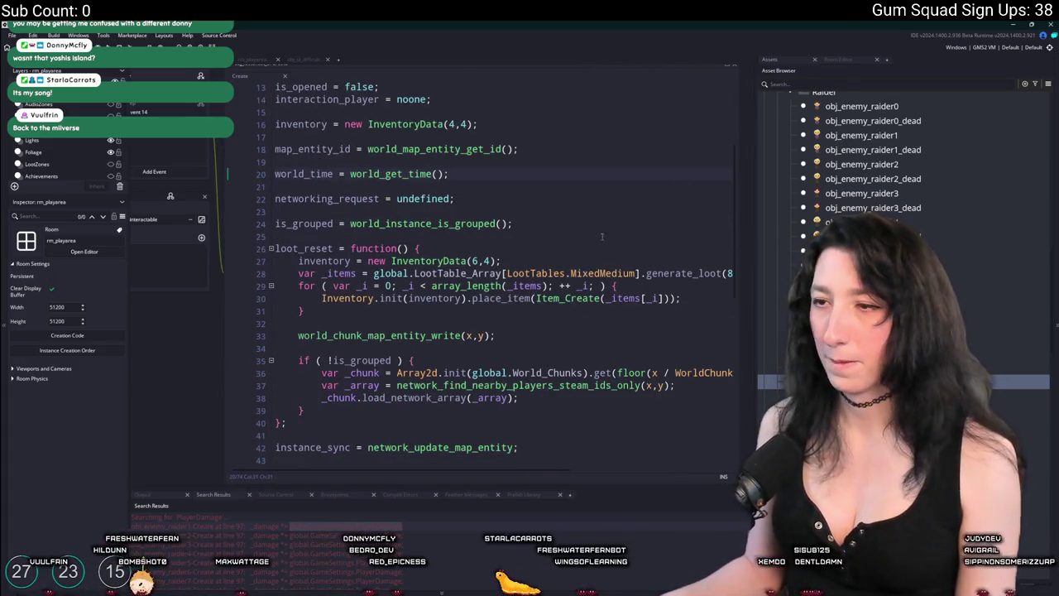
mouse_move(712, 386)
mouse_down()
mouse_move(729, 381)
mouse_move(299, 347)
mouse_up()
click(518, 285)
key(F12)
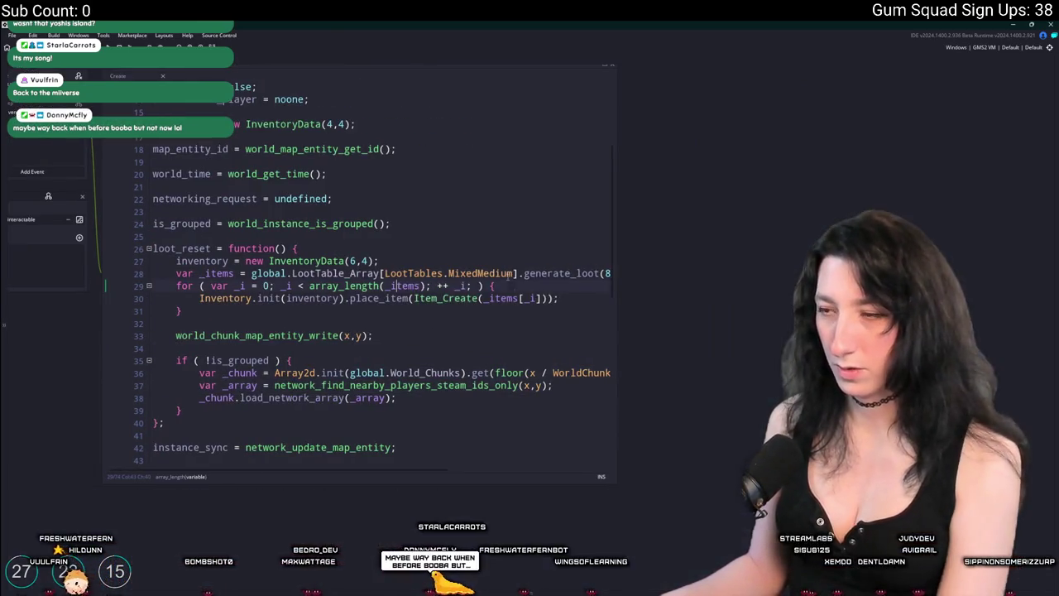
drag(626, 263, 817, 262)
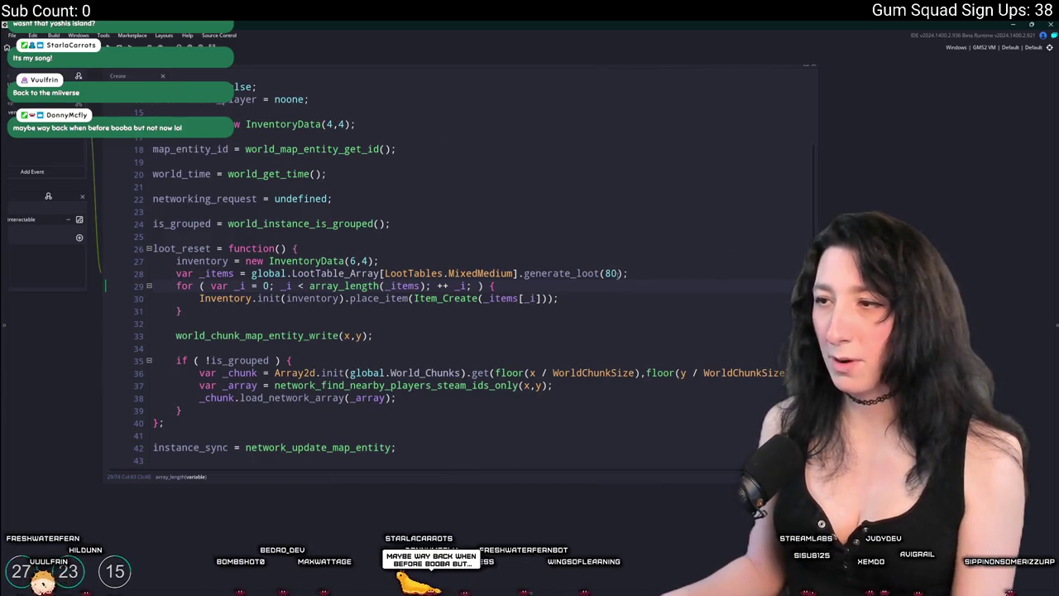
Append '* global.GameSettings.LootValue' to generate_loot(80) and search the project for generate_loot
text(* global.GameSettings.LootValue)
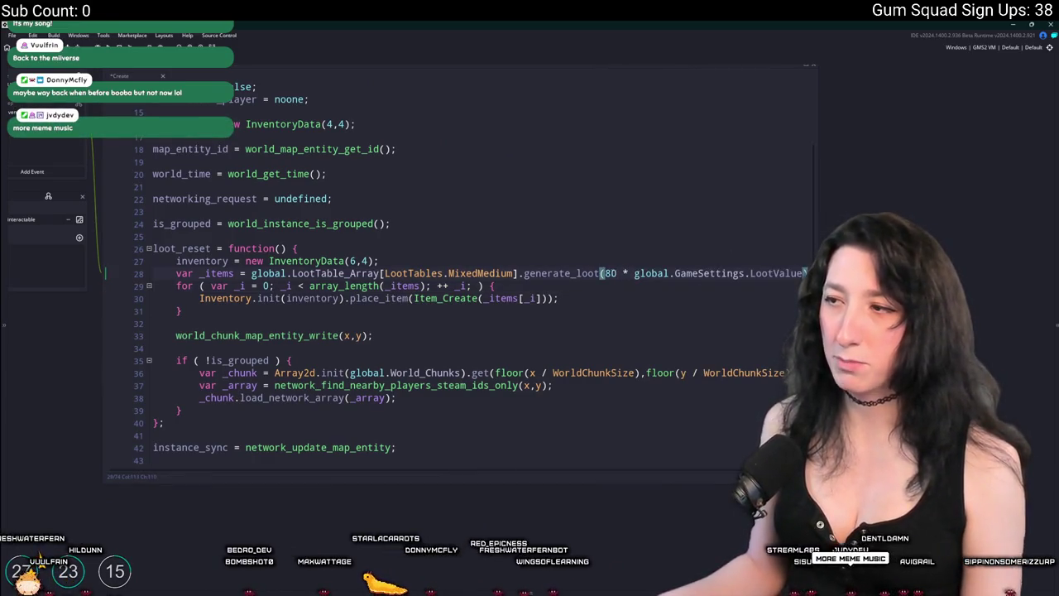
drag(635, 273, 800, 272)
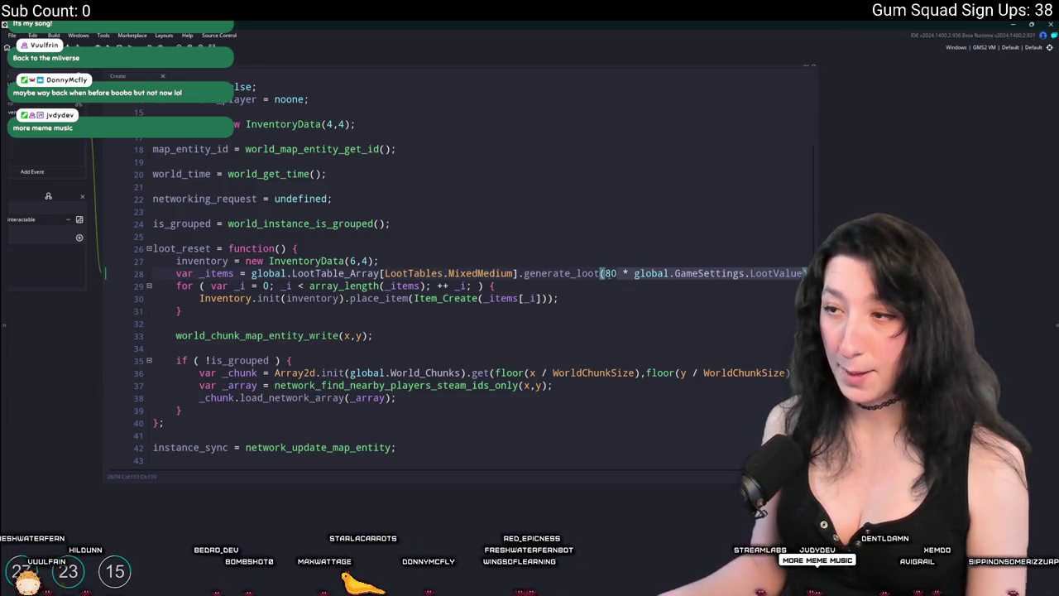
click(571, 275)
double_click(546, 273)
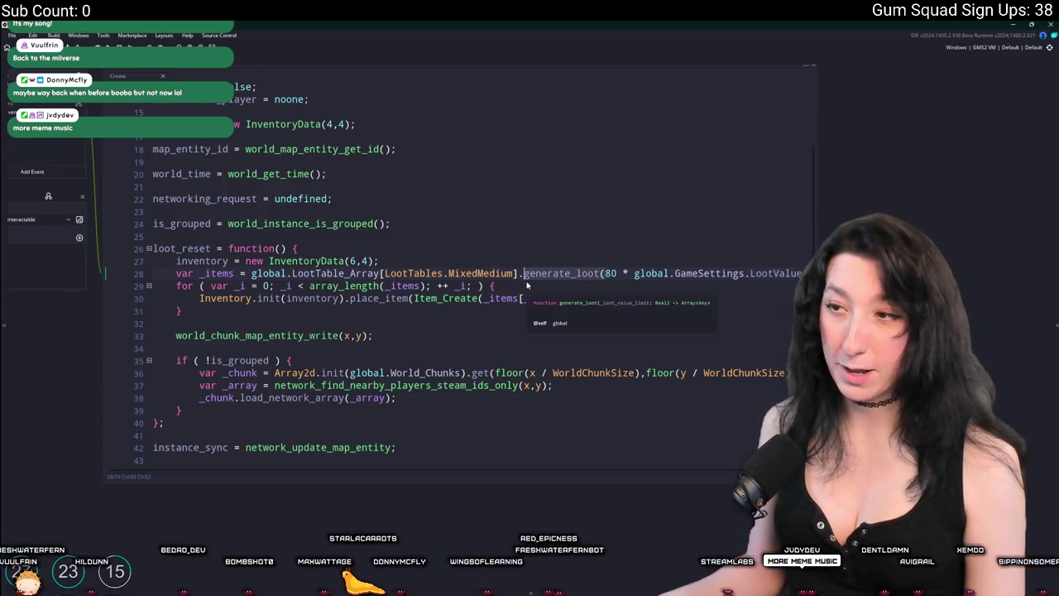
key(ctrl+shift+f)
key(Return)
click(270, 517)
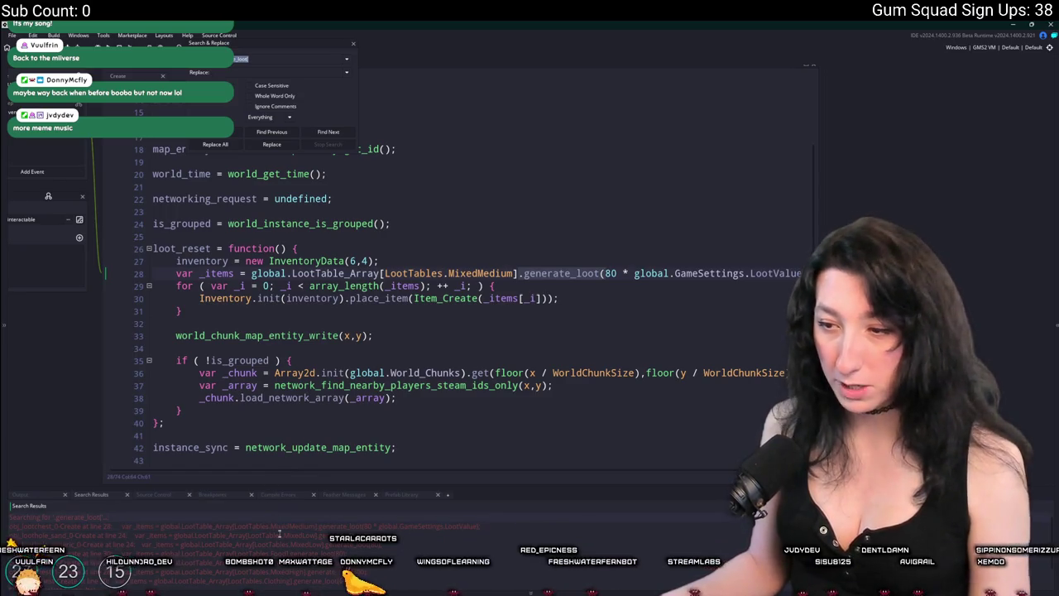
Paste the LootValue multiplier after loot hole amounts 50 and 80 and chest amounts 160 and 100
double_click(280, 534)
key(Left)
key(Left)
key(ctrl+v)
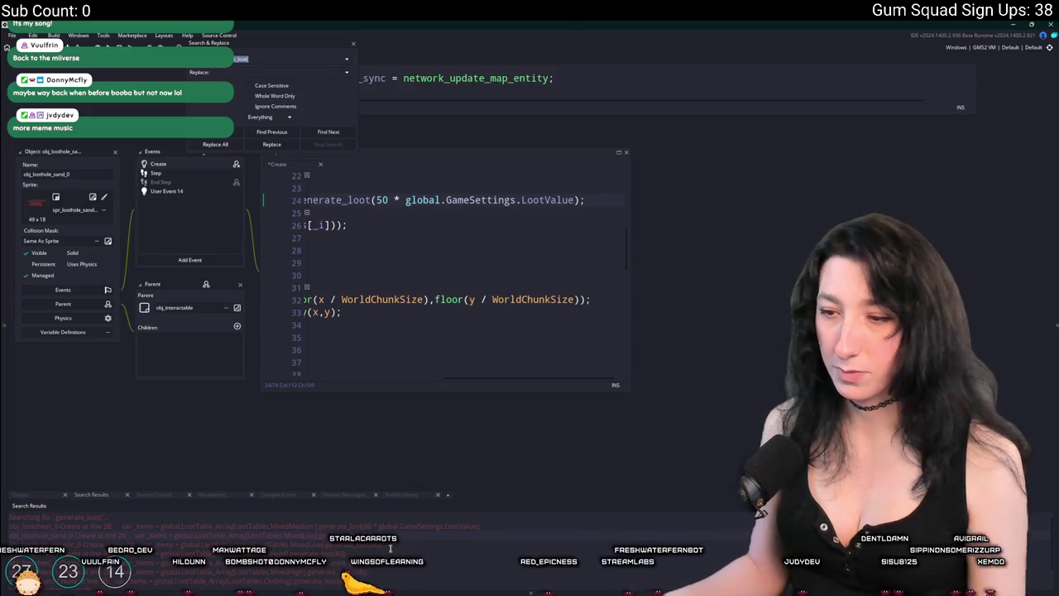
double_click(389, 549)
key(Left)
key(Left)
key(ctrl+v)
double_click(248, 526)
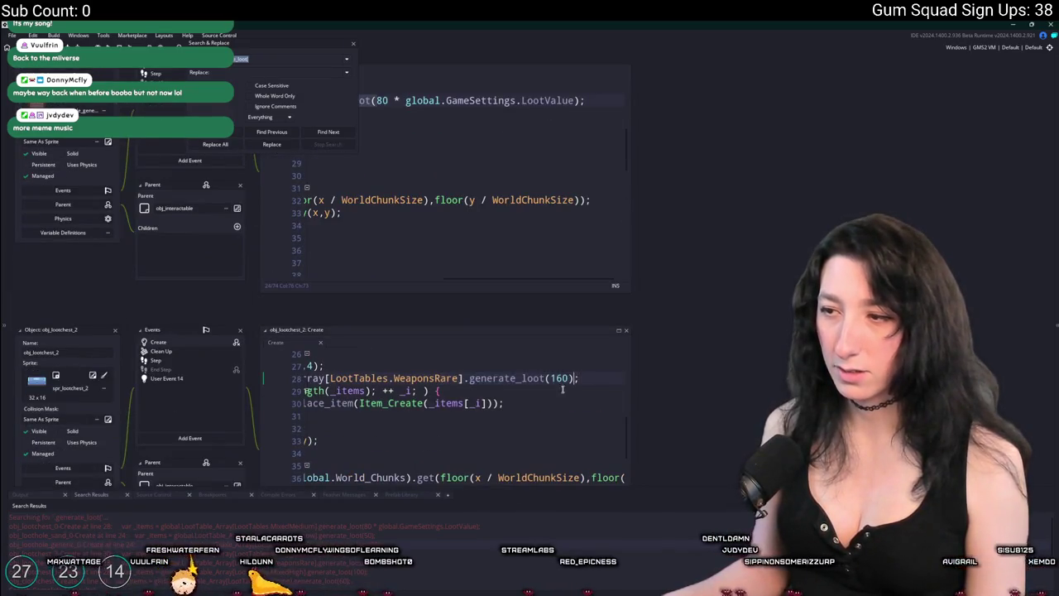
key(ctrl+v)
double_click(374, 561)
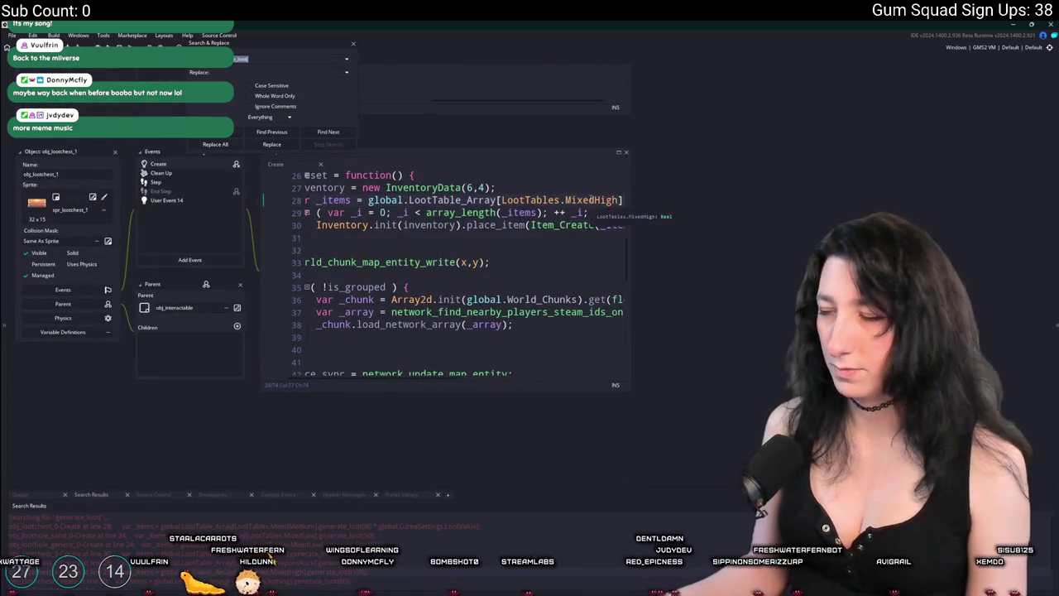
key(ctrl+v)
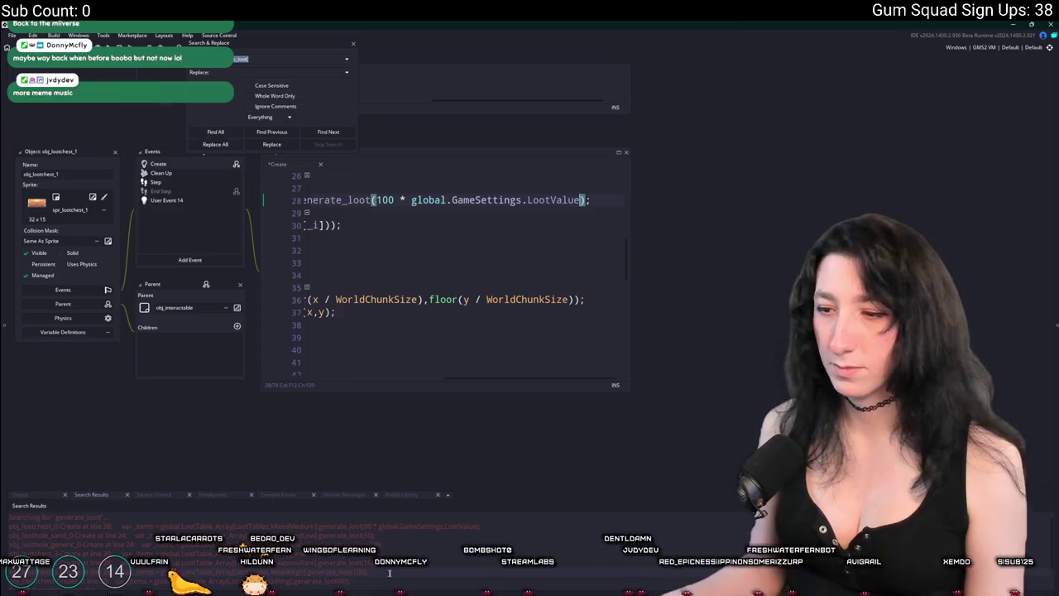
Add the multiplier to the cloth chest's generate_loot(60), then close Search & Replace and all editors
key(F3)
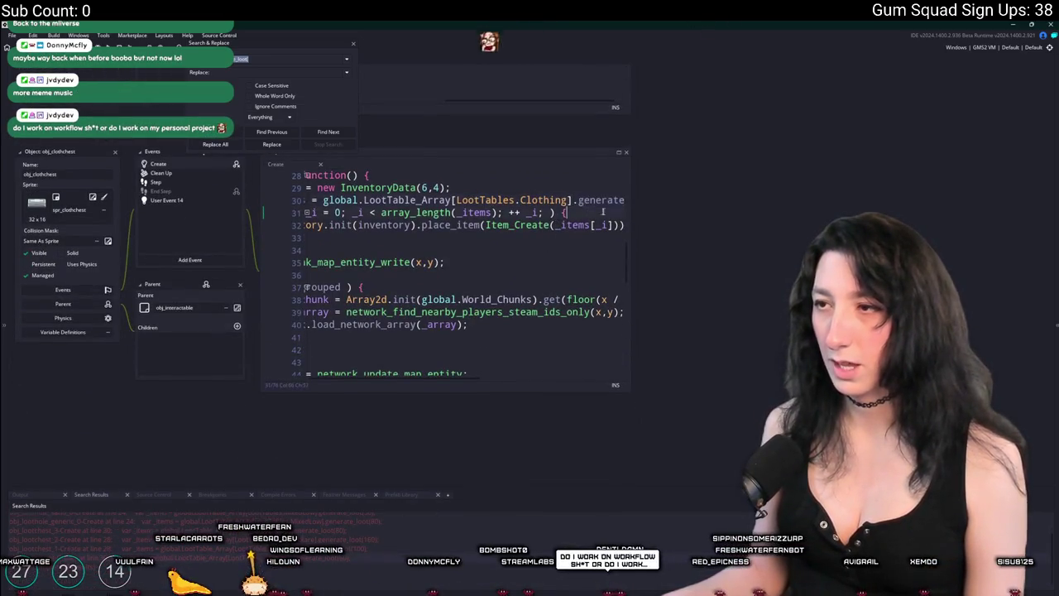
text(* global.GameSettings.LootValue)
key(F3)
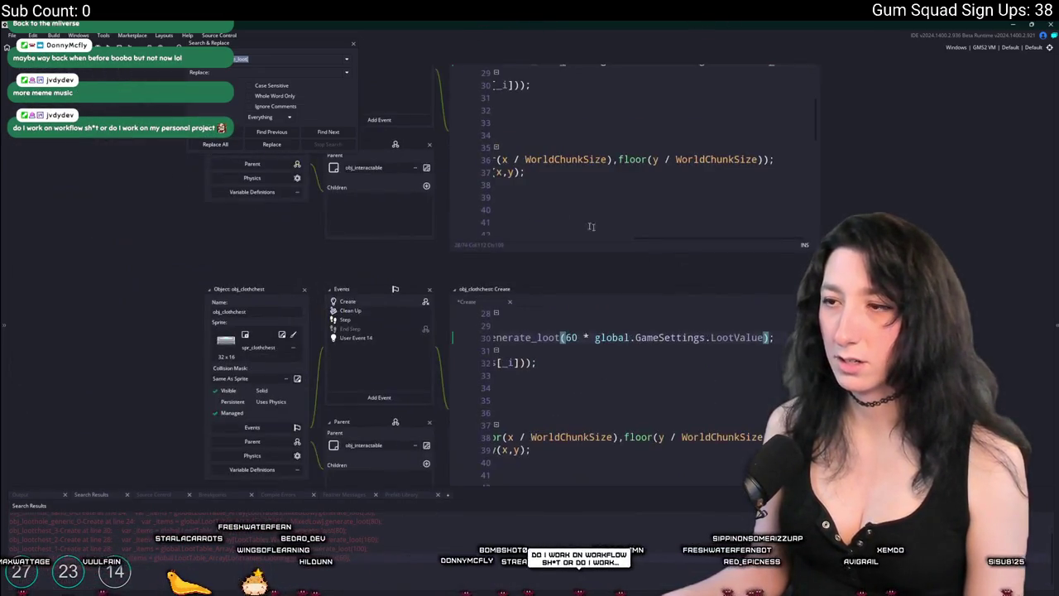
click(353, 45)
click(511, 337)
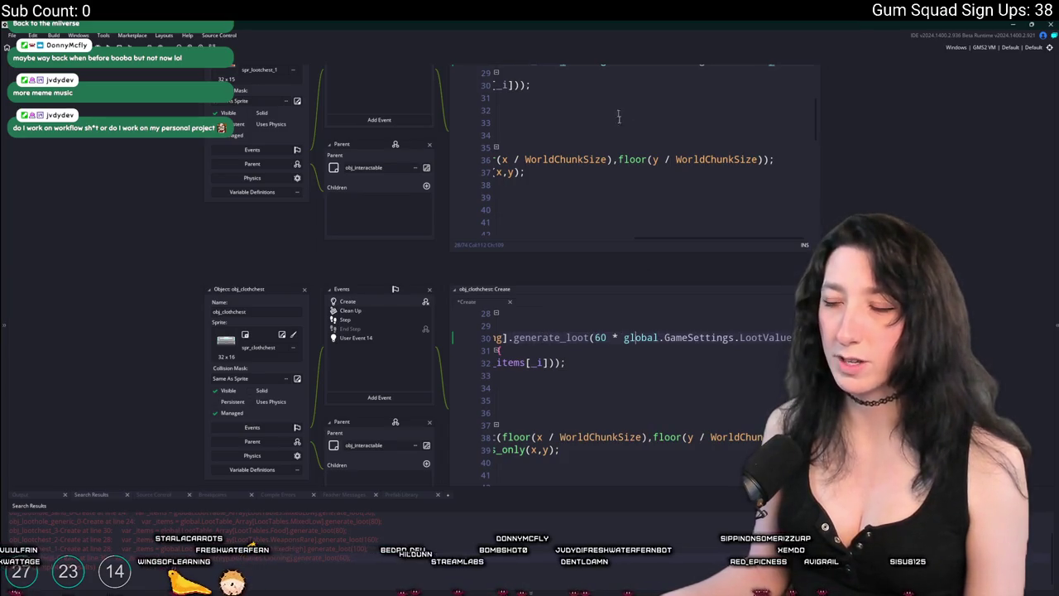
click(582, 326)
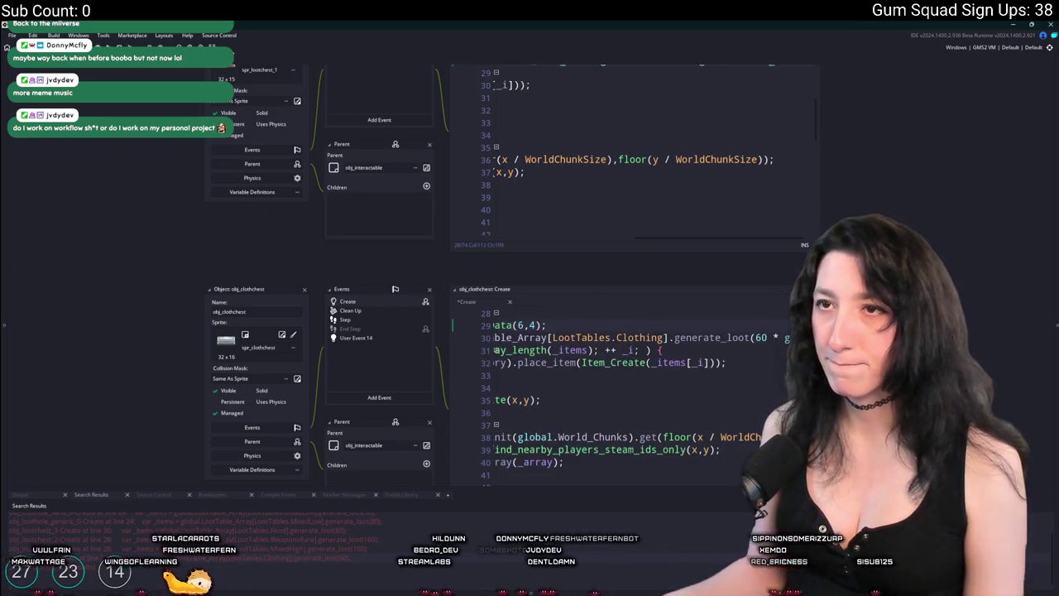
key(ctrl+Tab)
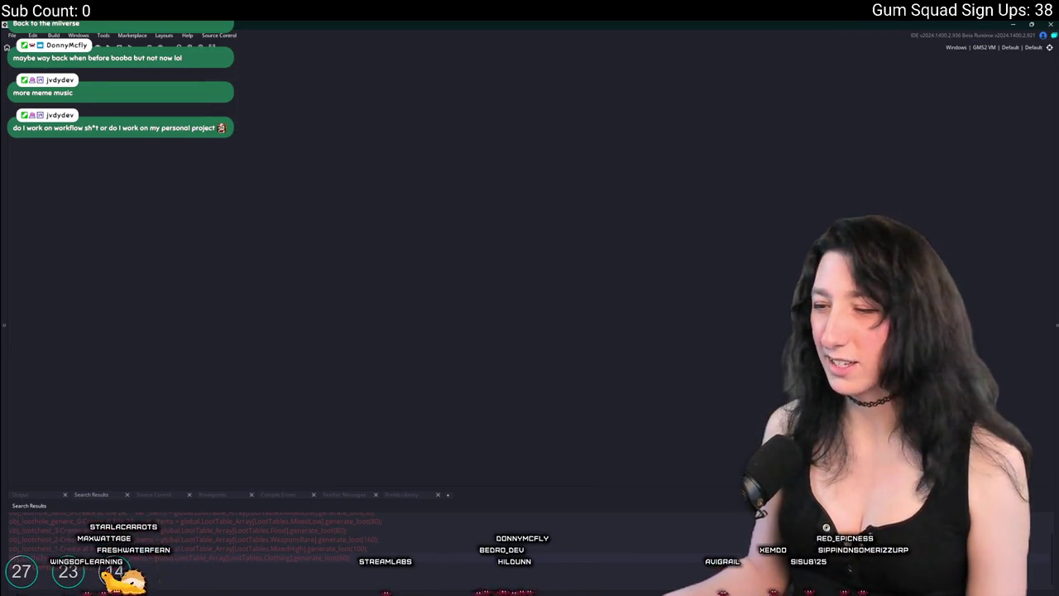
Commit all 196 files to main as 'New enemies, loot value changer', push to origin, and return to GameMaker
key(alt+Tab)
click(159, 144)
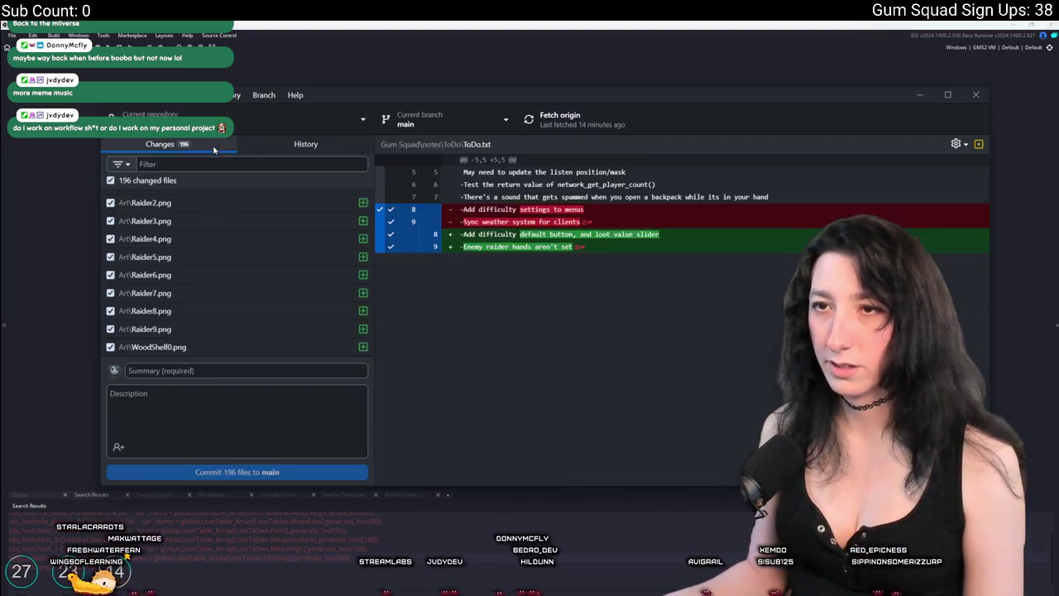
scroll(246, 275, down, 10)
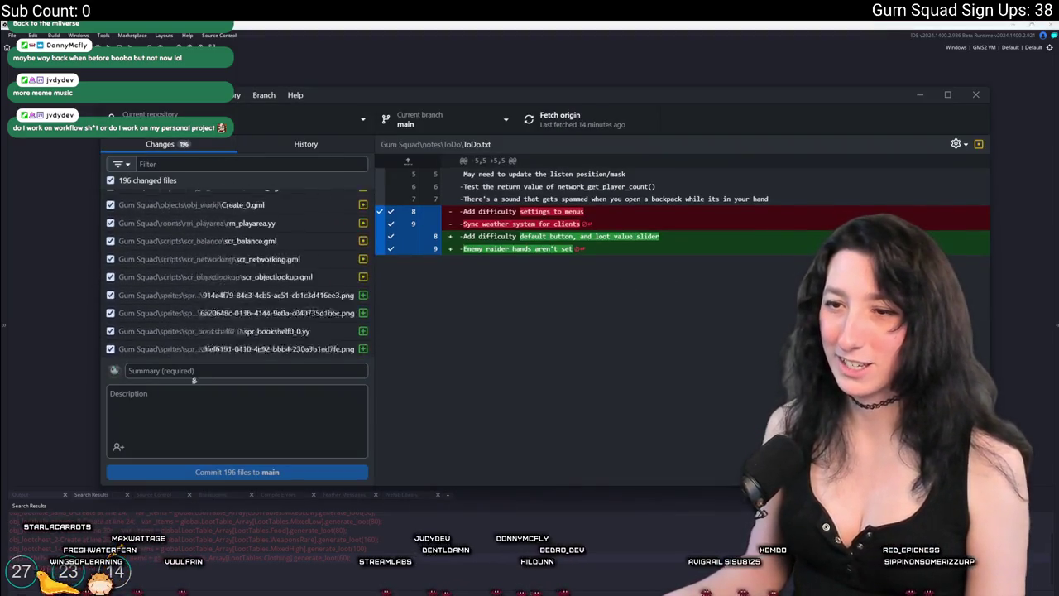
click(204, 371)
text(New enemies, loot value)
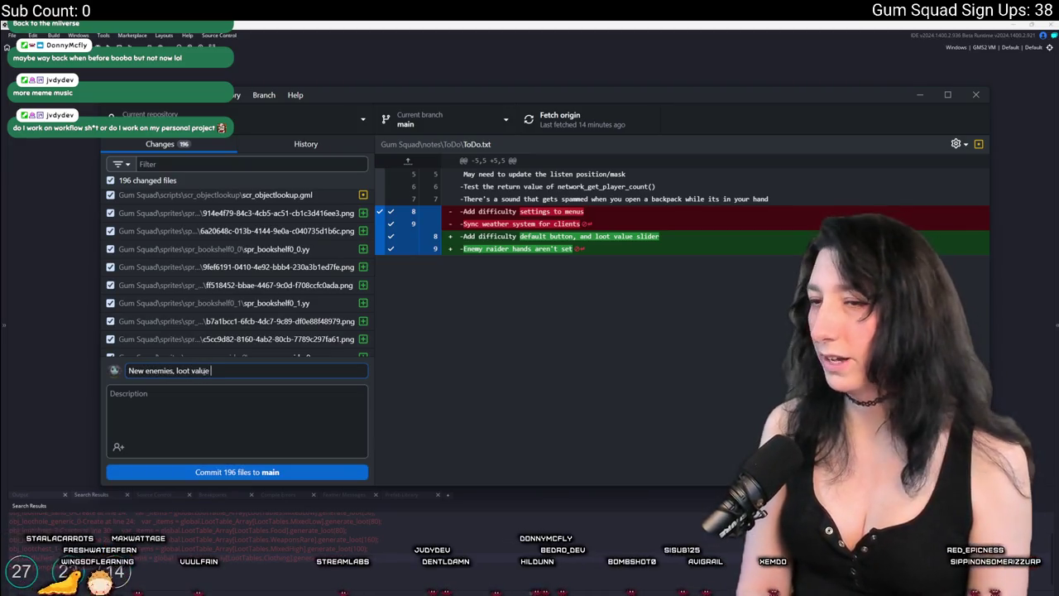
click(197, 470)
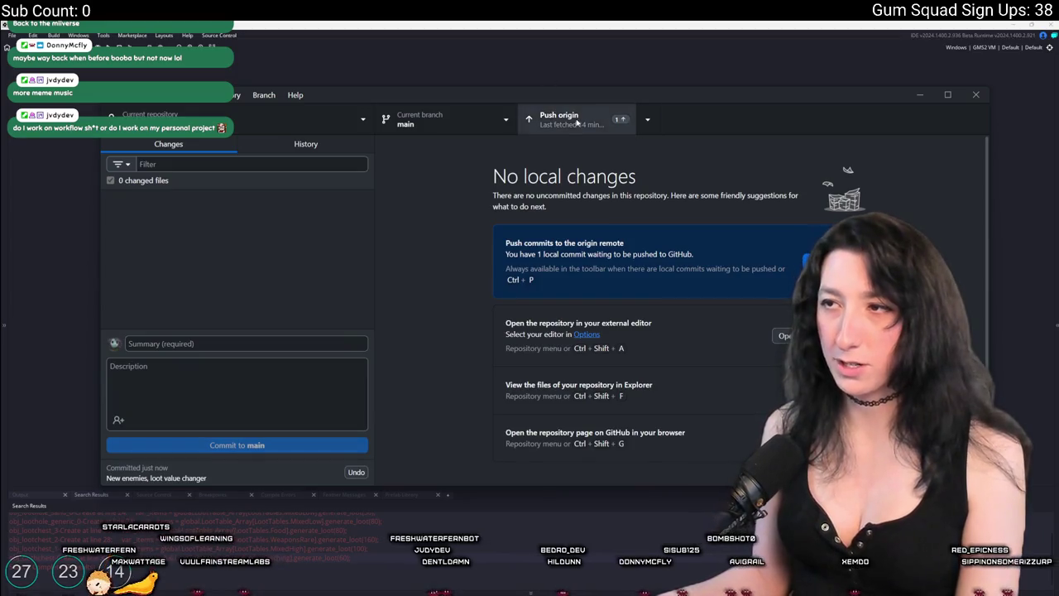
click(548, 118)
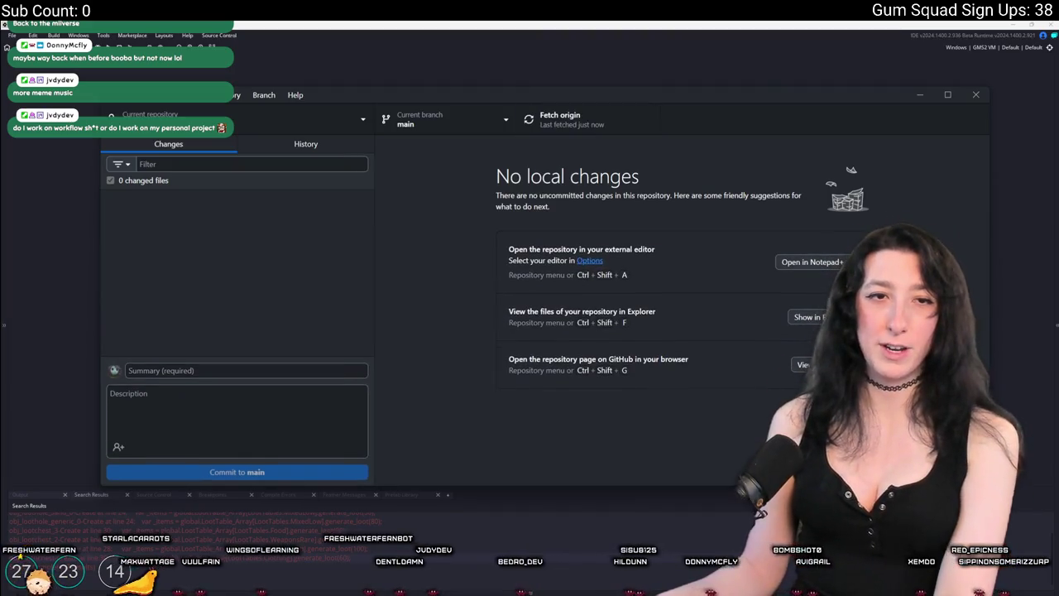
click(279, 48)
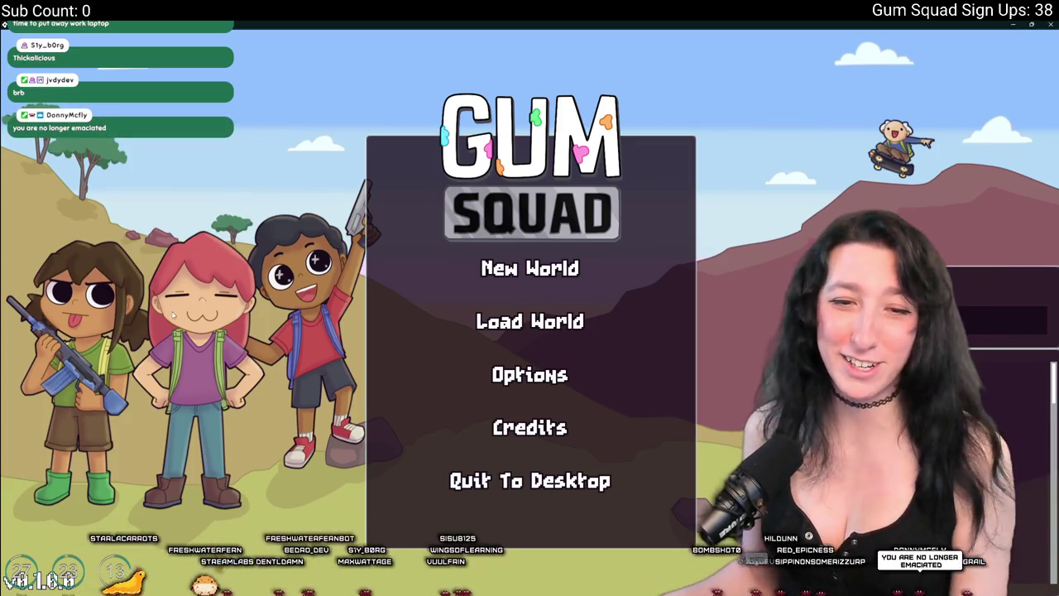
Start a new world and raise Loot Value to 200% in its difficulty settings
click(516, 276)
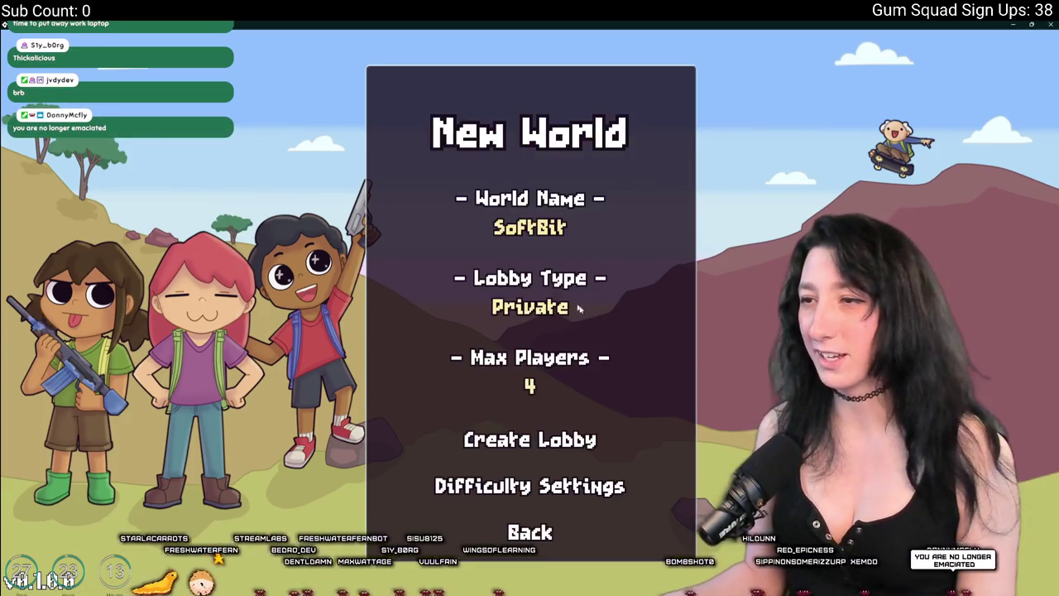
click(502, 480)
mouse_move(518, 388)
mouse_down()
mouse_move(476, 389)
mouse_move(671, 395)
mouse_up()
click(536, 517)
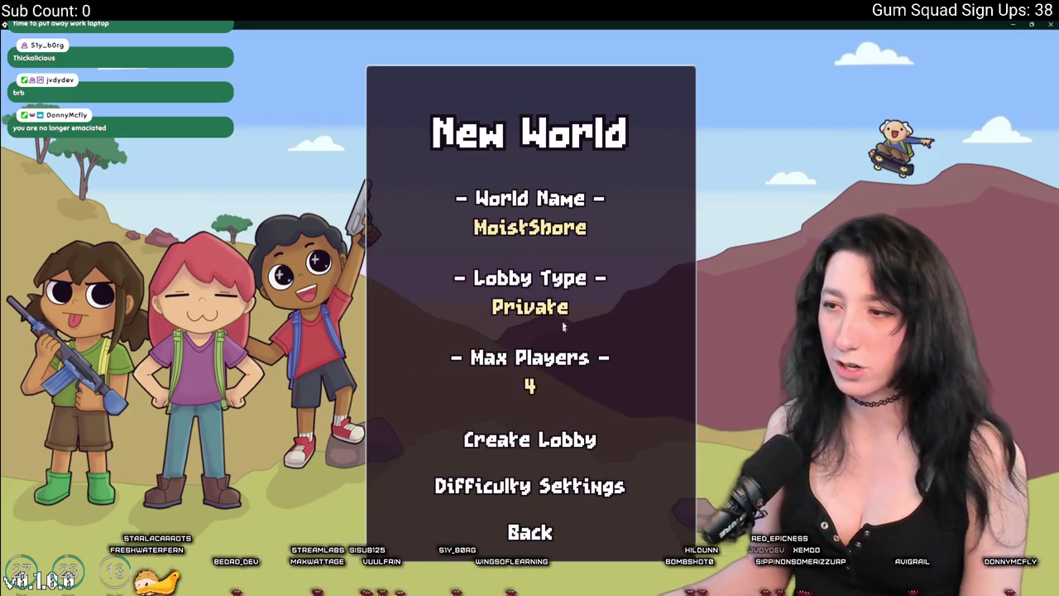
Reroll the world's random name twice and create the lobby
click(509, 483)
click(530, 520)
click(532, 437)
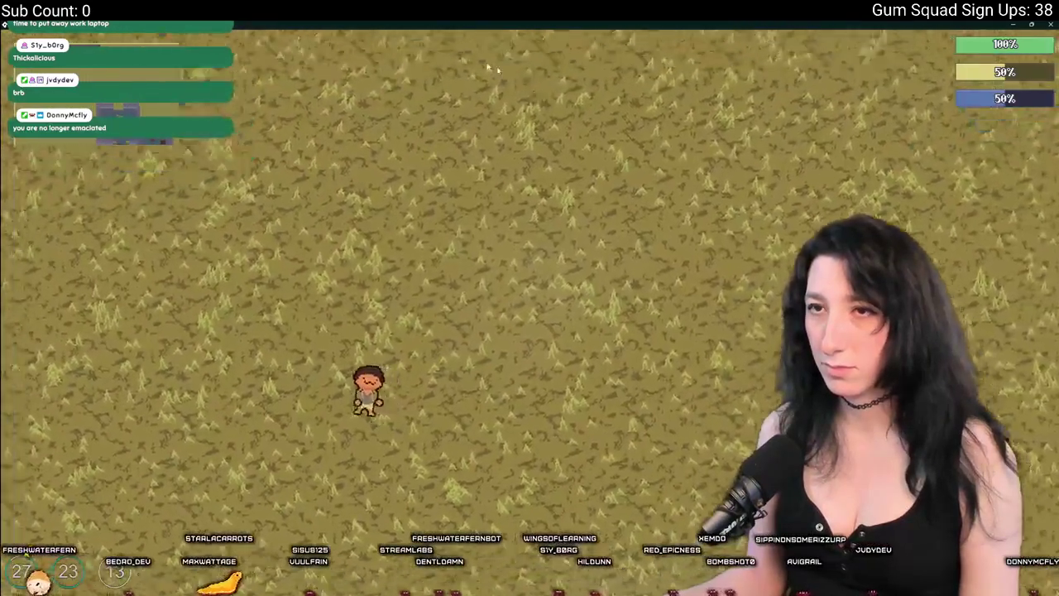
Walk north into the purple building, shoot the ghostly enemy, and head back out north
key(Tab)
key(Tab)
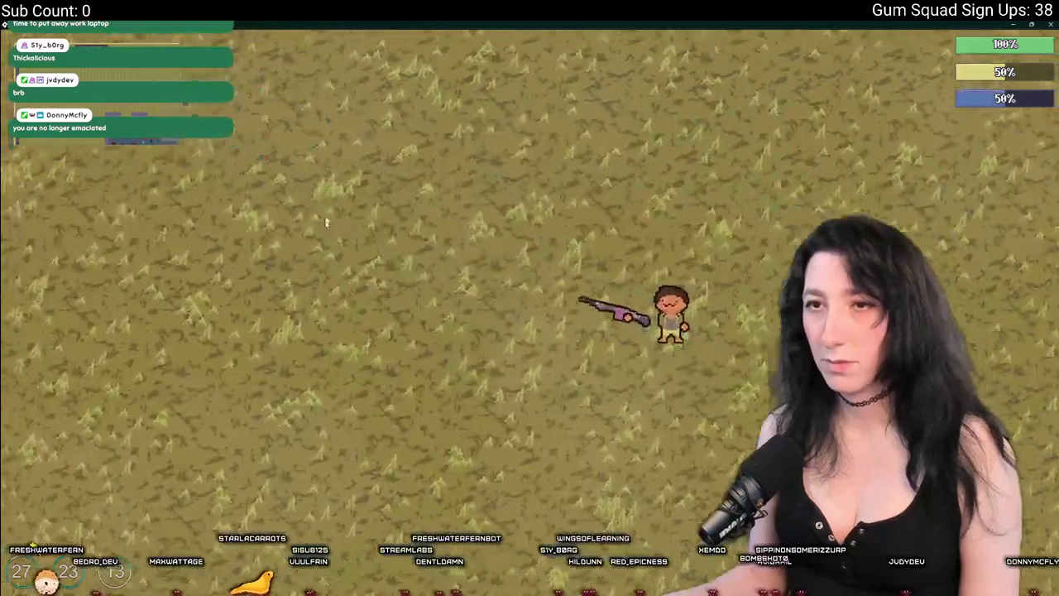
key(w)
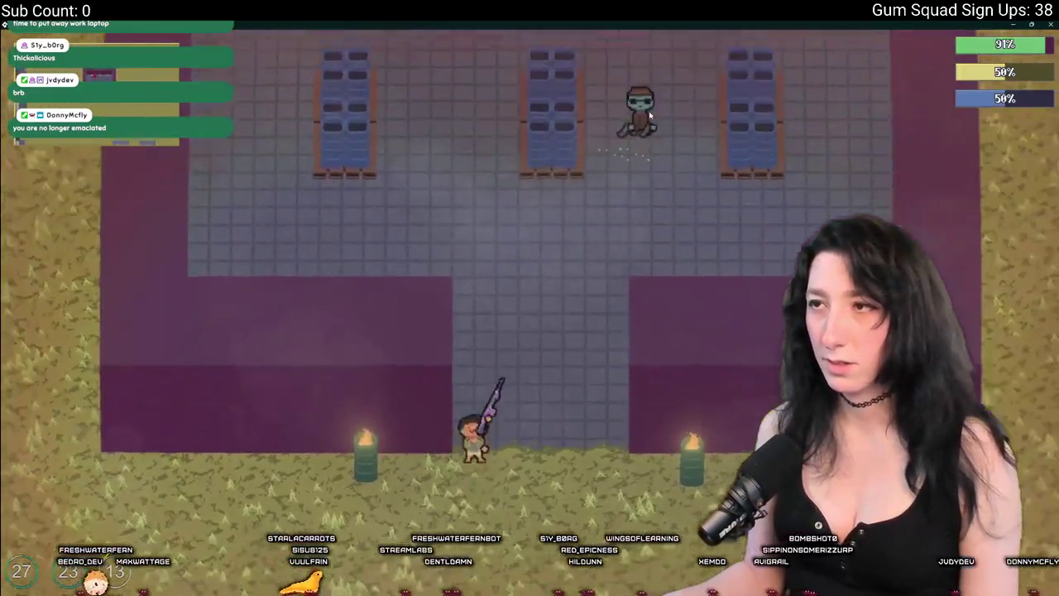
click(598, 170)
key(w)
key(d)
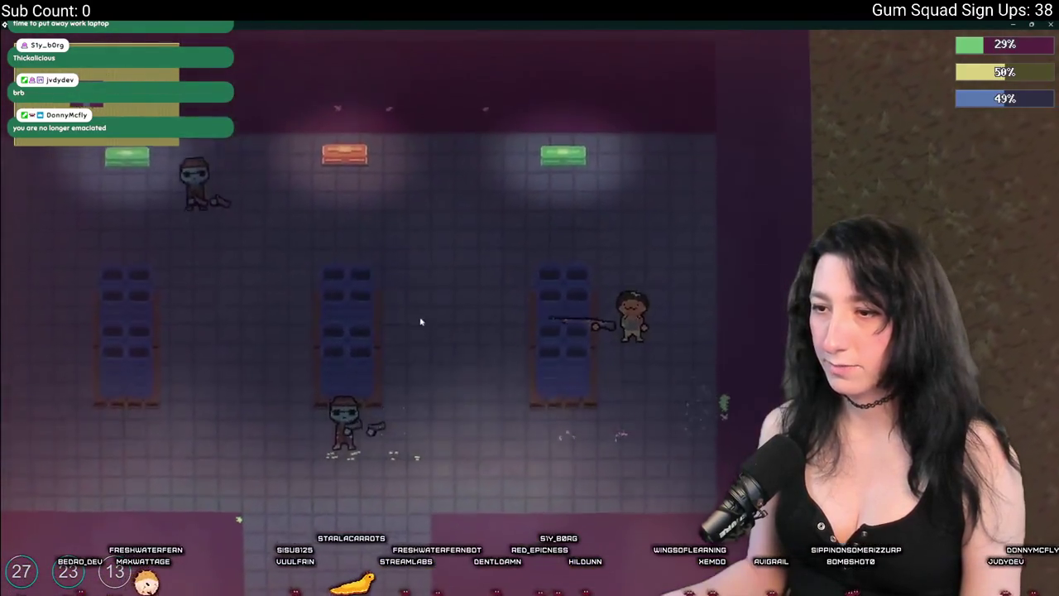
key(w)
key(a)
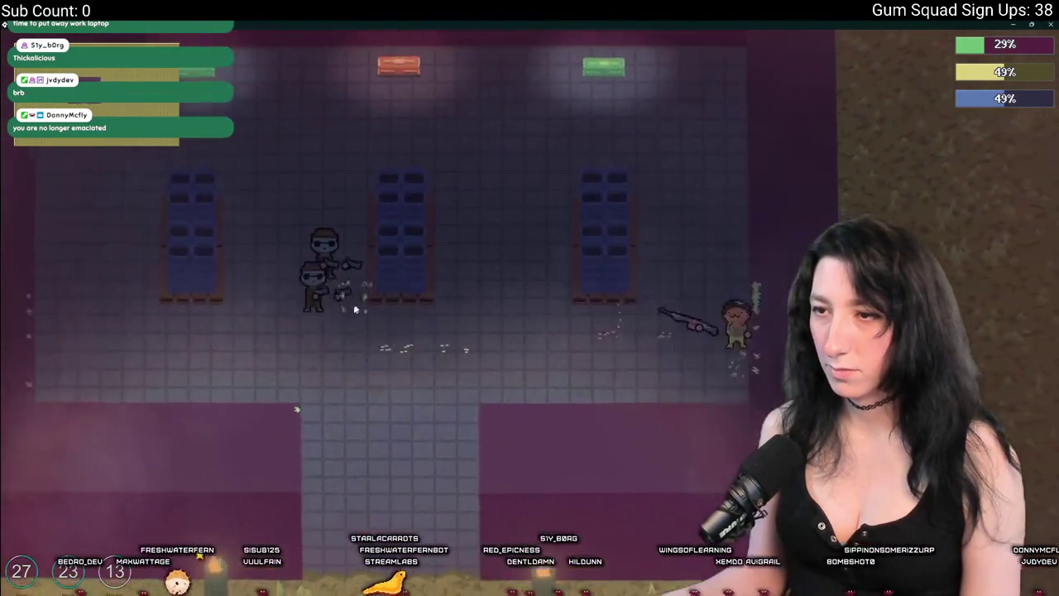
key(w)
key(Tab)
key(Tab)
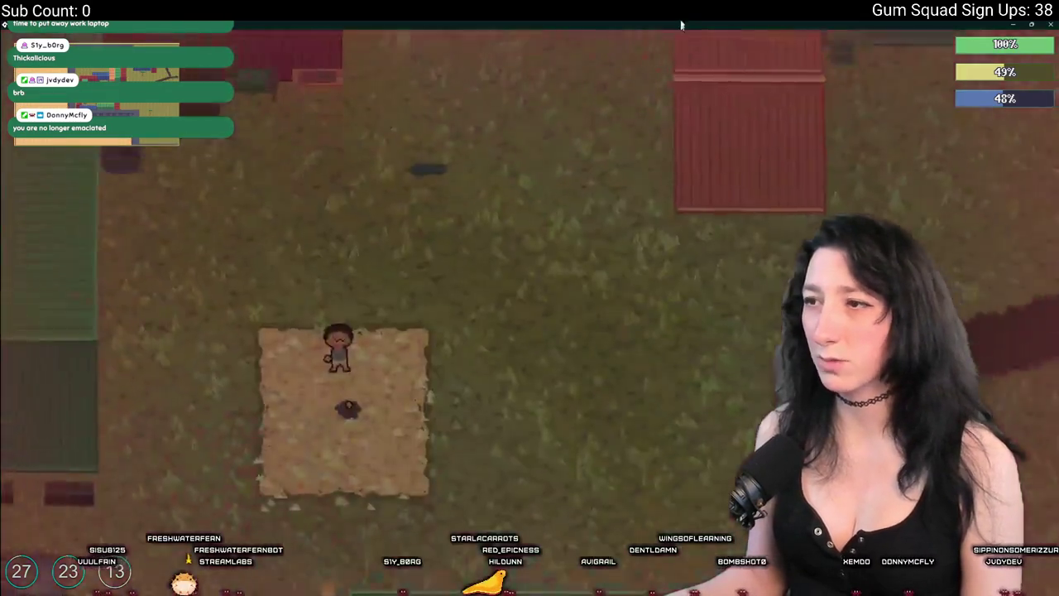
Walk up to the crates and move the backpack and vest into the container
key(w)
key(Tab)
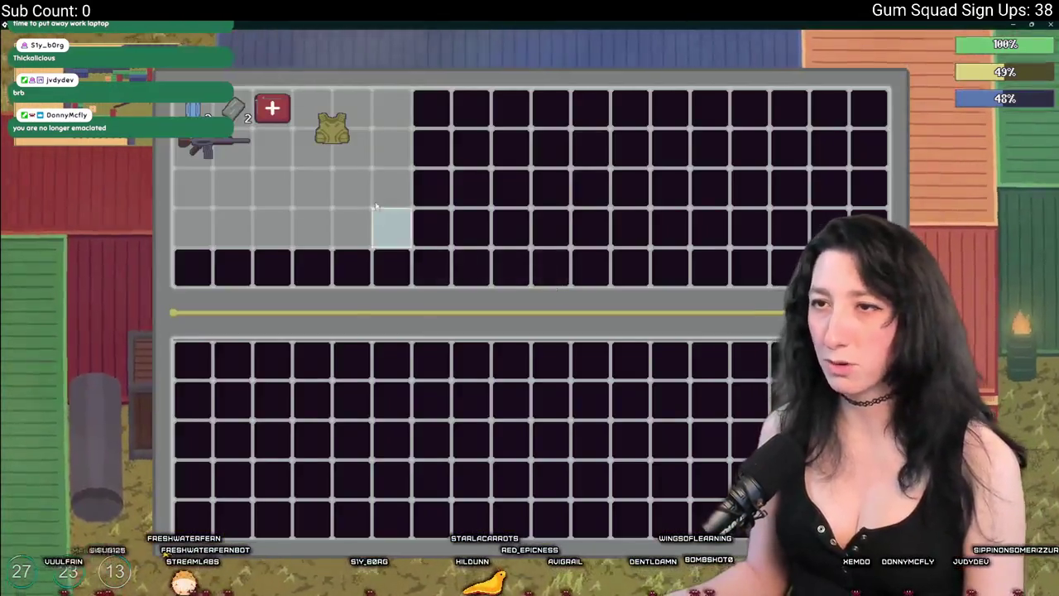
key(Tab)
key(Tab)
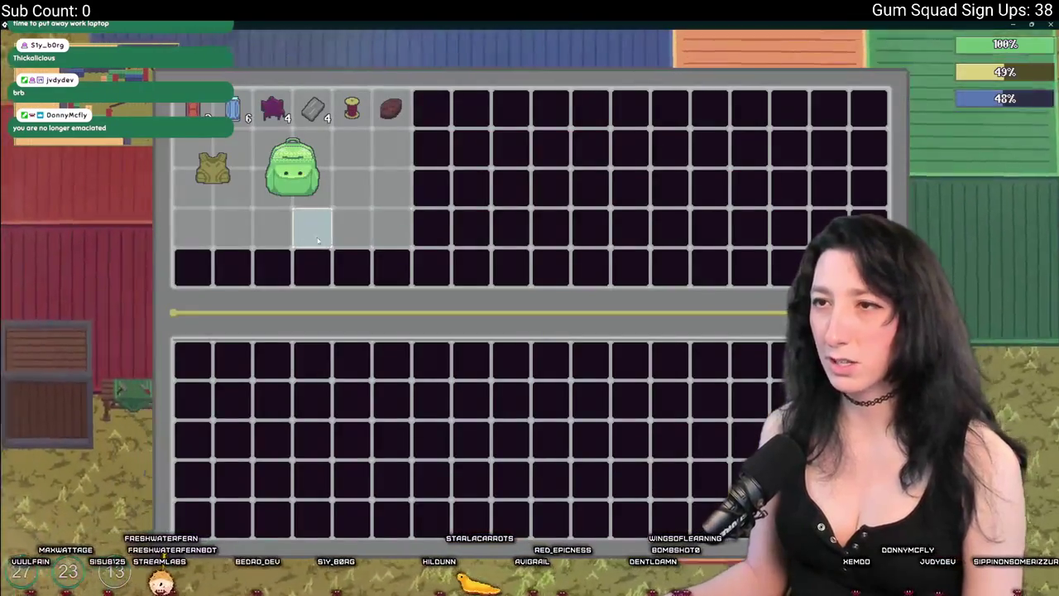
mouse_move(296, 180)
drag(295, 180, 58, 263)
key(Tab)
key(Tab)
key(Tab)
Move the vest, rifle, gum and purple item into the lower storage grid
key(Tab)
drag(213, 170, 212, 373)
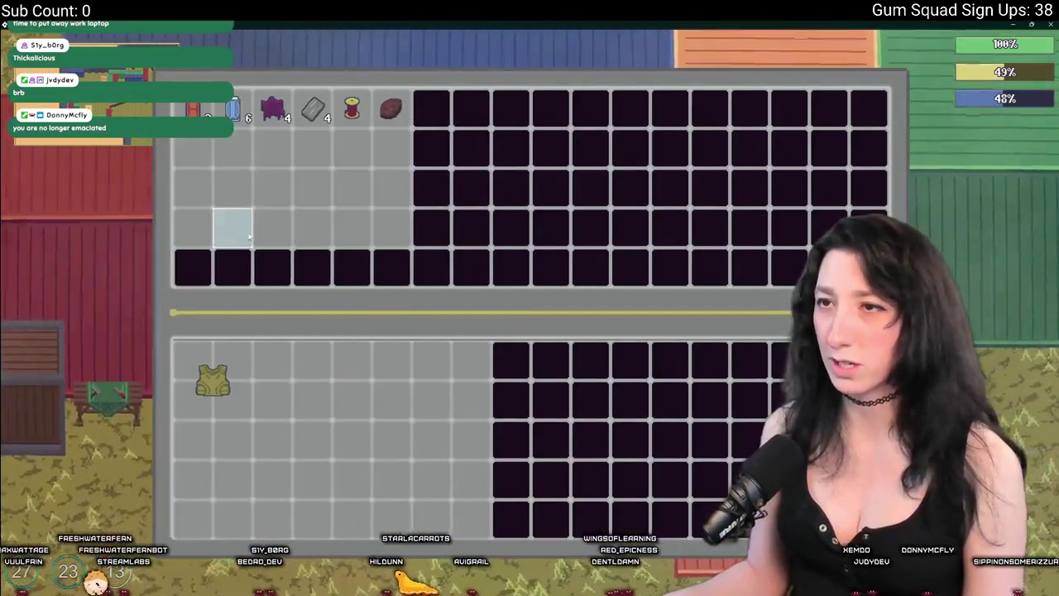
key(Tab)
key(Tab)
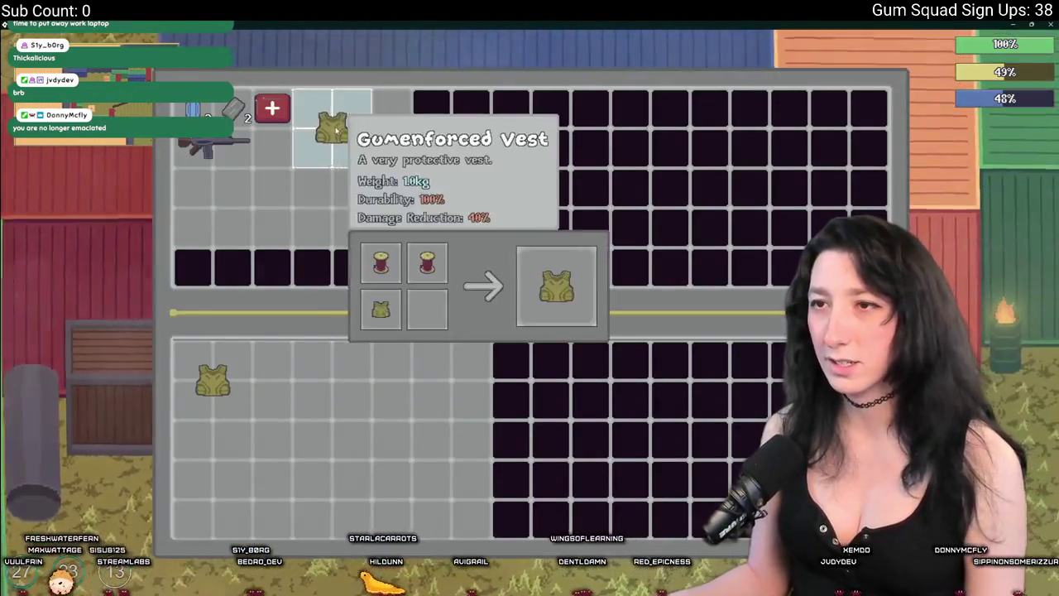
drag(331, 132, 274, 378)
key(Tab)
key(Tab)
key(Tab)
mouse_move(201, 273)
mouse_down()
mouse_move(213, 130)
mouse_move(213, 356)
mouse_up()
key(Tab)
key(Tab)
drag(192, 108, 273, 359)
drag(276, 106, 310, 360)
key(Tab)
Craft two batches of Peppermint Gum at the crafting station and return leftover Metal Scrap
key(a)
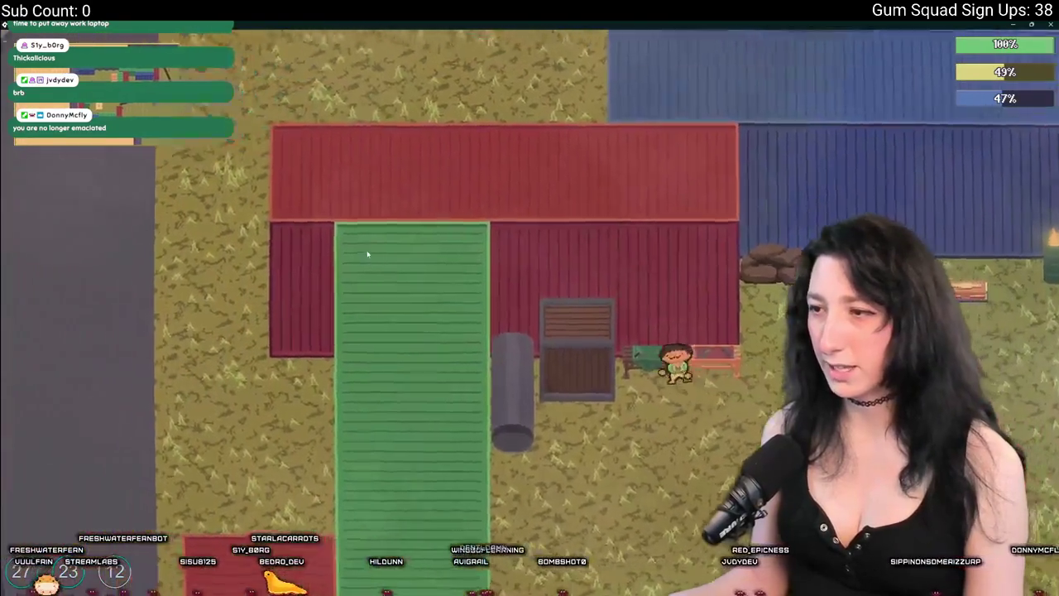
key(Tab)
click(273, 358)
click(336, 140)
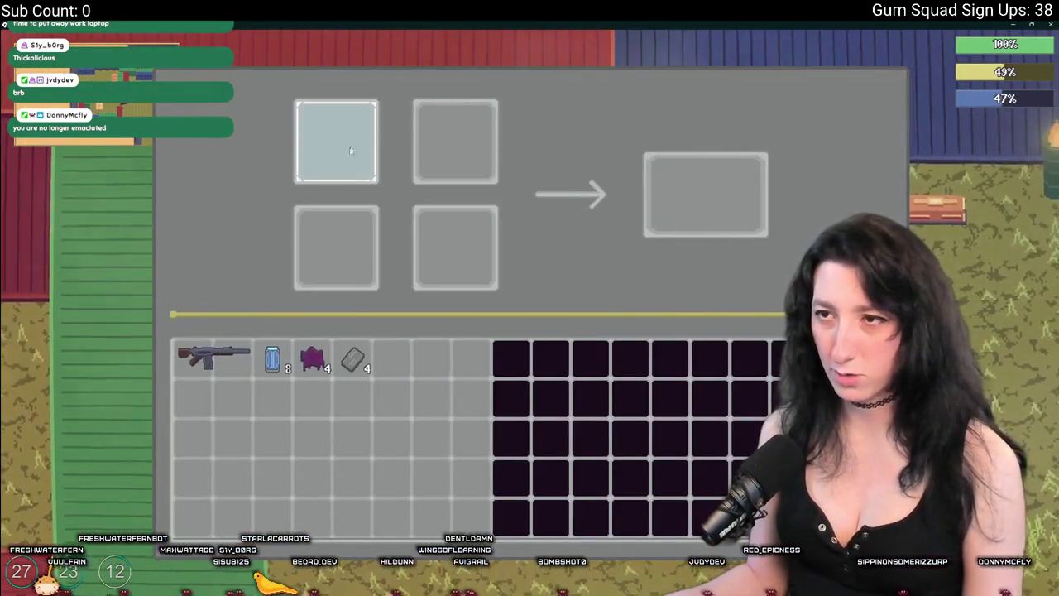
click(313, 357)
click(350, 357)
right_click(339, 165)
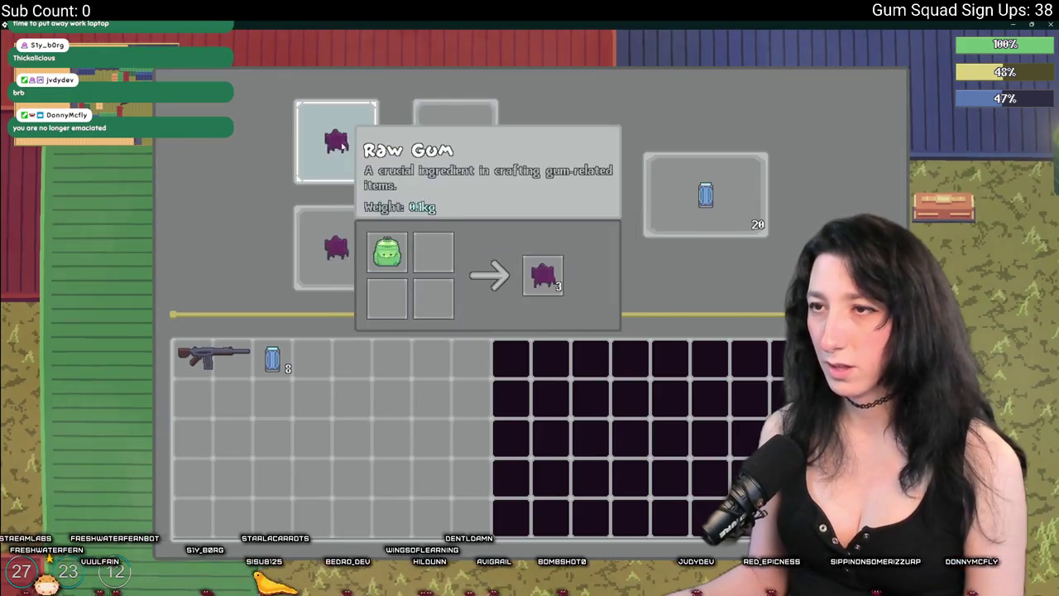
click(722, 199)
click(709, 196)
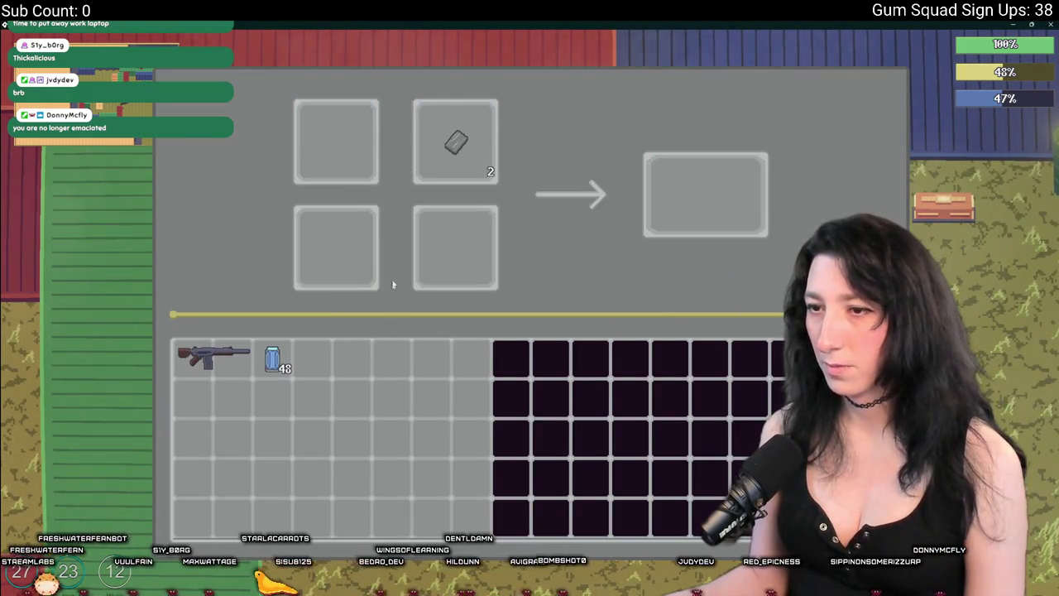
click(455, 140)
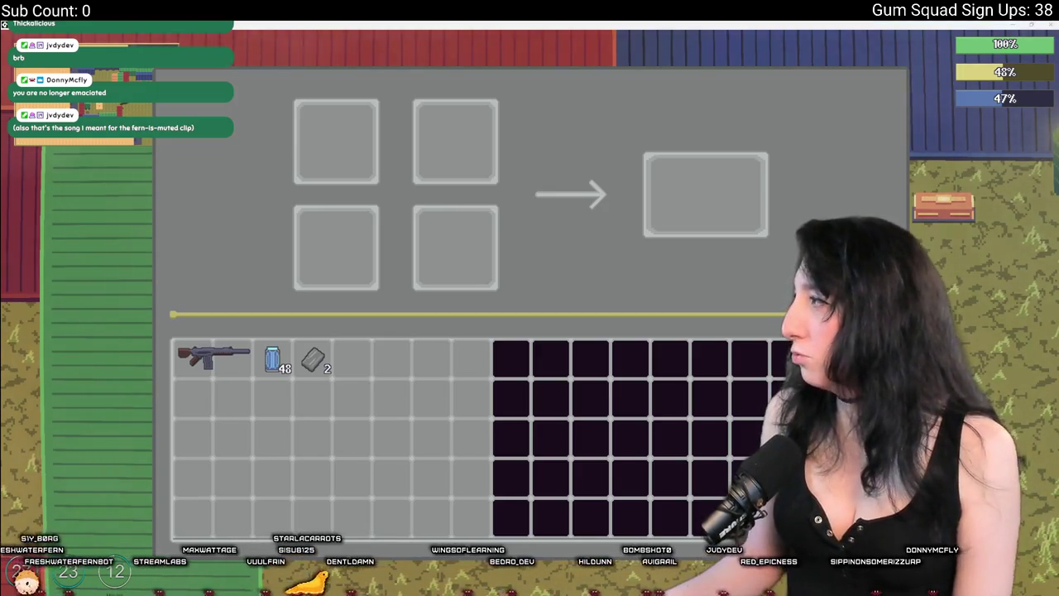
key(alt+Tab)
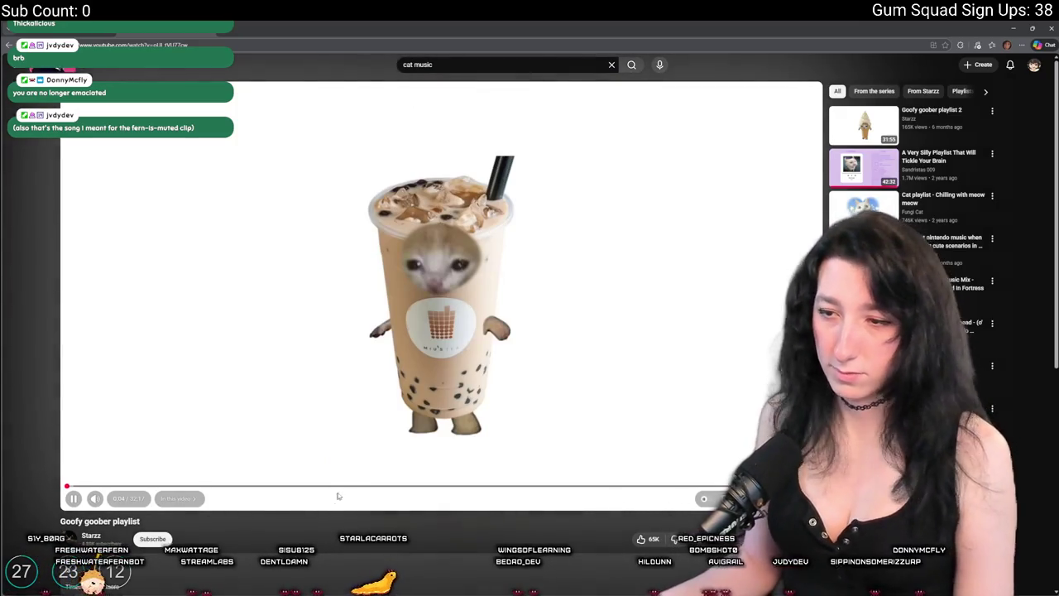
Switch from the YouTube music video back to the Gum Squad game window
key(alt+Tab)
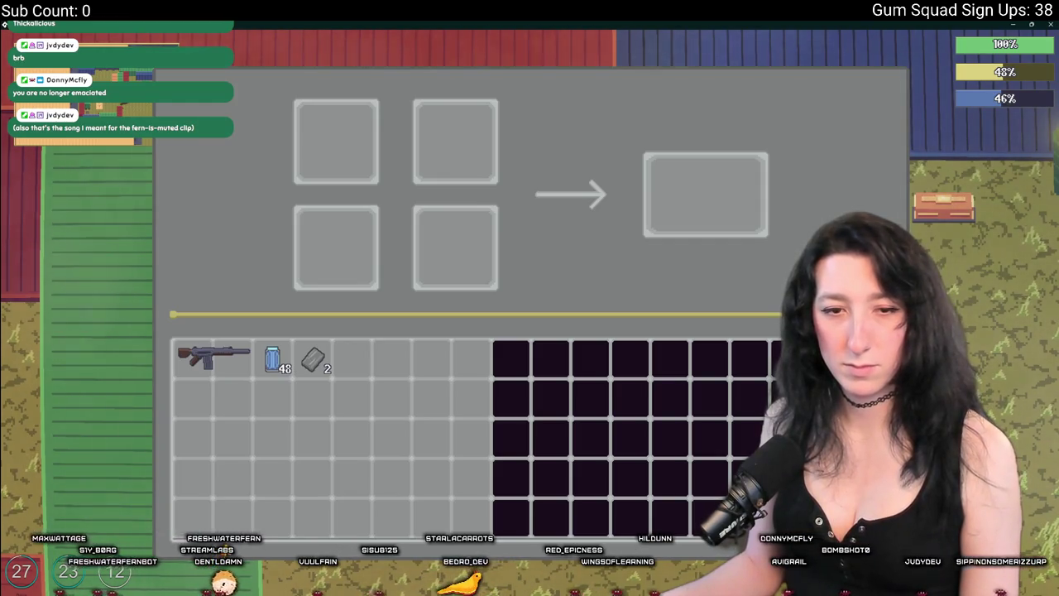
Leave the crafting screen, walk north toward the enemy, and shoot the blue character
key(Escape)
key(Tab)
key(Tab)
key(w)
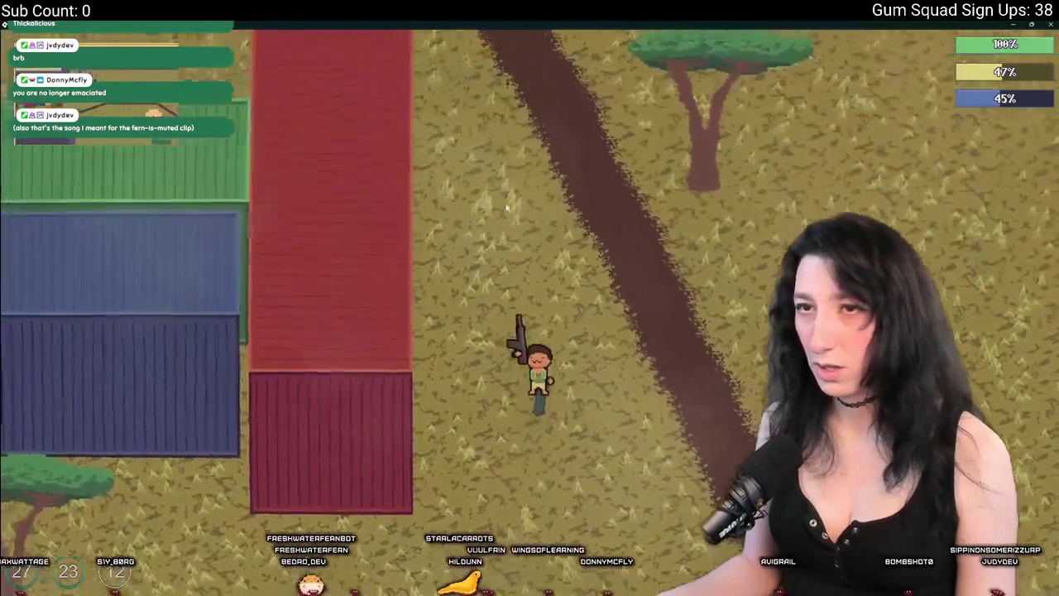
key(w)
key(a)
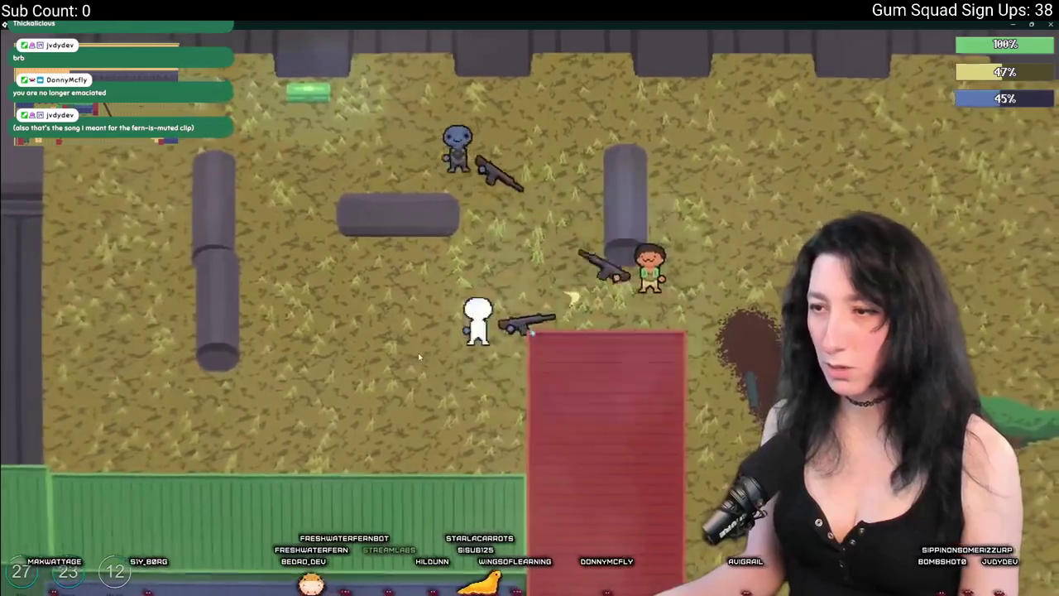
key(d)
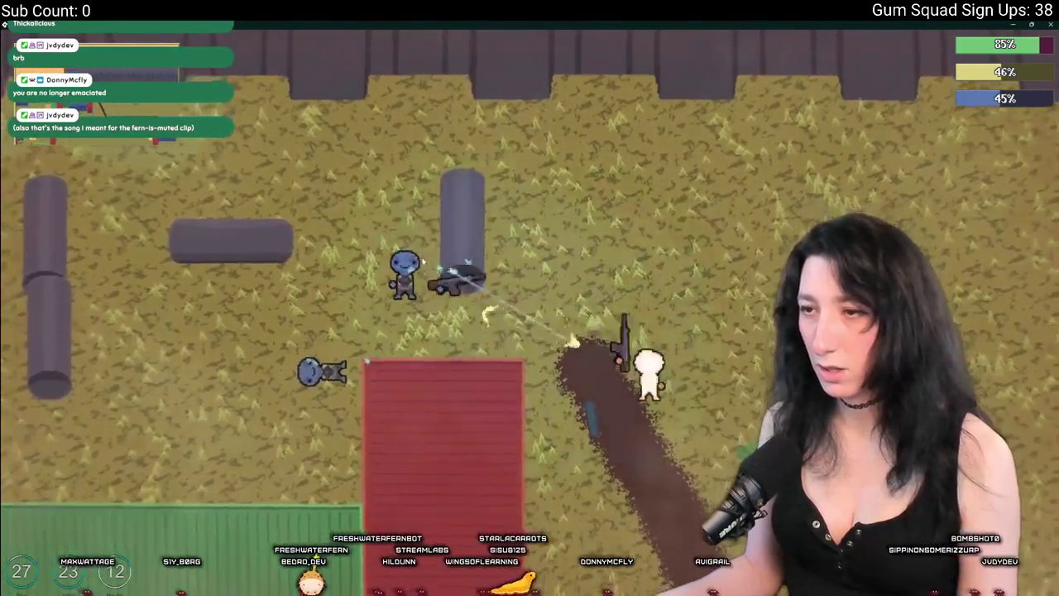
key(w)
key(a)
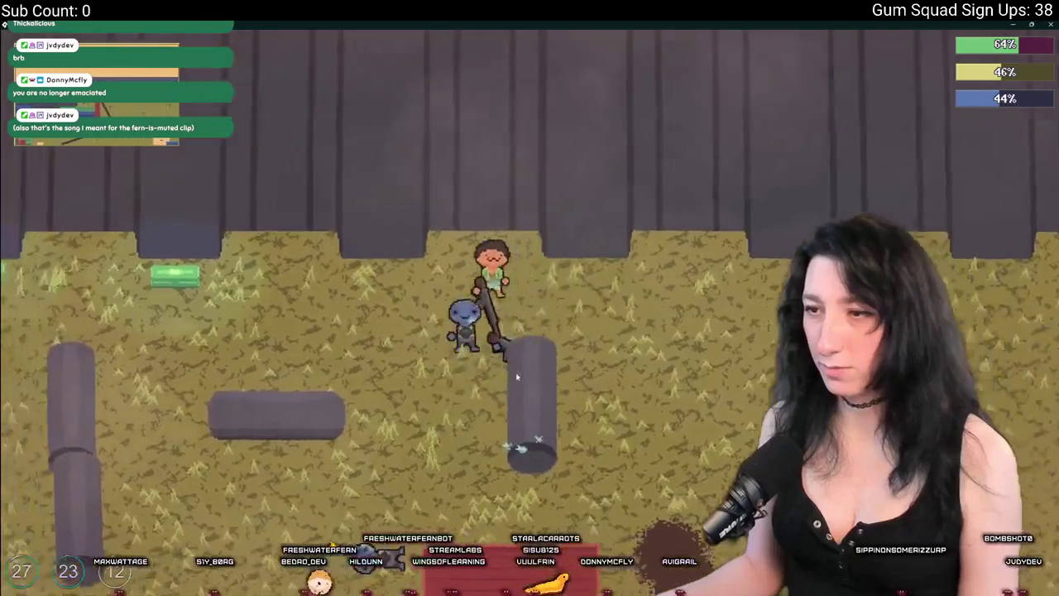
key(a)
click(650, 300)
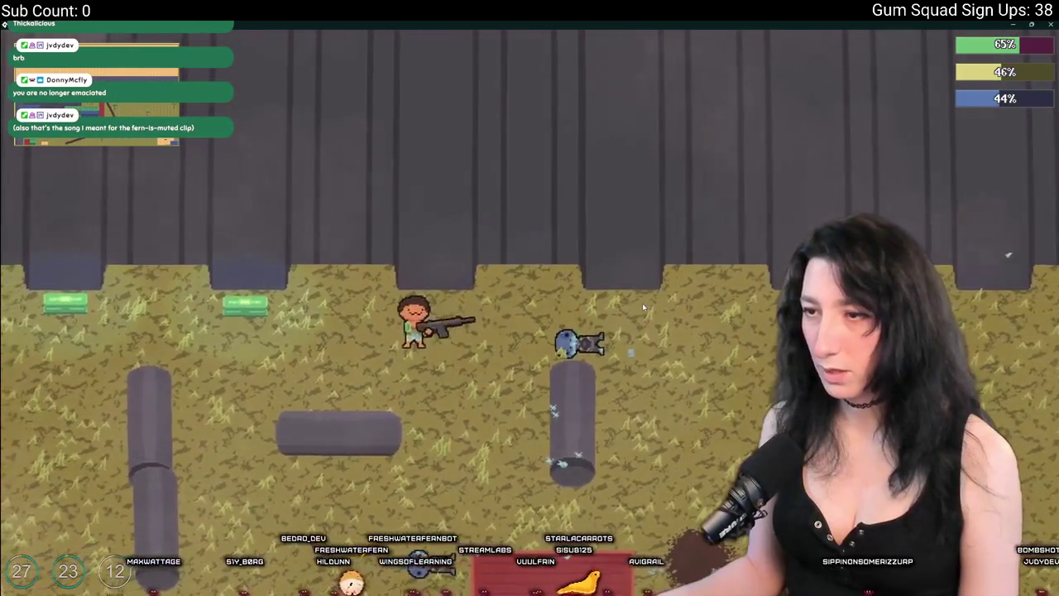
Loot the water bottle, green jar, blue can and medkit from the fallen character
key(e)
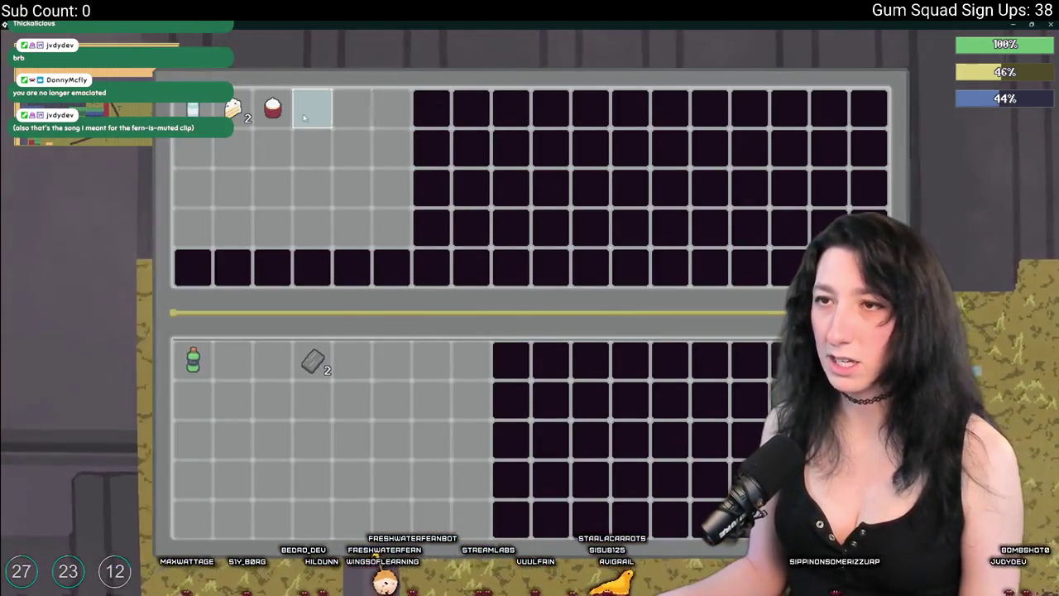
click(193, 110)
key(e)
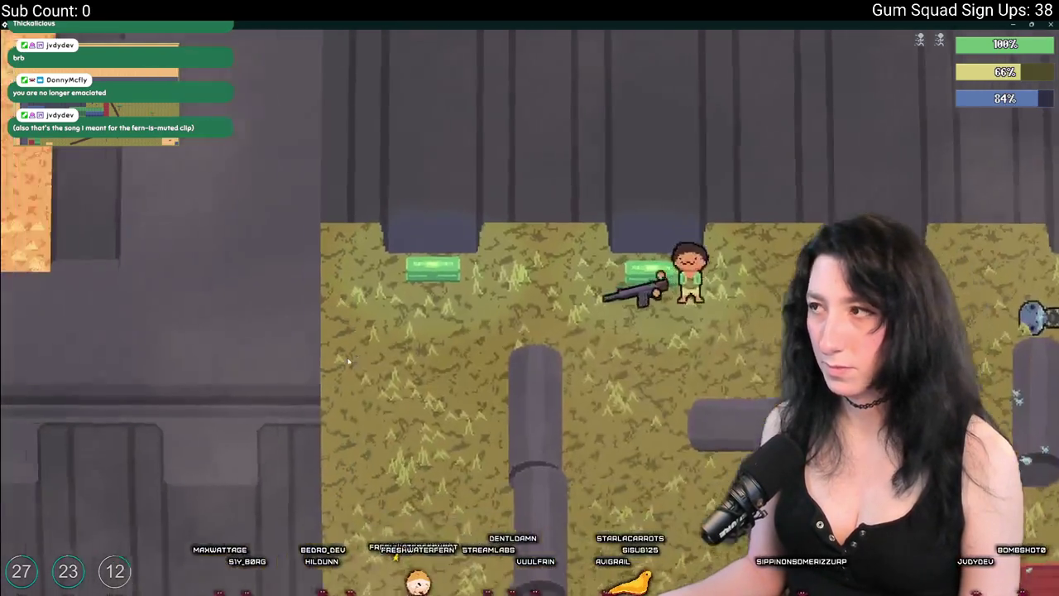
key(e)
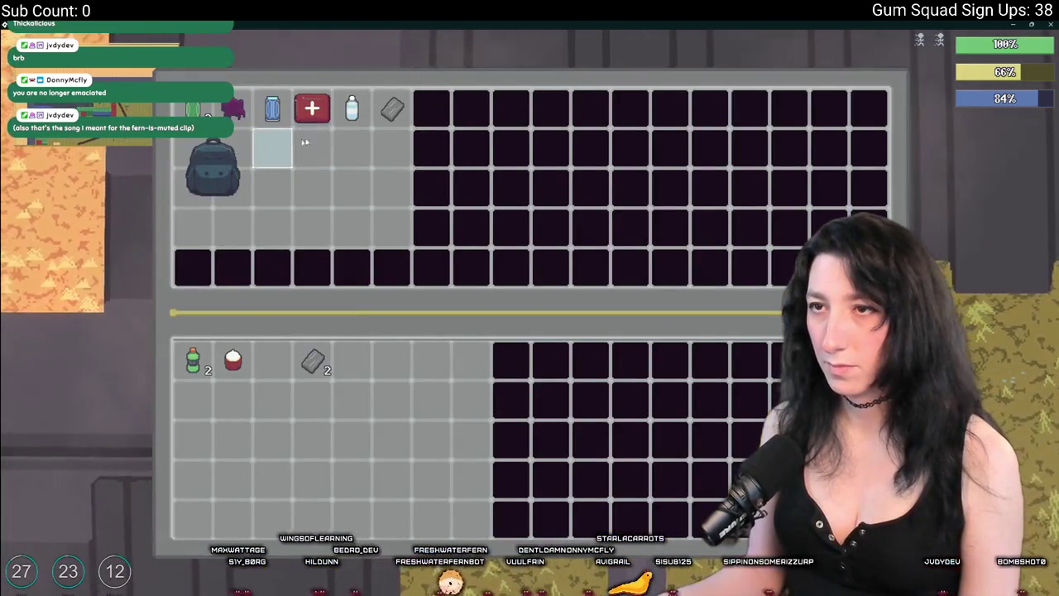
click(352, 108)
click(192, 110)
click(272, 108)
click(312, 108)
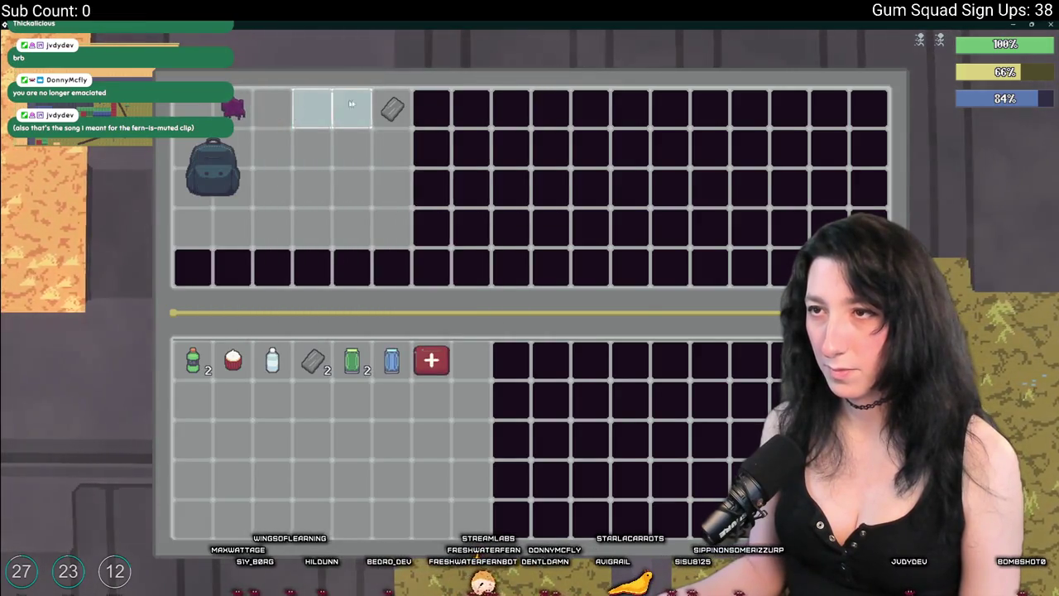
key(e)
key(e)
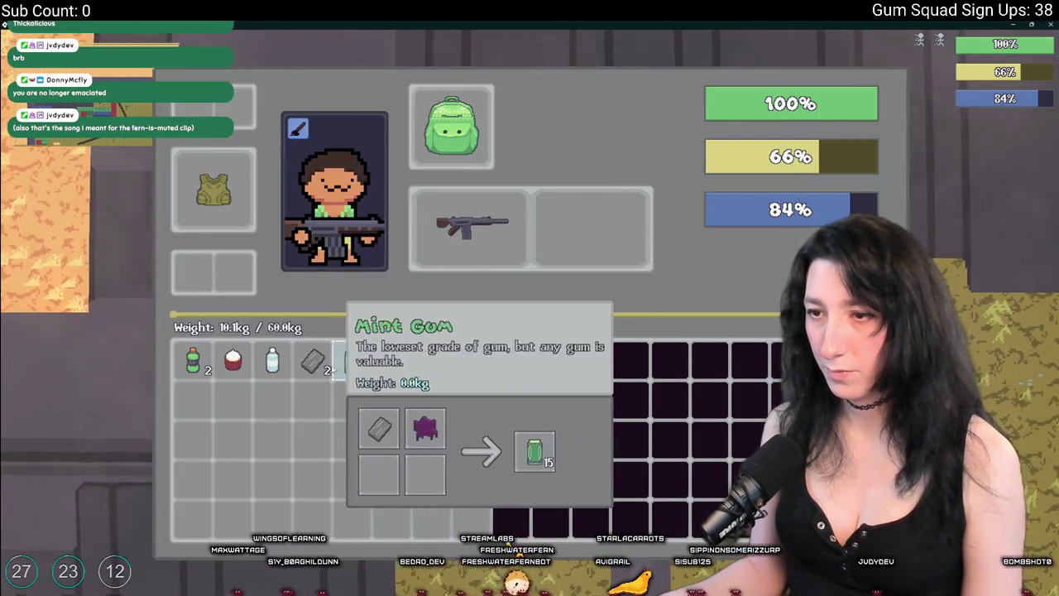
Walk down-right across the field toward the tree and fire the gun
key(e)
key(a)
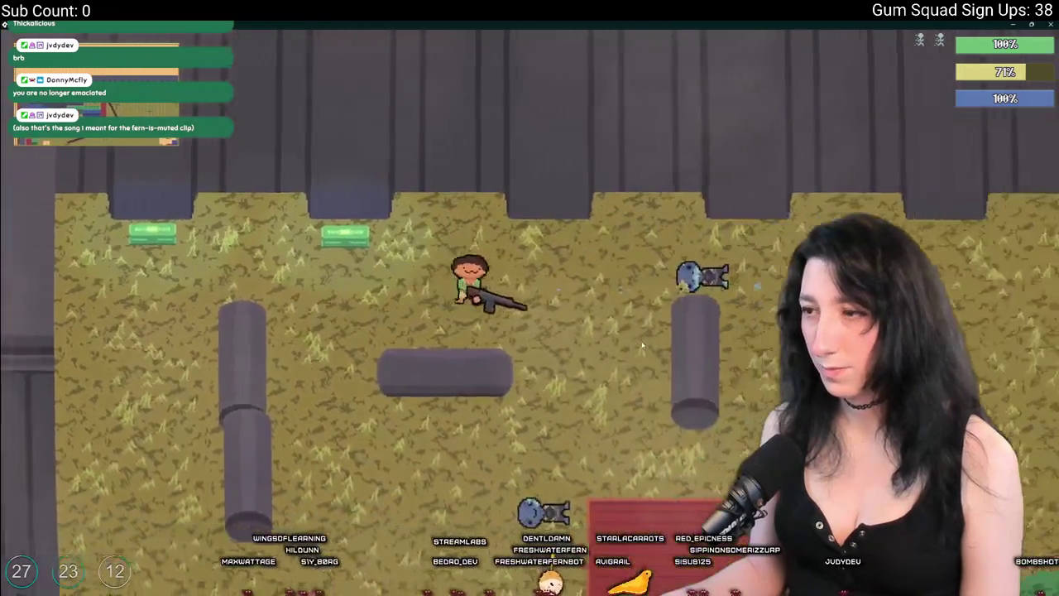
key(d)
key(s)
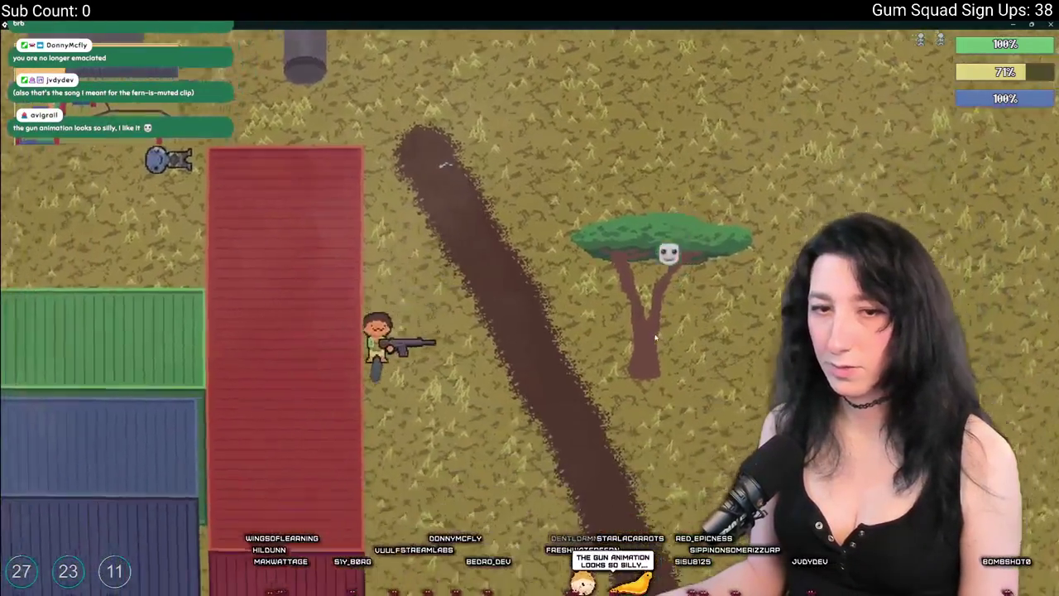
key(d)
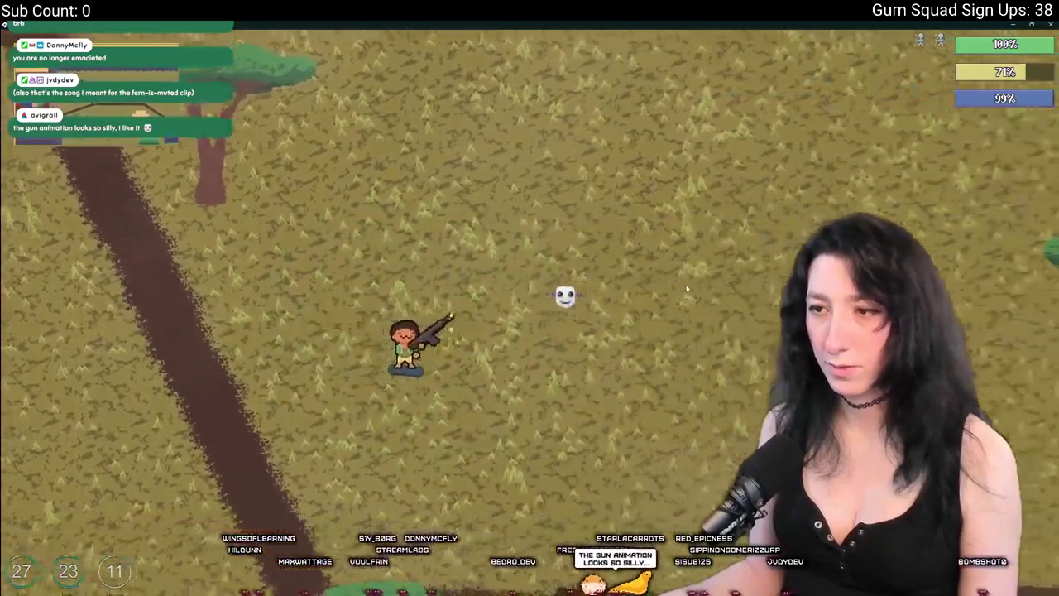
click(426, 322)
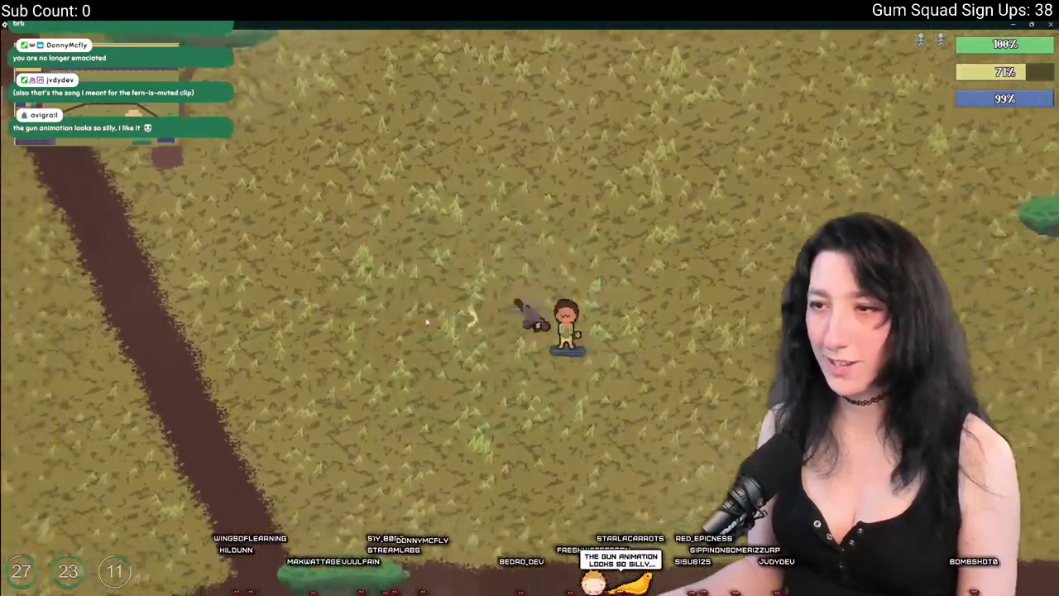
Walk toward the tree, then change the shirt style in the character customizer
key(d)
key(w)
key(e)
key(e)
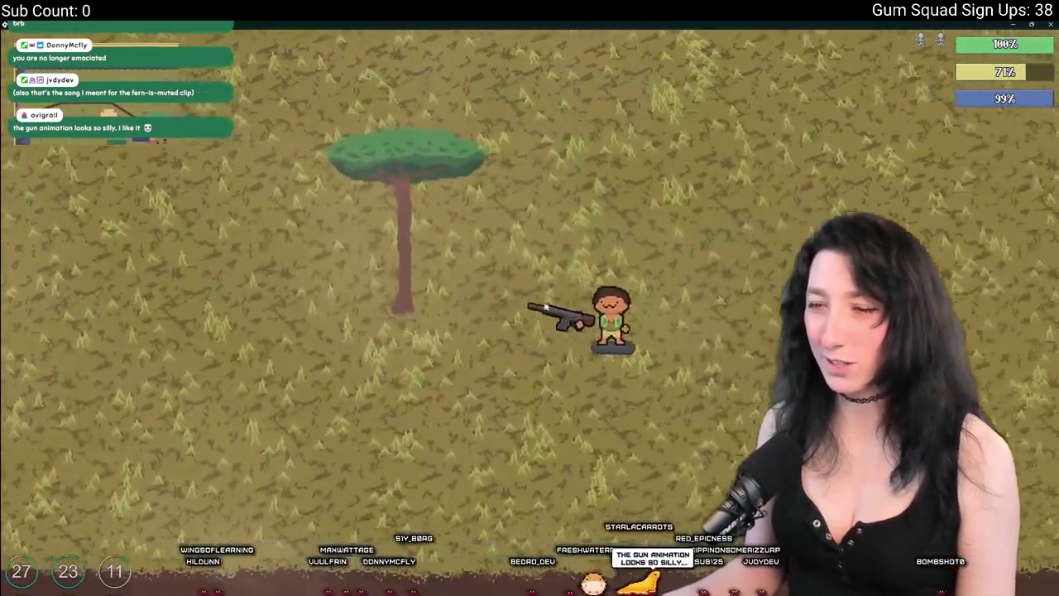
key(d)
key(s)
key(e)
click(307, 128)
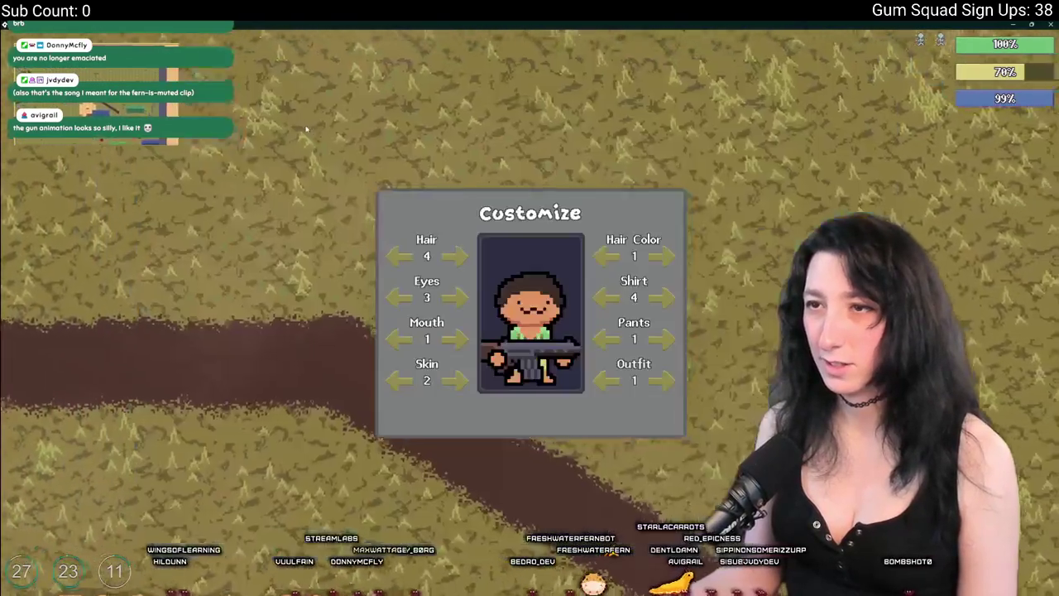
click(662, 297)
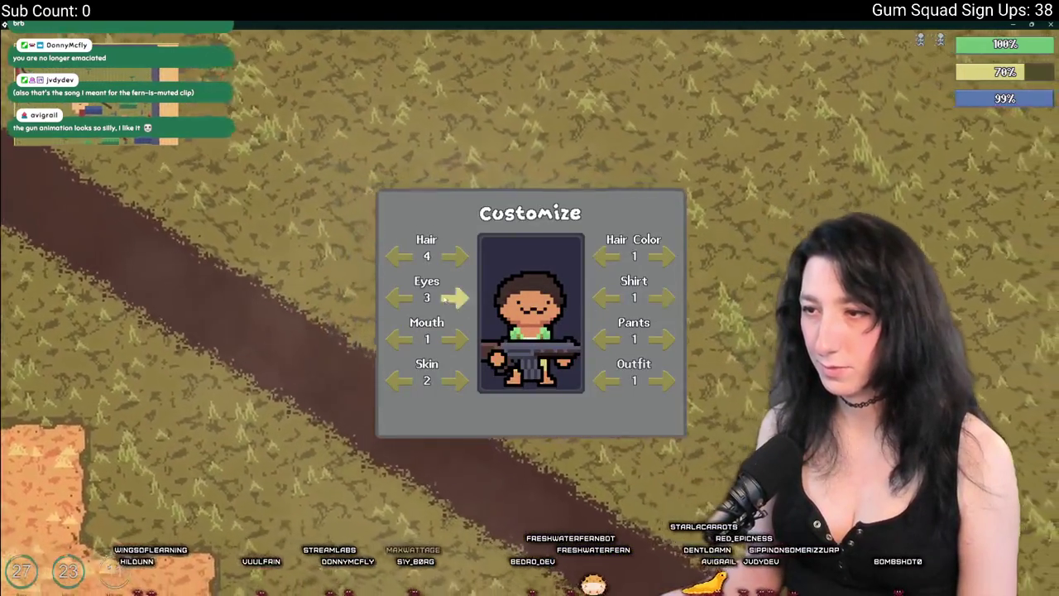
key(Escape)
Cycle the character's hair colour to 5 in the customizer and walk back onto the field
key(e)
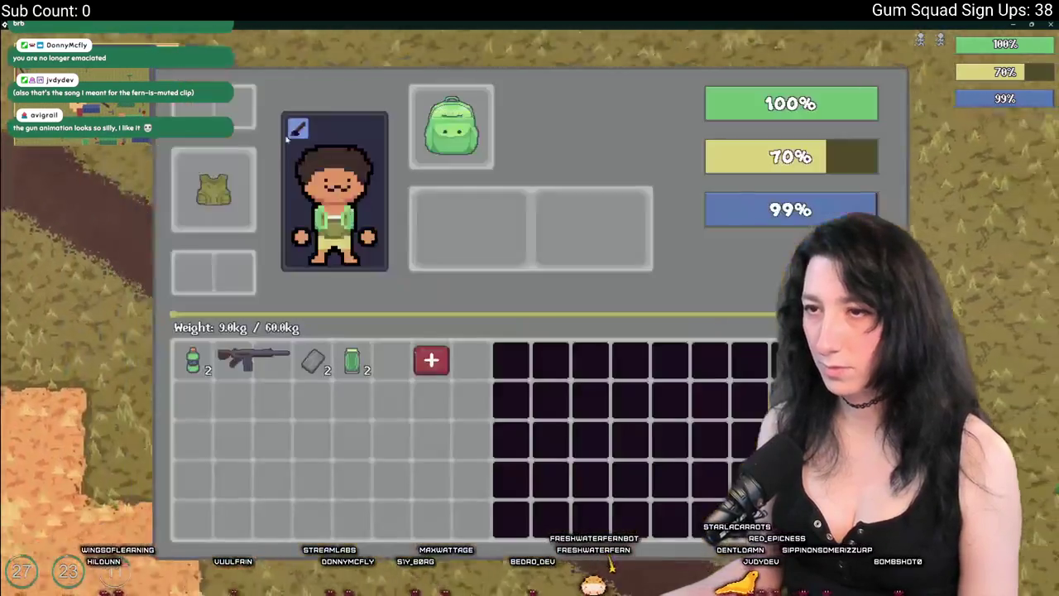
click(297, 128)
click(662, 256)
click(663, 256)
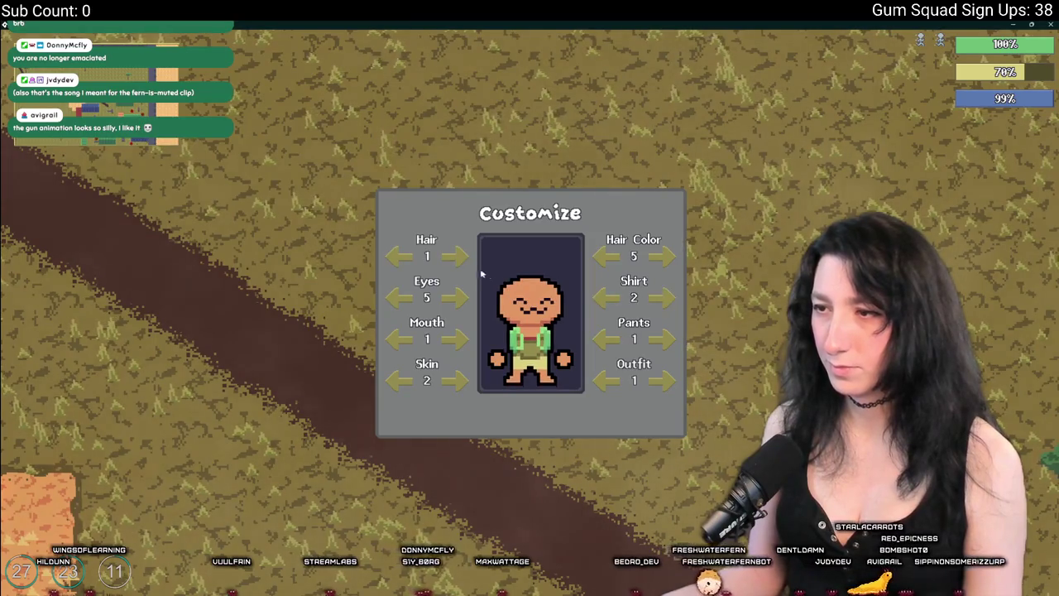
key(Escape)
key(Escape)
key(w+d)
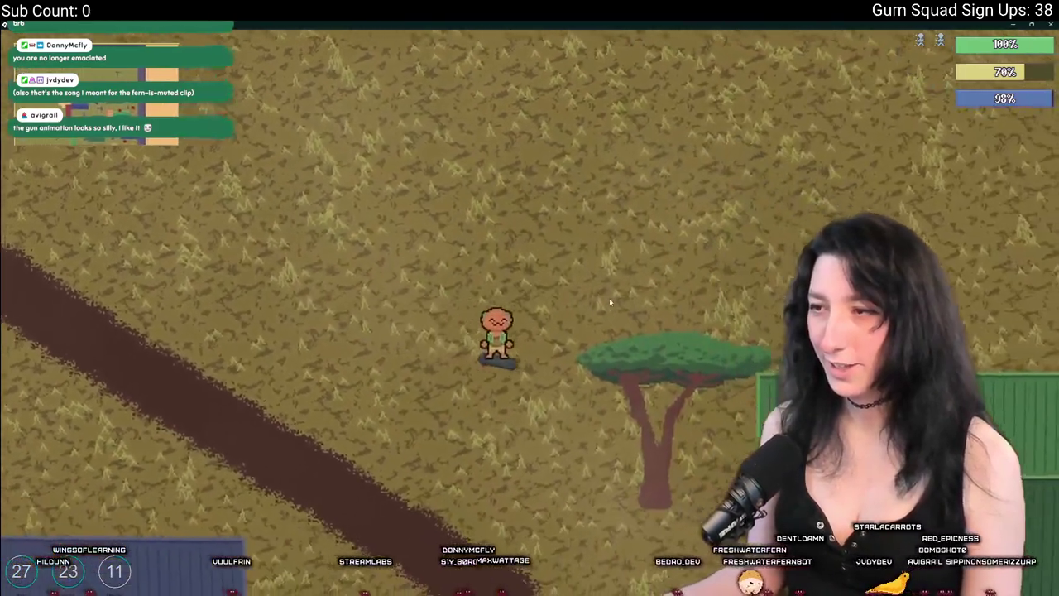
key(Tab)
key(Tab)
Walk through the container yard shooting at an enemy, open the crate, then walk away
key(d)
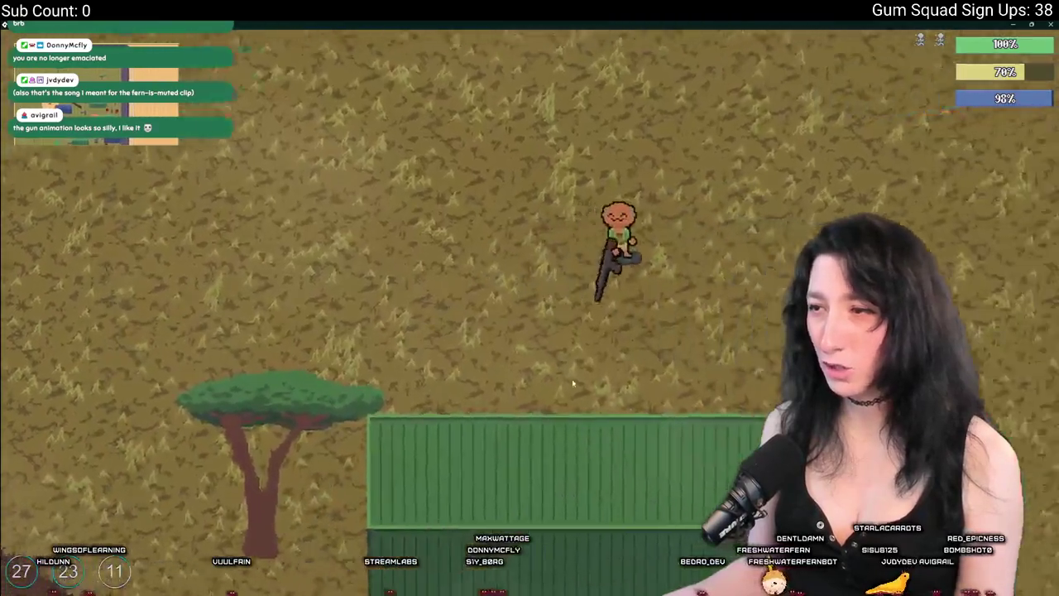
key(s)
key(s)
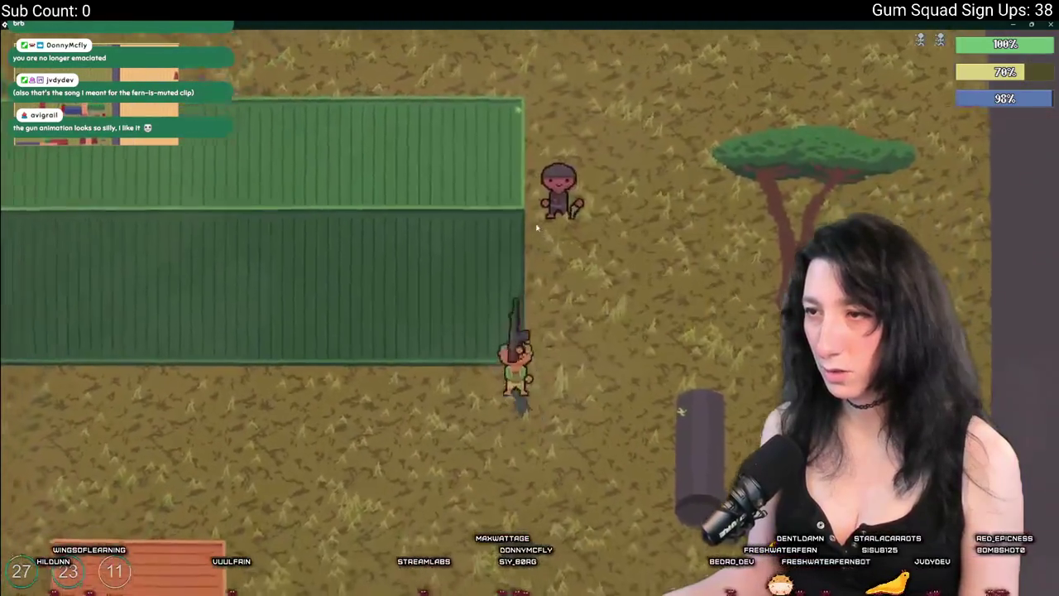
key(d)
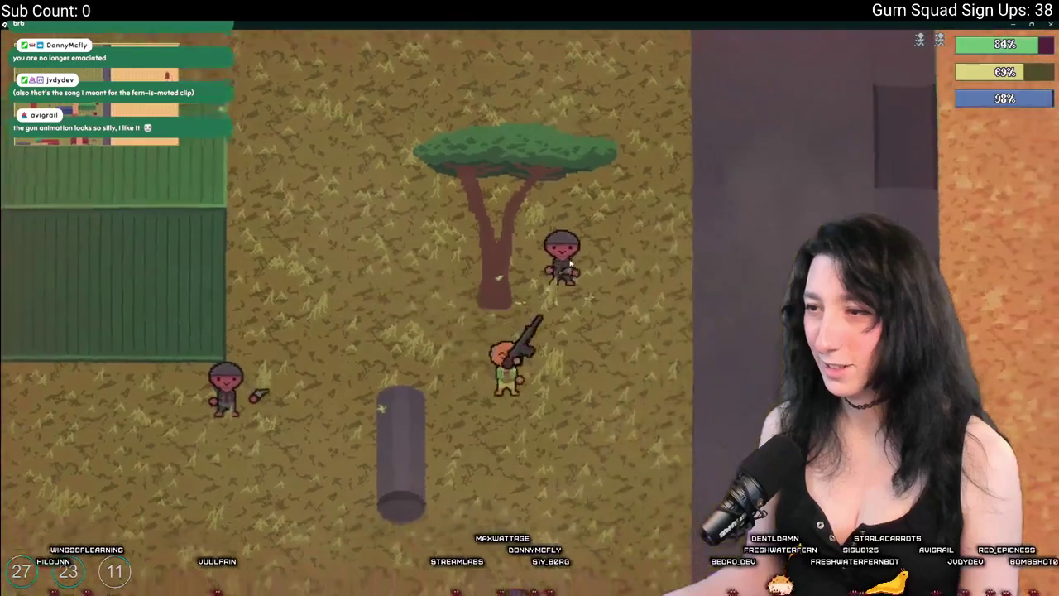
click(561, 249)
key(s)
key(s)
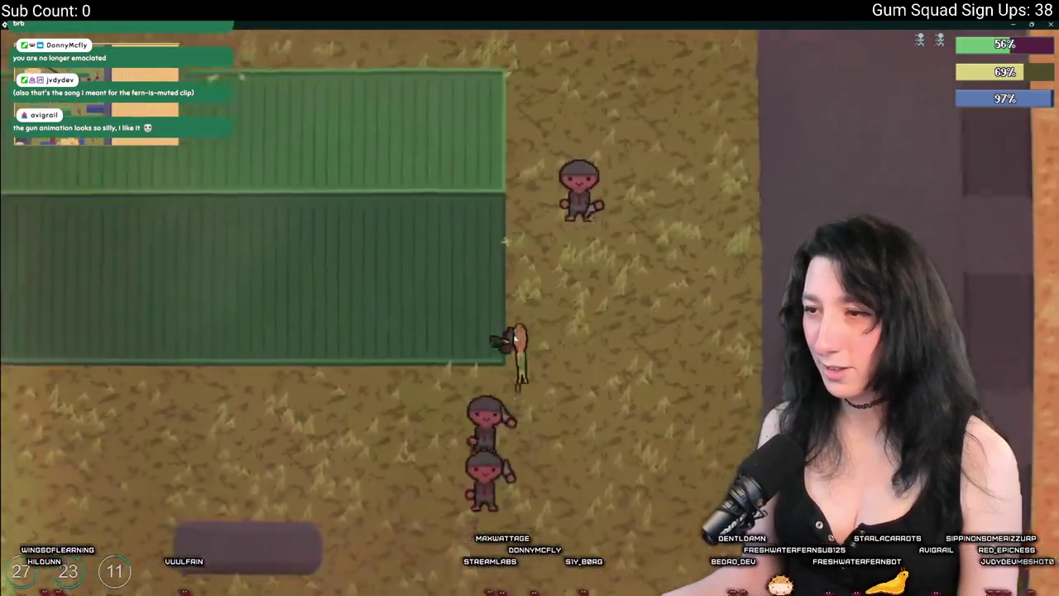
key(s)
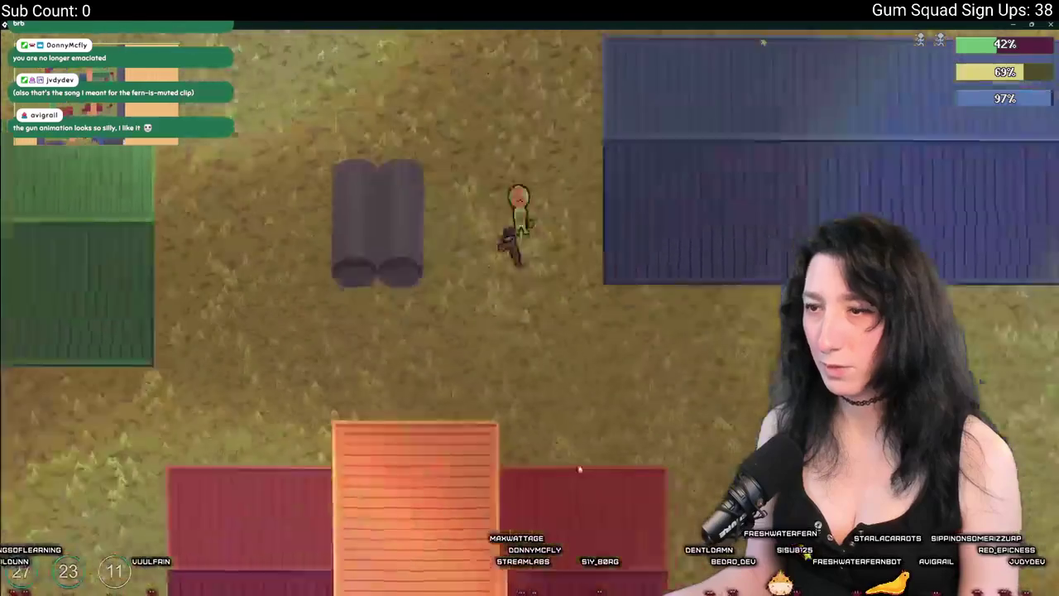
key(s)
key(a)
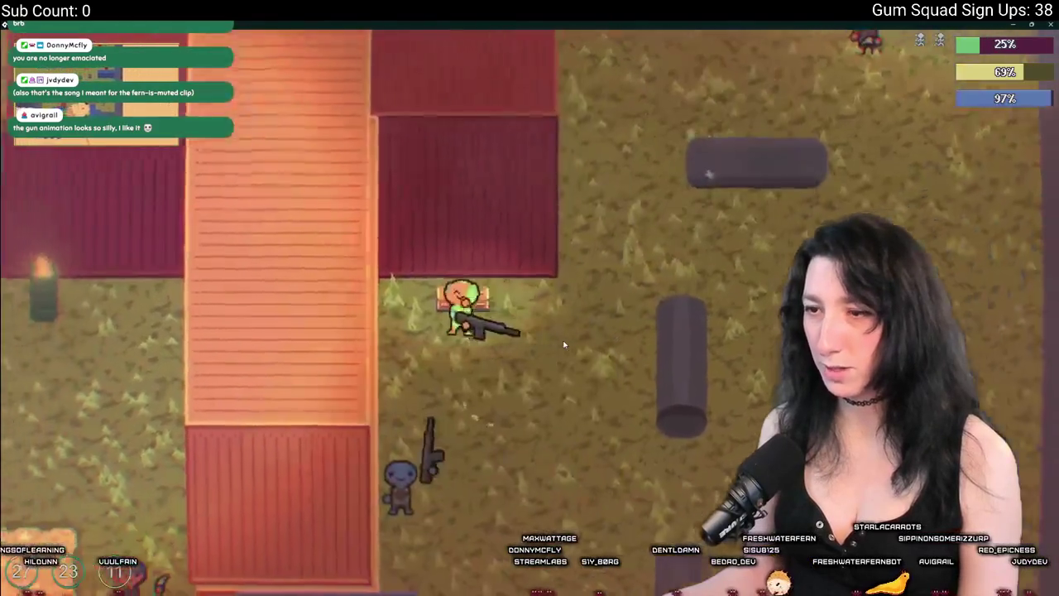
key(w)
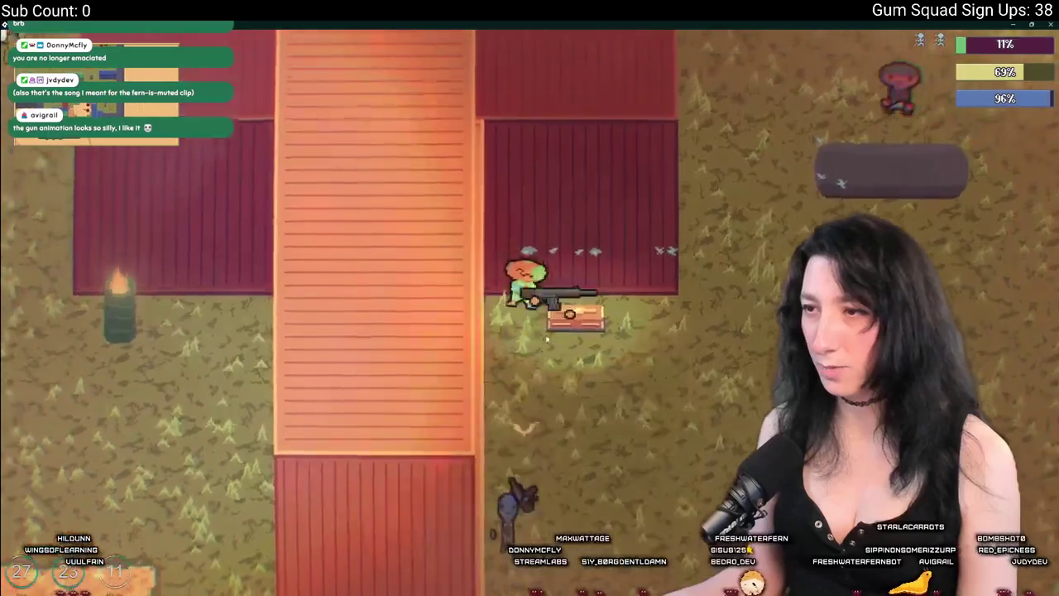
key(e)
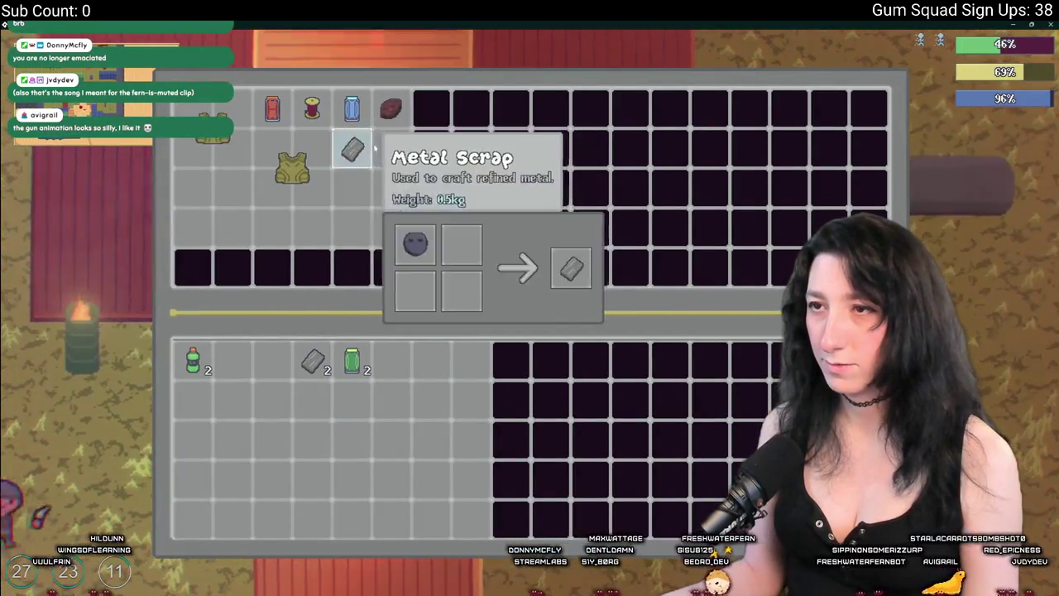
key(s)
key(d)
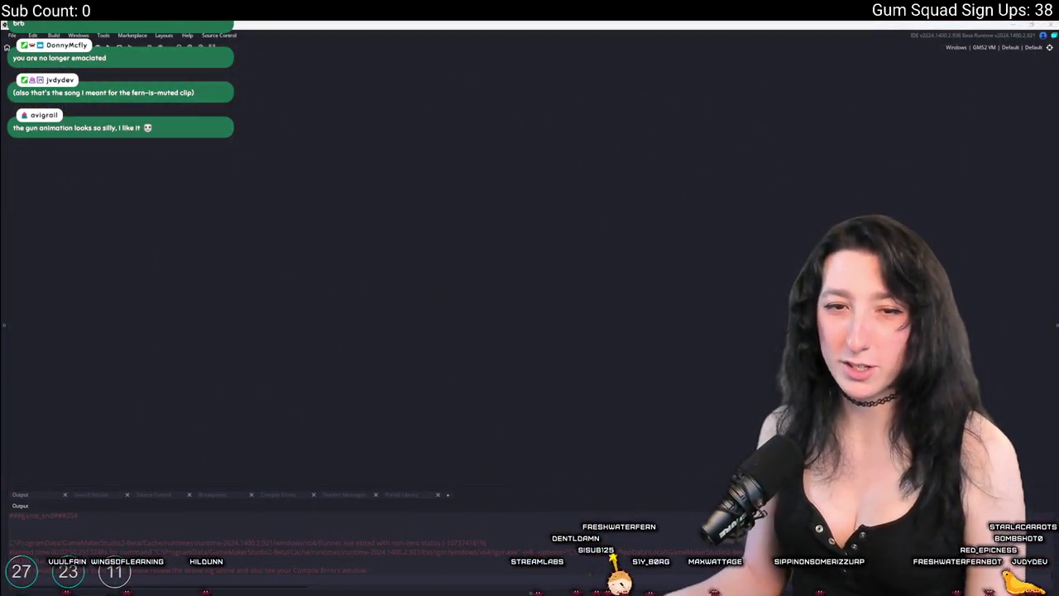
Delete the difficulty button and enemy raider hands lines from the ToDo notes
key(ctrl+t)
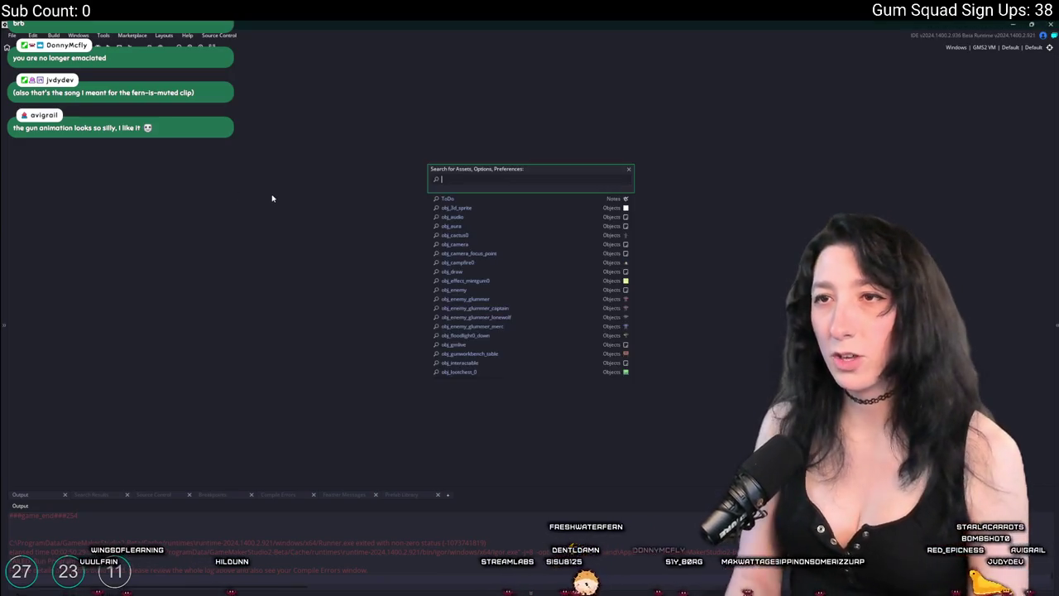
text(todo)
key(Return)
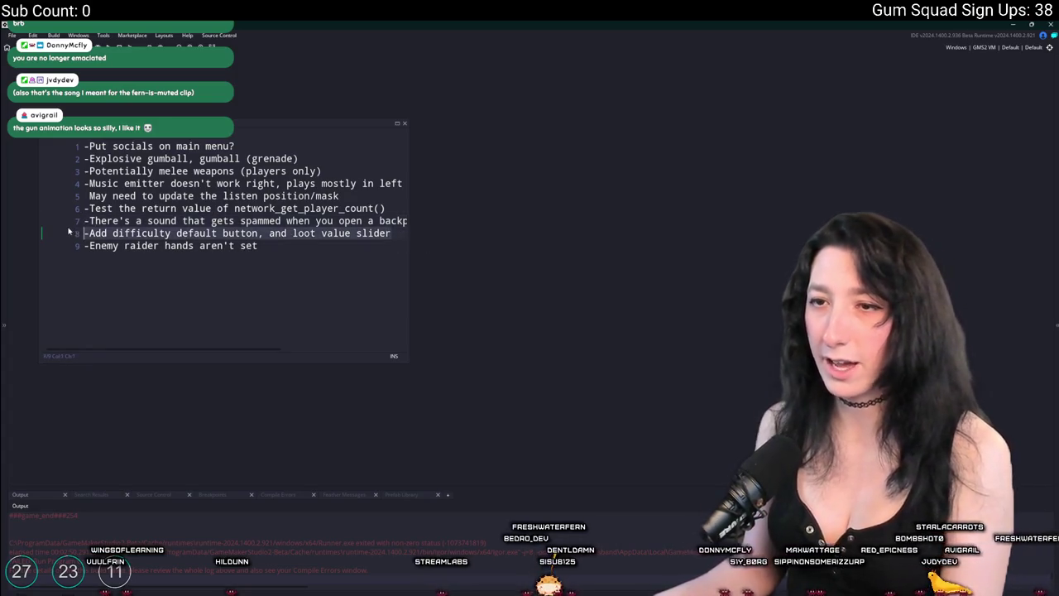
key(ctrl+shift+End)
key(Delete)
key(Up)
key(End)
Search the assets for 'wor' and open network_world_sync in scr_networking
key(ctrl+t)
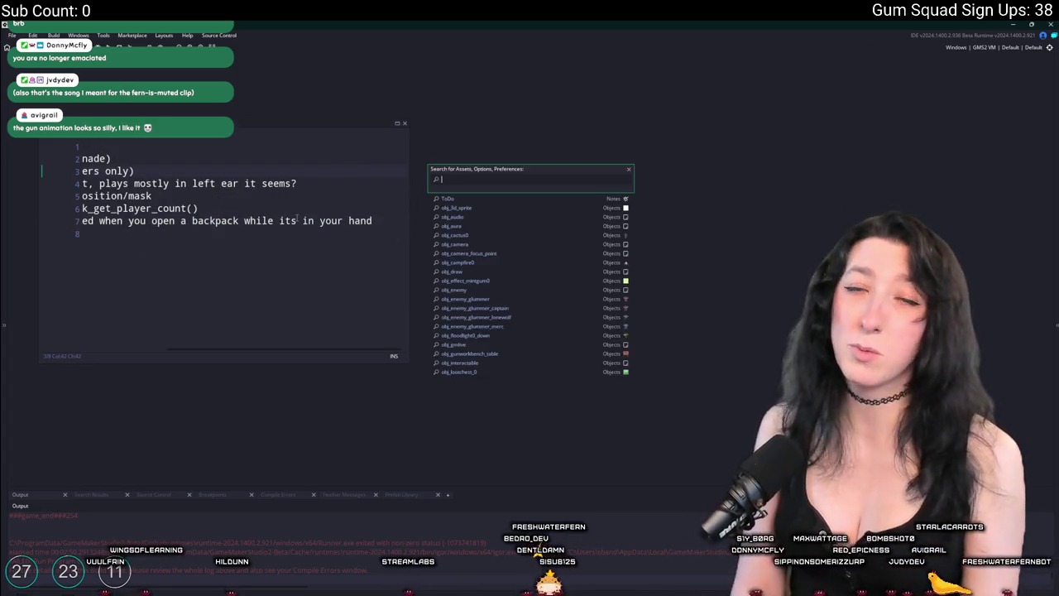
text(ork)
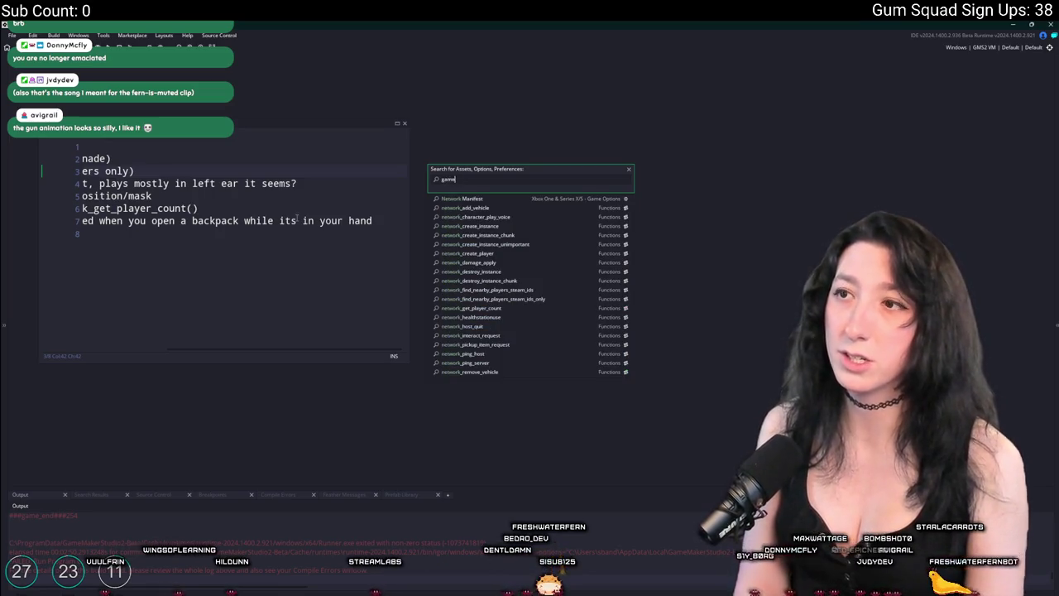
key(ctrl+a)
text(wor)
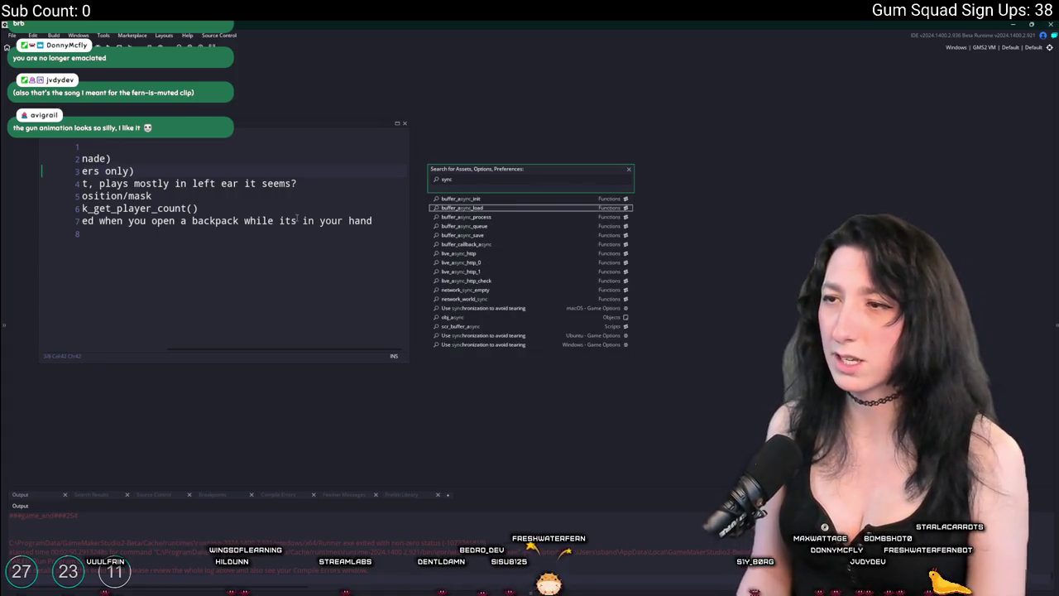
key(Return)
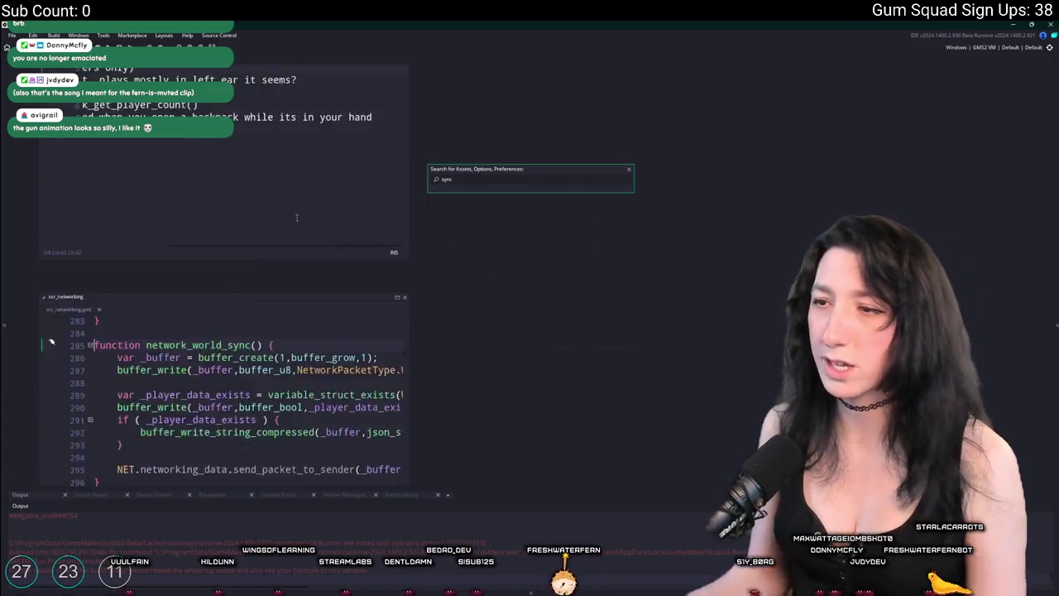
Add a buffer_write for GameSettings.LootValue by duplicating the EnemyDamage write line
drag(408, 207, 765, 246)
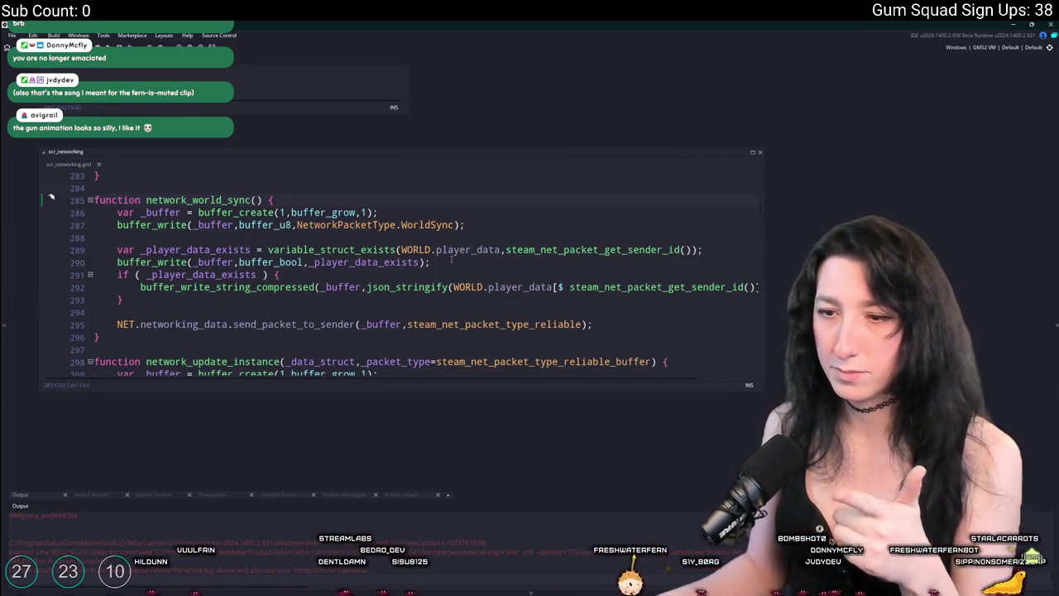
scroll(437, 324, up, 1)
click(437, 323)
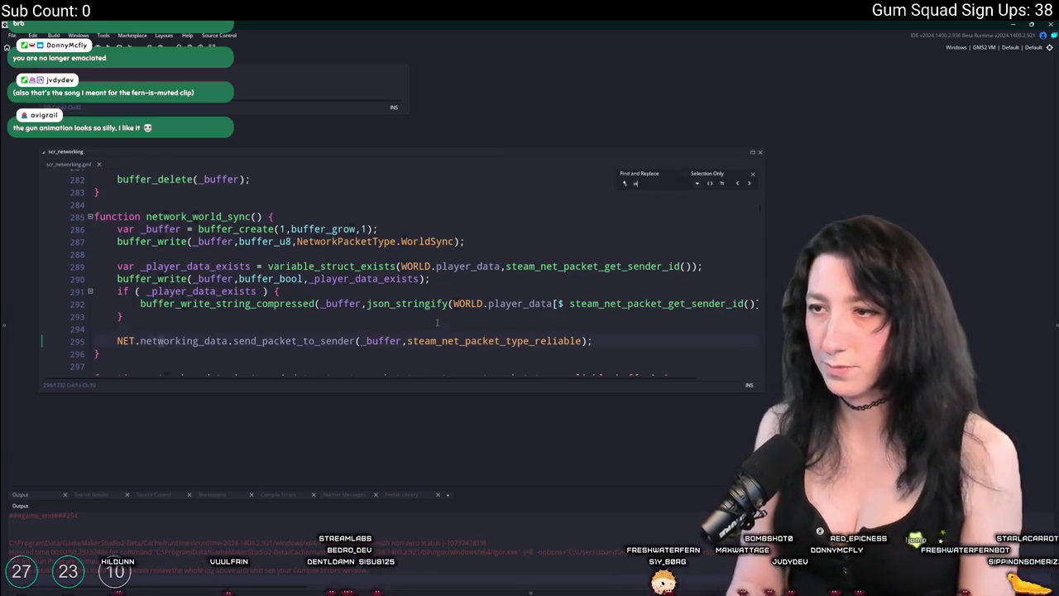
text(orlsync)
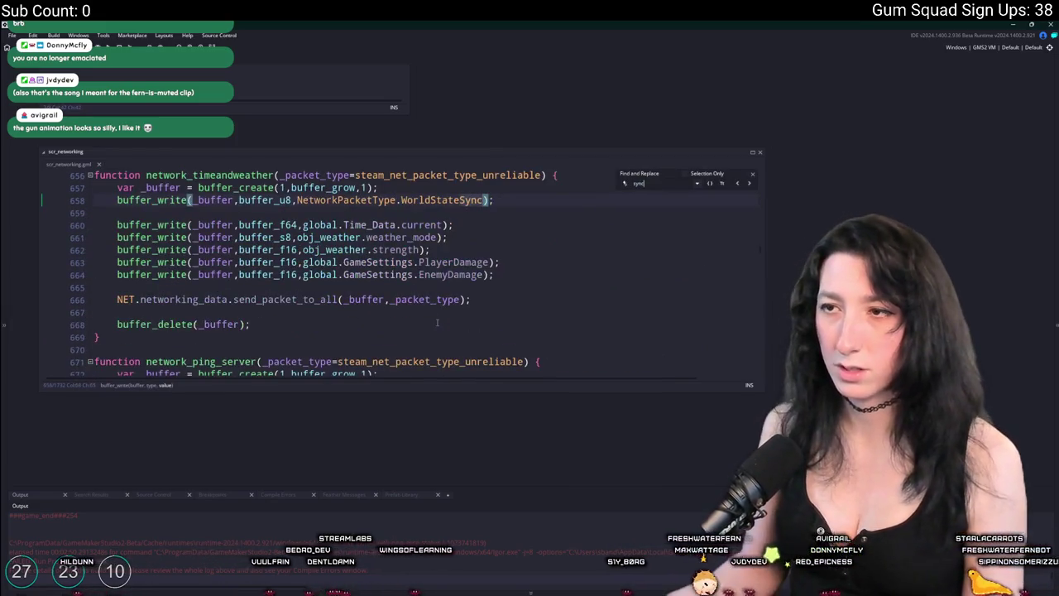
scroll(538, 229, up, 1)
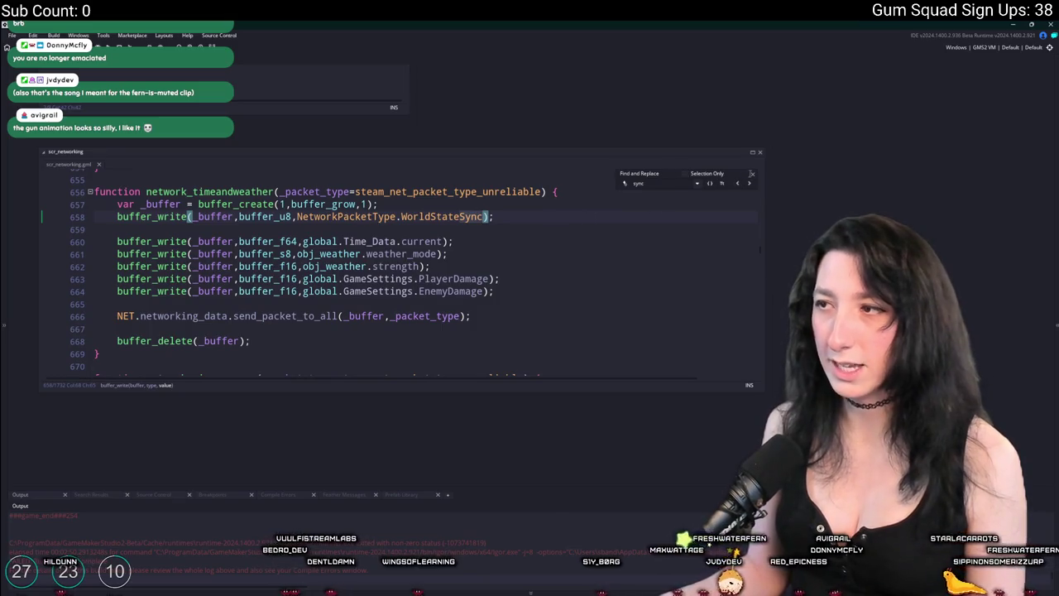
click(383, 291)
scroll(331, 299, up, 2)
key(ctrl+v)
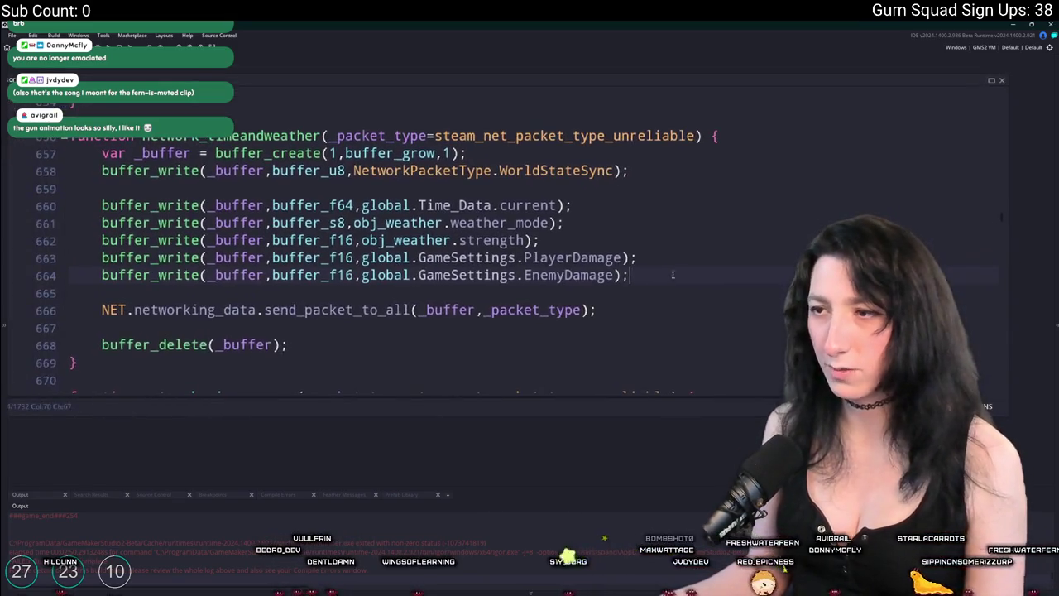
double_click(571, 293)
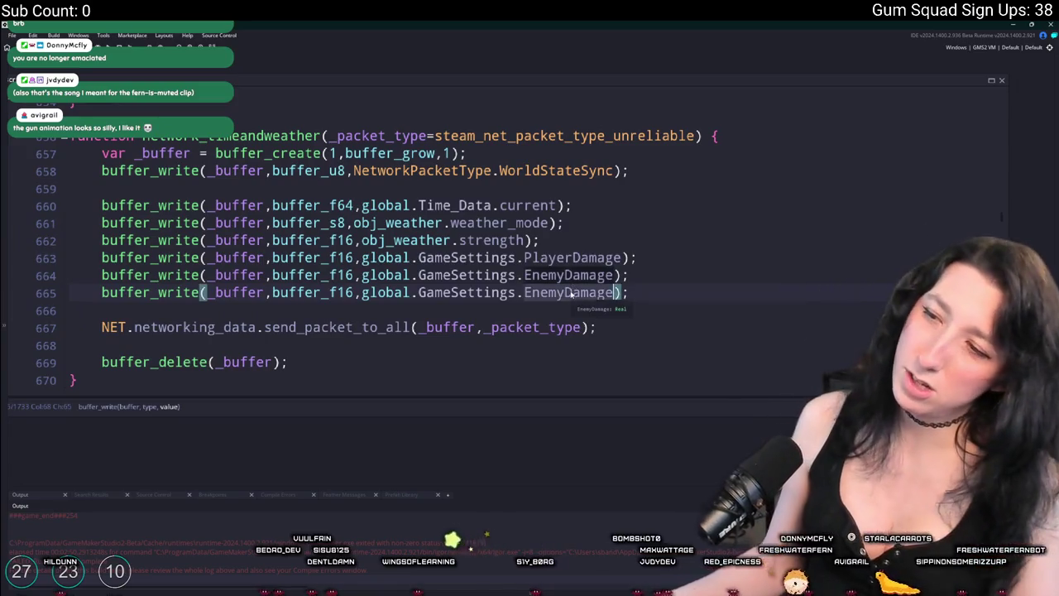
text(lootVa)
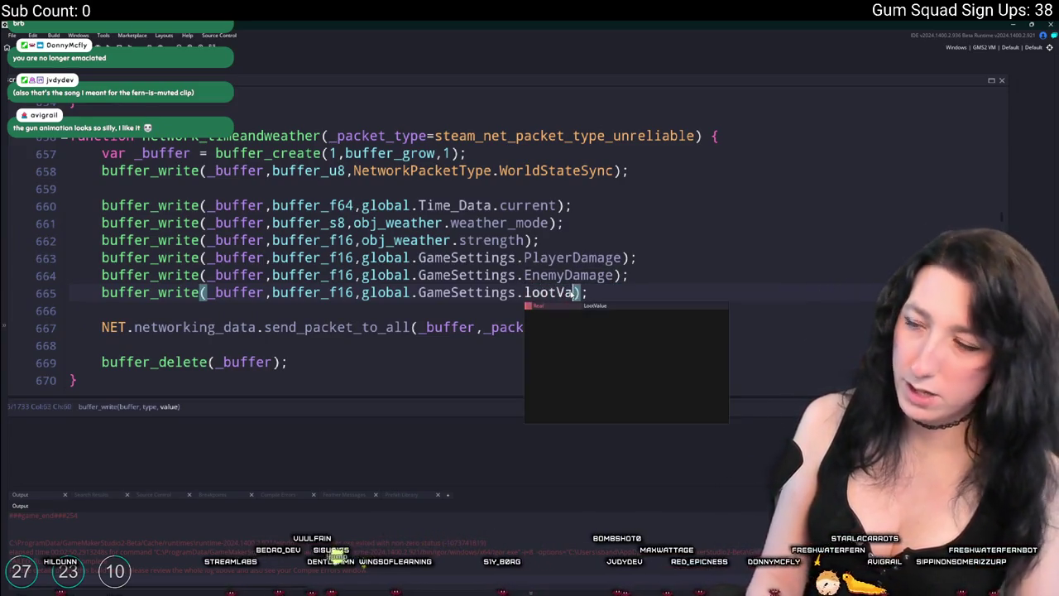
key(Return)
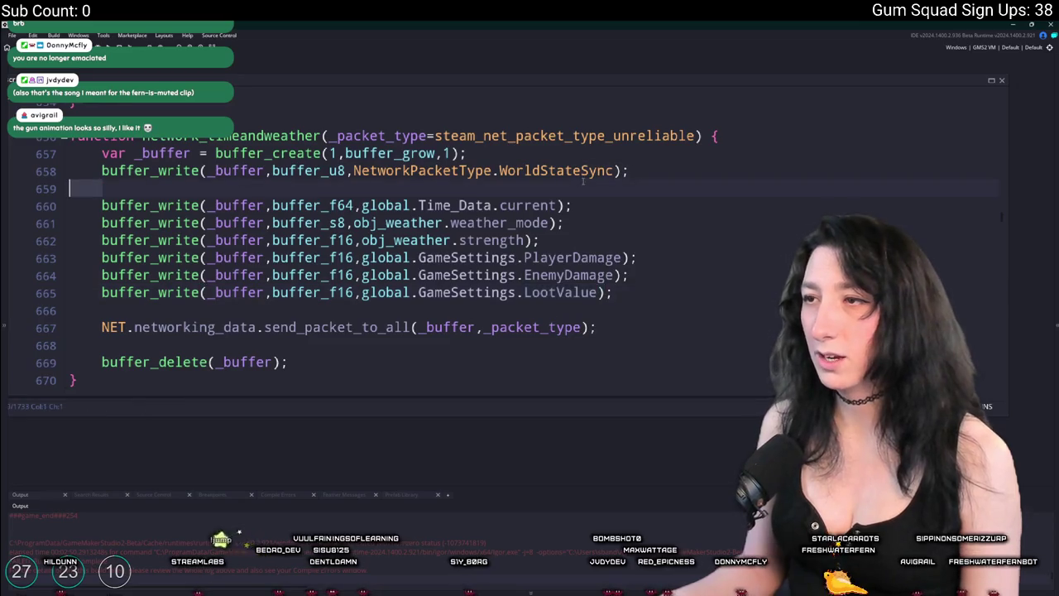
Find the WorldStateSync read handler and duplicate its EnemyDamage read line for LootValue
key(ctrl+f)
click(973, 124)
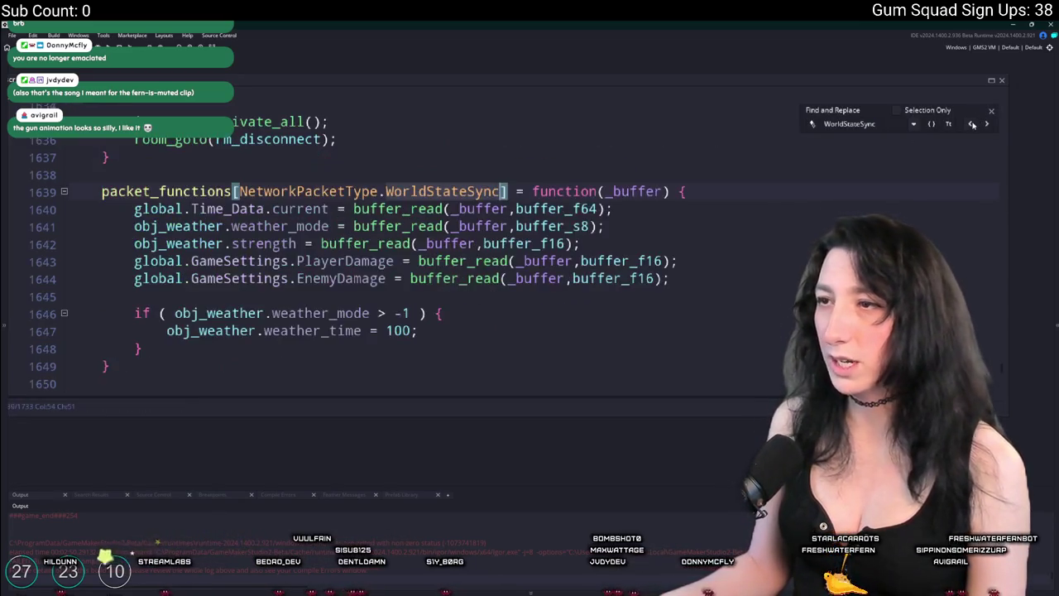
click(689, 279)
key(ctrl+d)
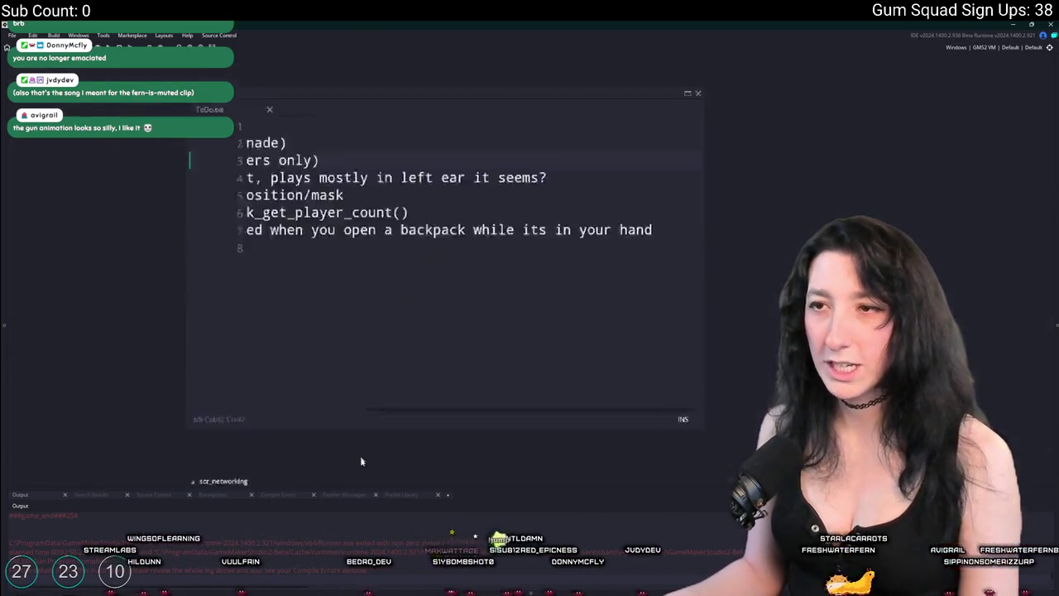
key(ctrl+t)
text(ott)
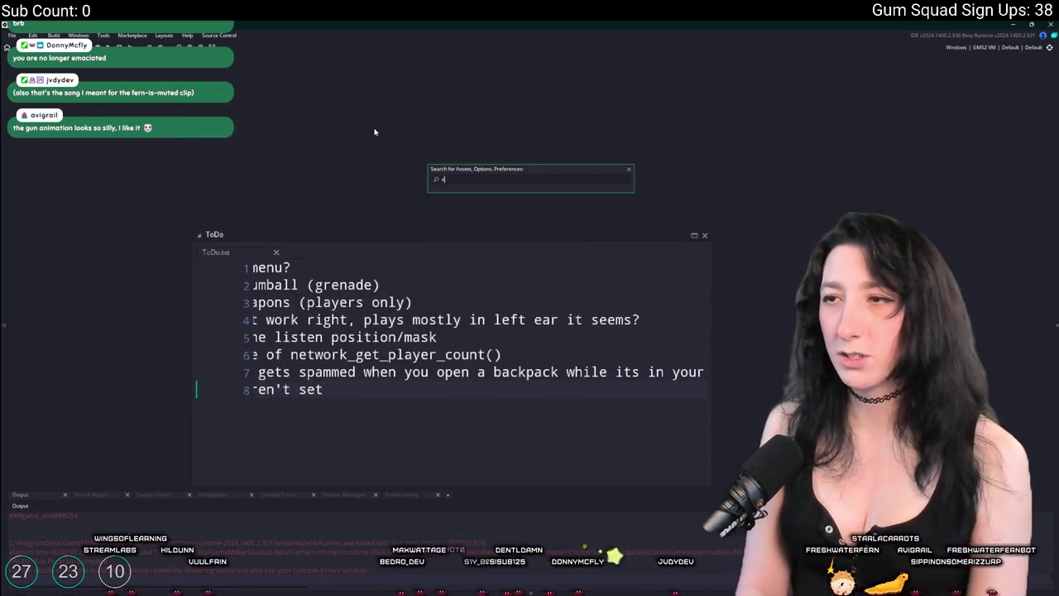
key(Return)
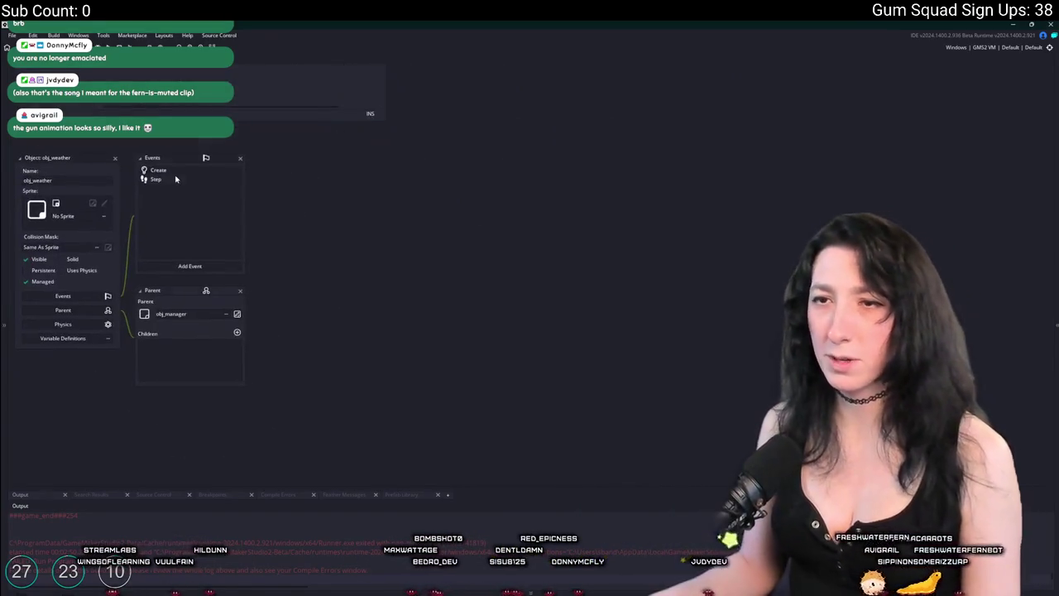
scroll(464, 291, down, 4)
scroll(305, 248, up, 1)
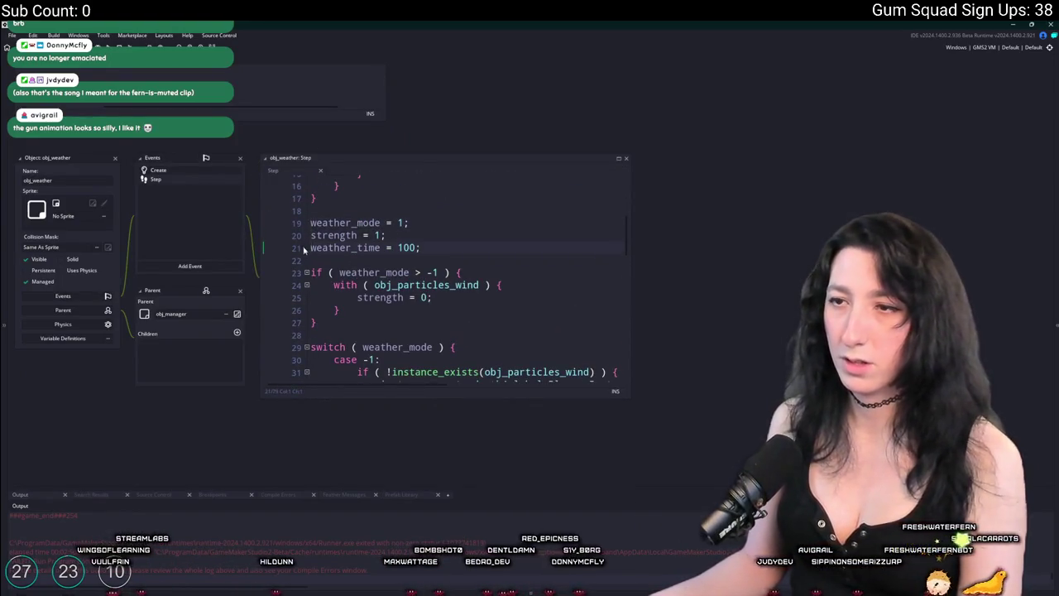
drag(253, 240, 246, 325)
click(222, 336)
drag(165, 173, 168, 344)
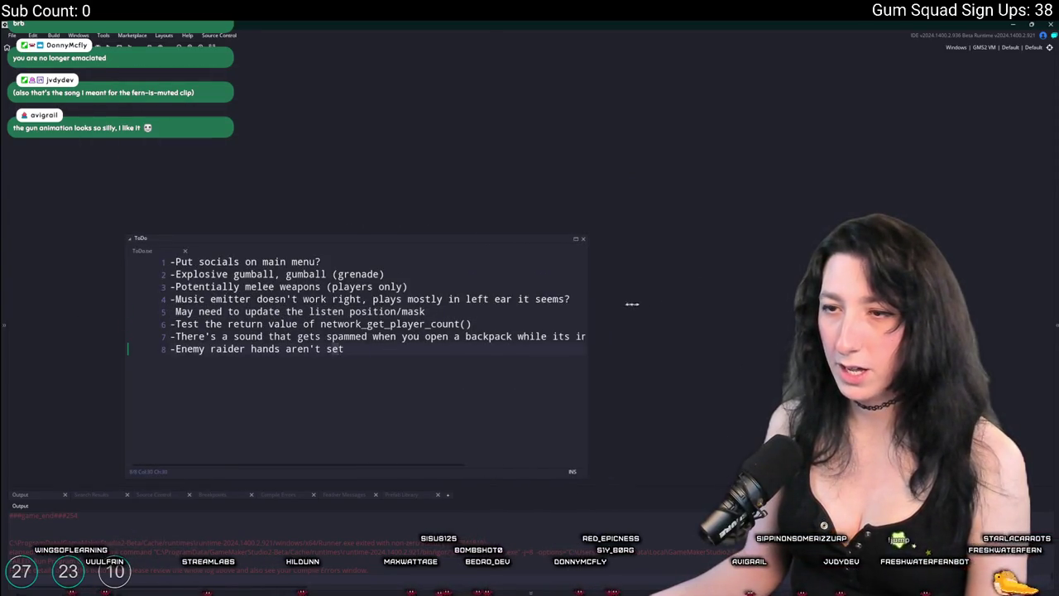
key(alt+Tab)
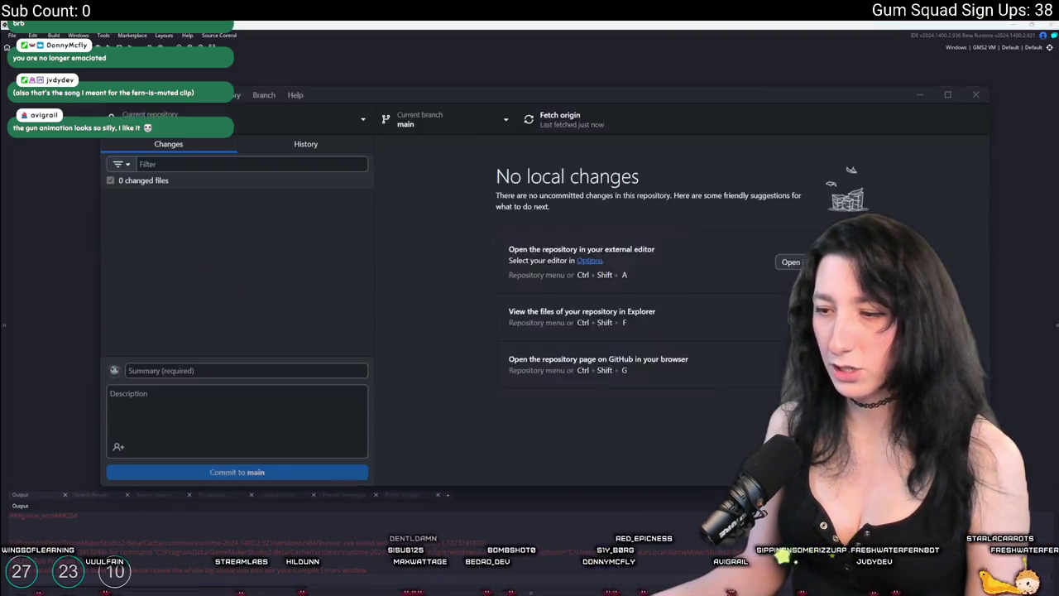
Review the scr_networking.gml diff, commit 3 files as 'Difficulty setting added, weather is ready', and push to origin
key(Down)
key(Down)
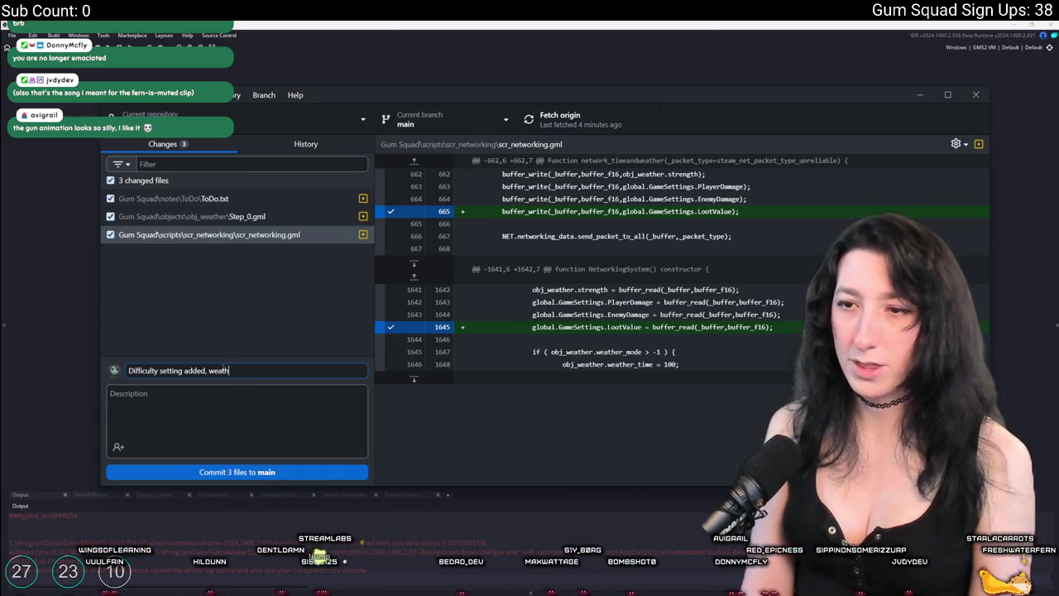
text(er is ready)
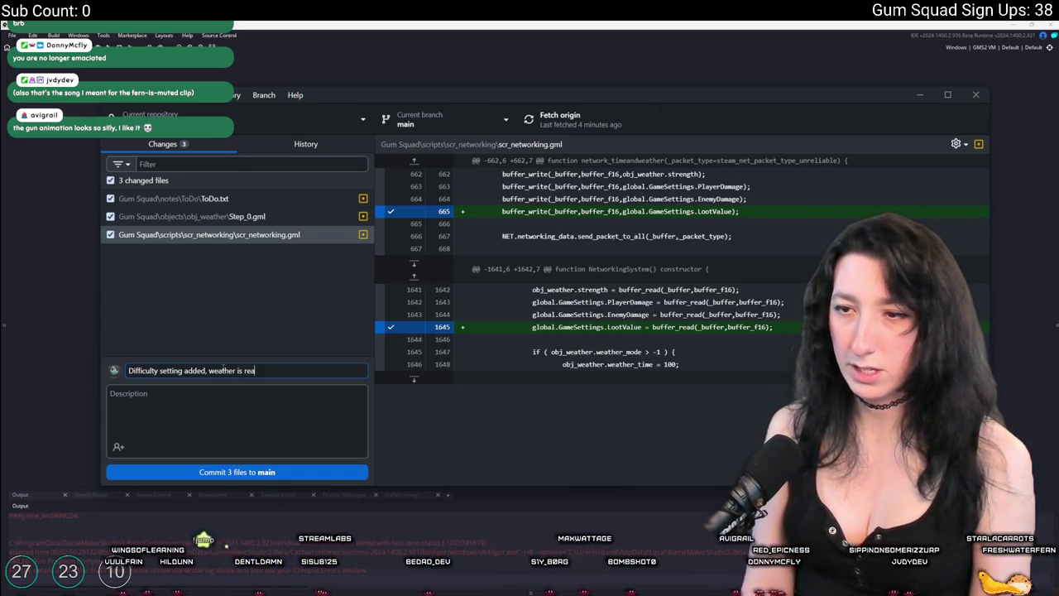
click(237, 472)
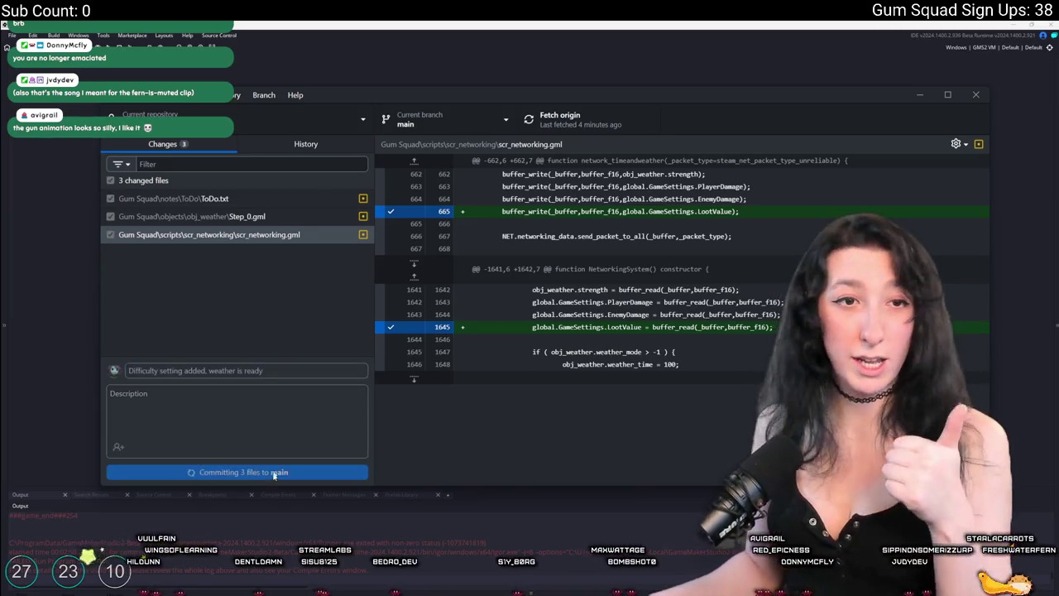
click(611, 133)
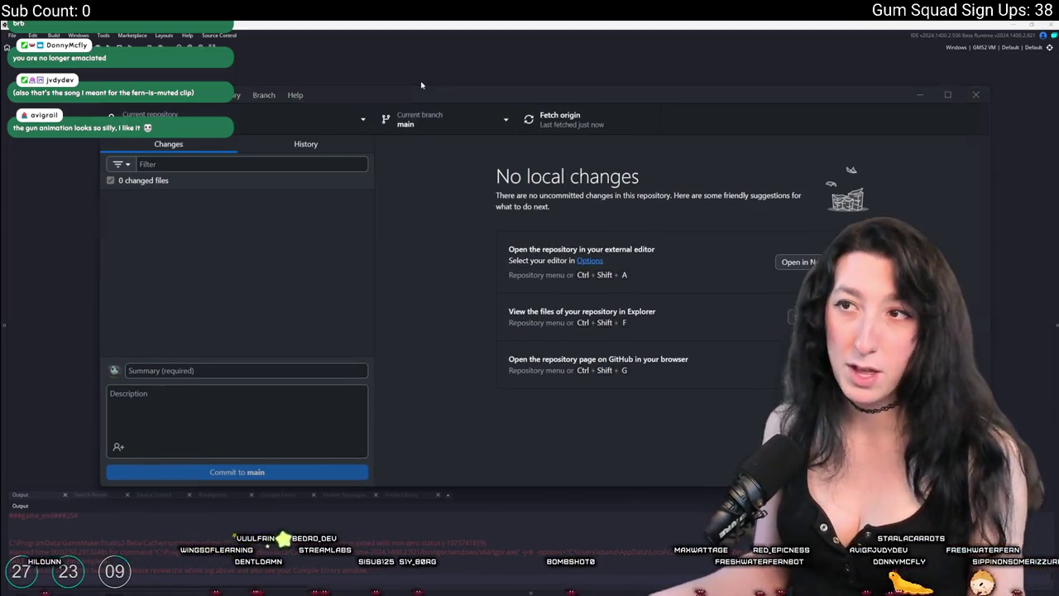
key(alt+Tab)
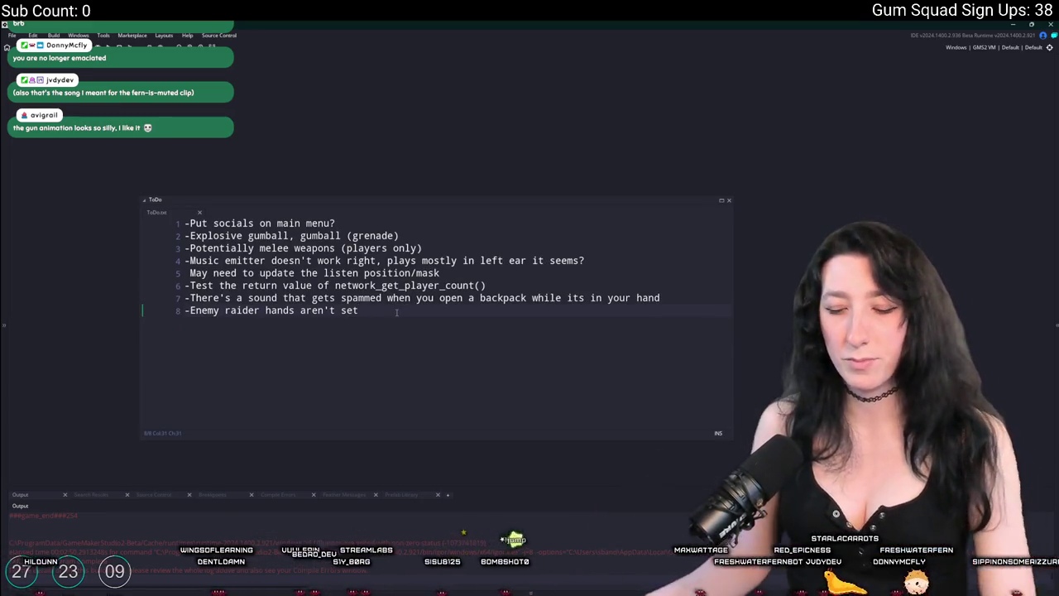
Open obj_particles_rain through the asset search and show its Step event code around line 27
key(ctrl+t)
text(obj_weat)
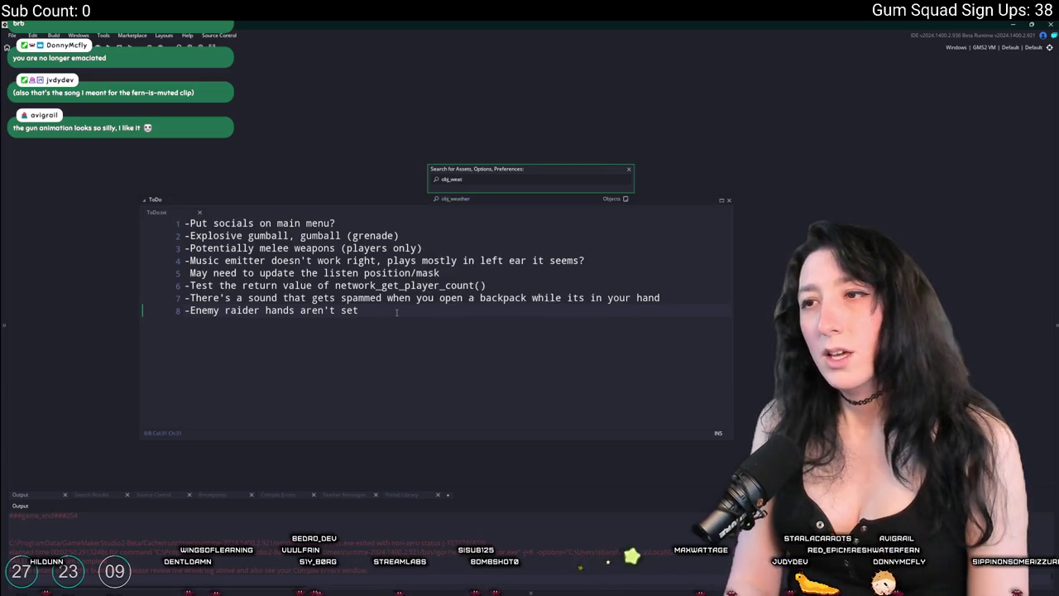
key(Return)
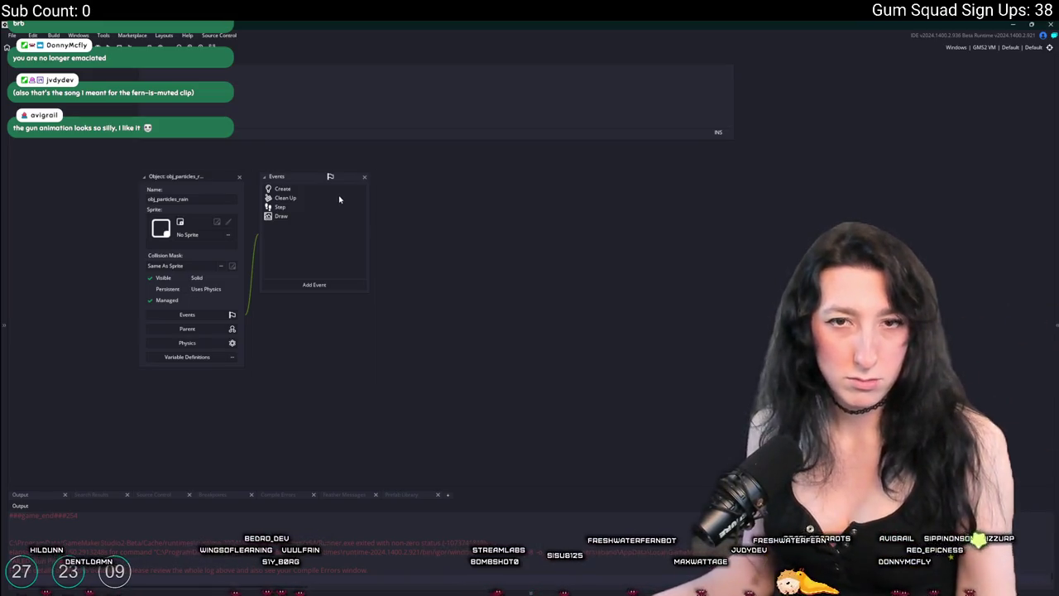
double_click(346, 206)
double_click(348, 189)
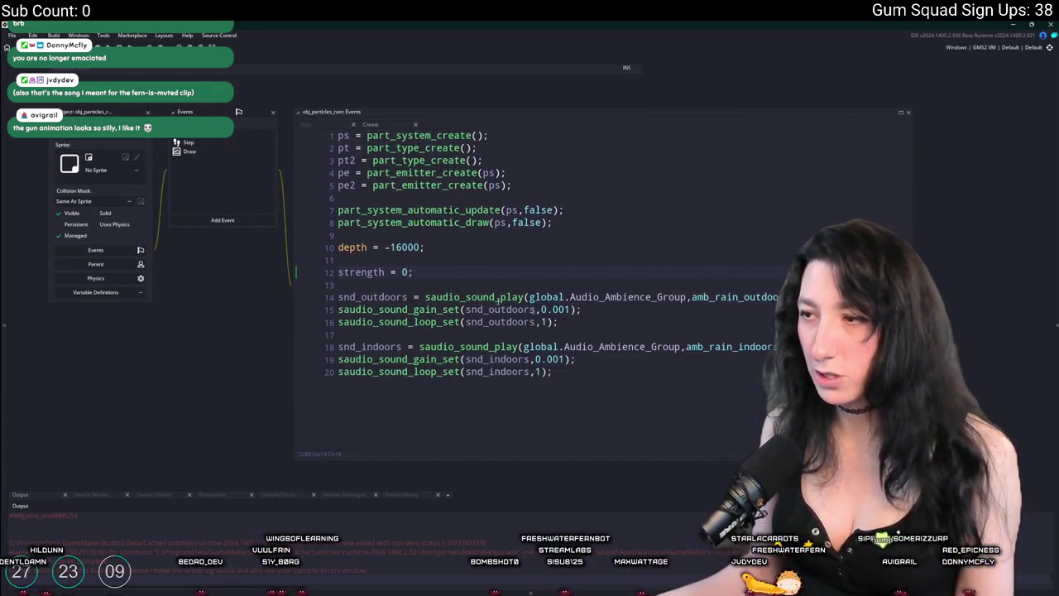
double_click(190, 145)
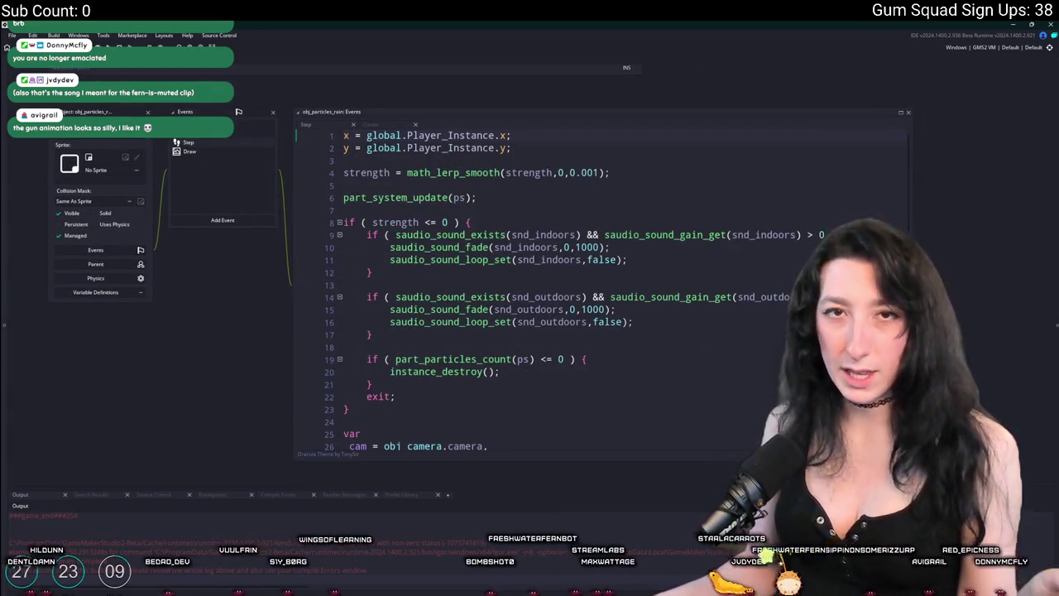
click(639, 324)
scroll(638, 324, down, 9)
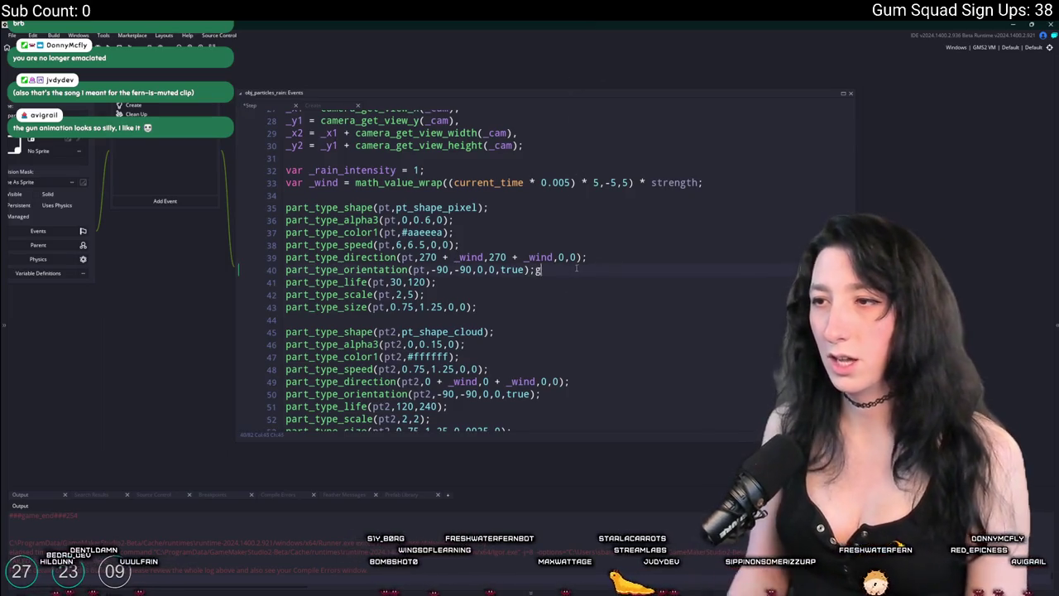
Declare var _particle_opacity as max(DRAW.player_ceiling_alpha, 0.15) after the wind calculation line
key(BackSpace)
text(d)
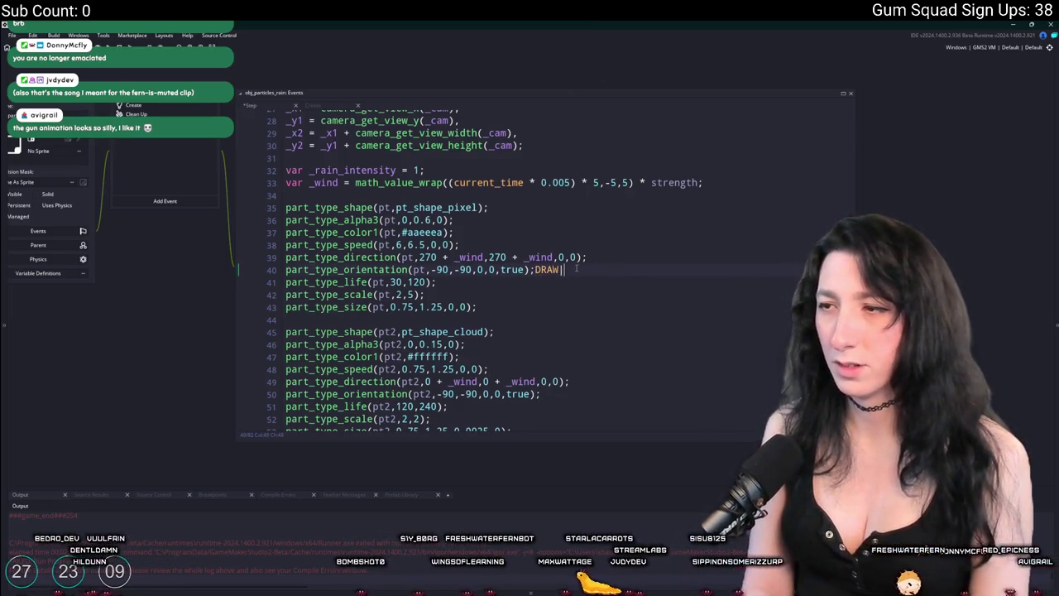
text(.pl)
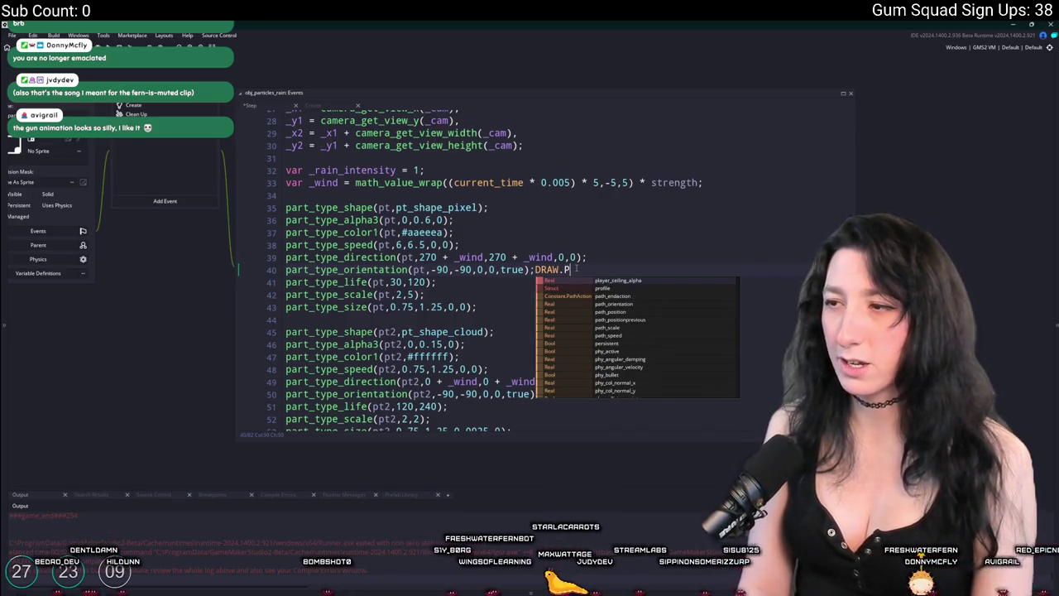
key(Return)
text(;)
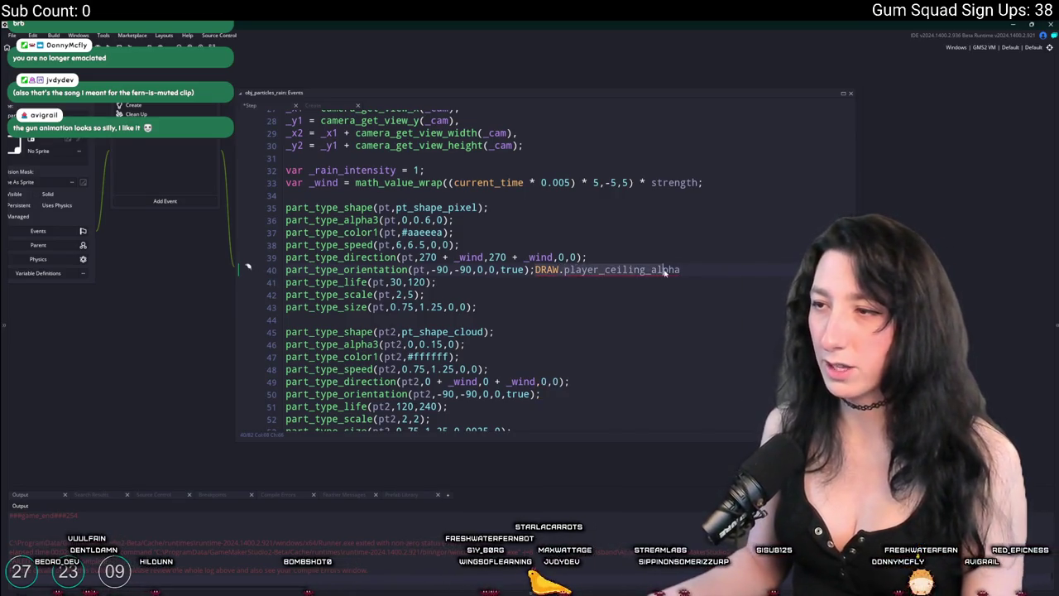
key(ctrl+BackSpace)
key(ctrl+BackSpace)
key(ctrl+BackSpace)
click(704, 182)
key(Return)
key(Return)
text(var )
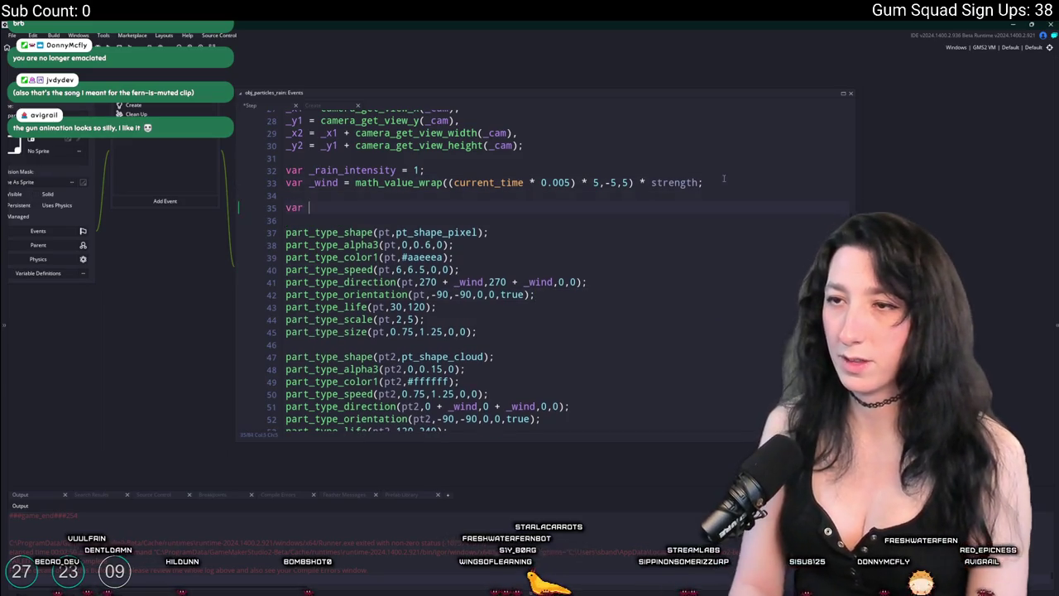
text(_particle)
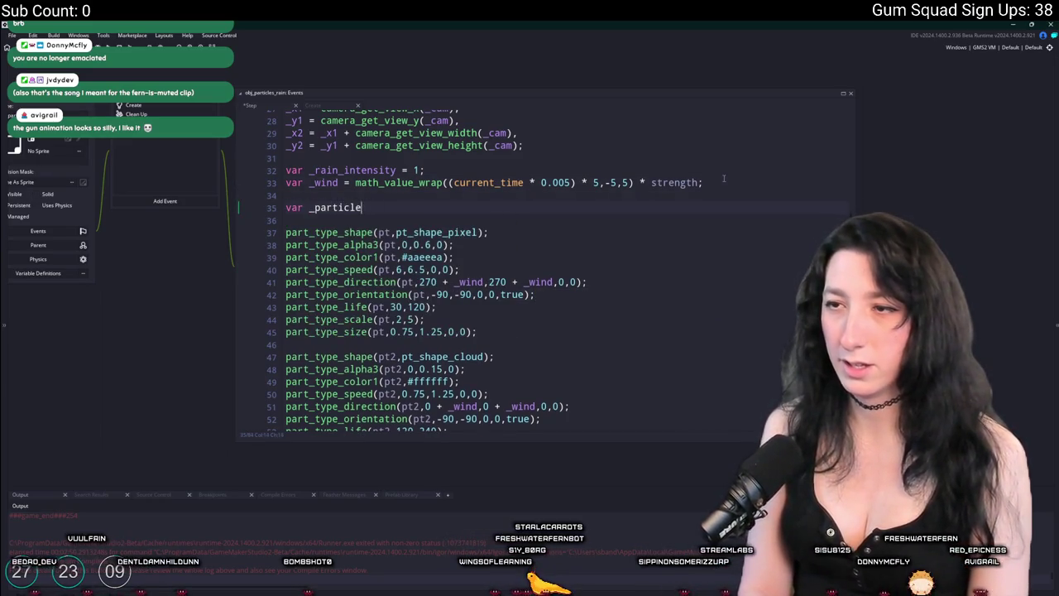
key(BackSpace)
key(BackSpace)
text(o)
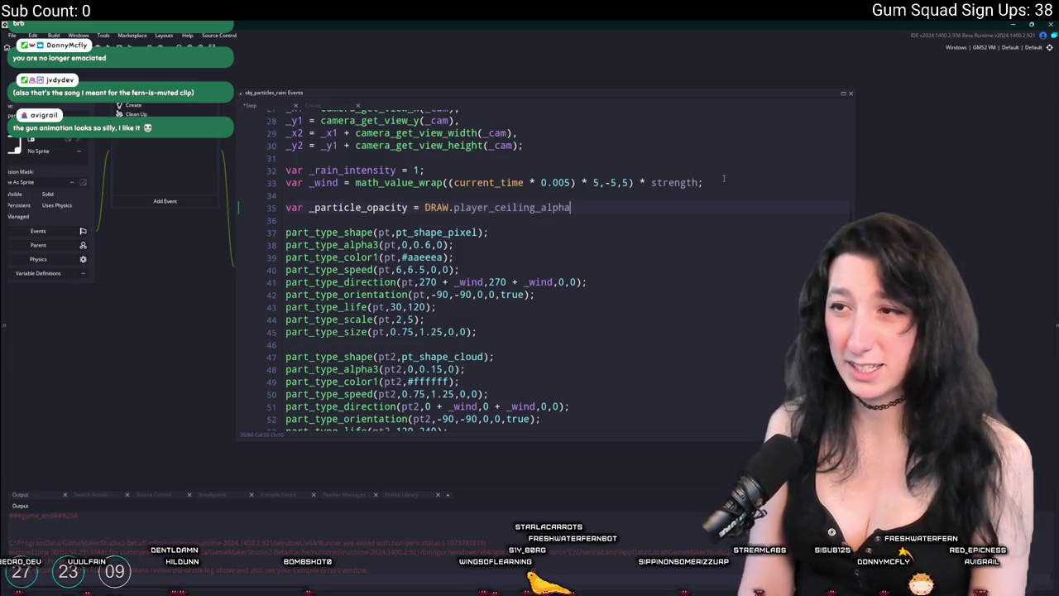
text(;)
click(424, 207)
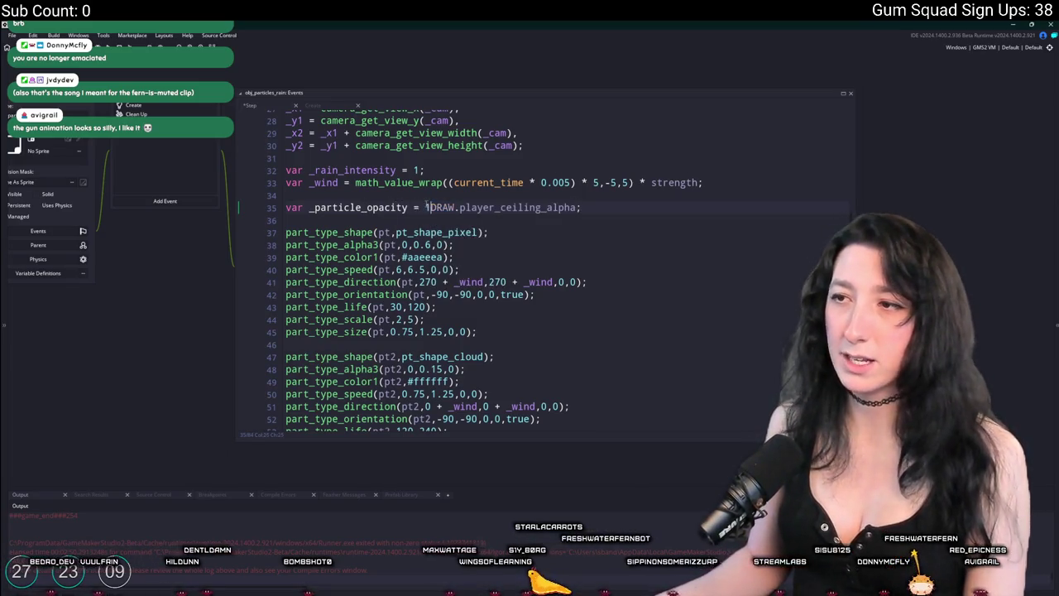
text(1 -)
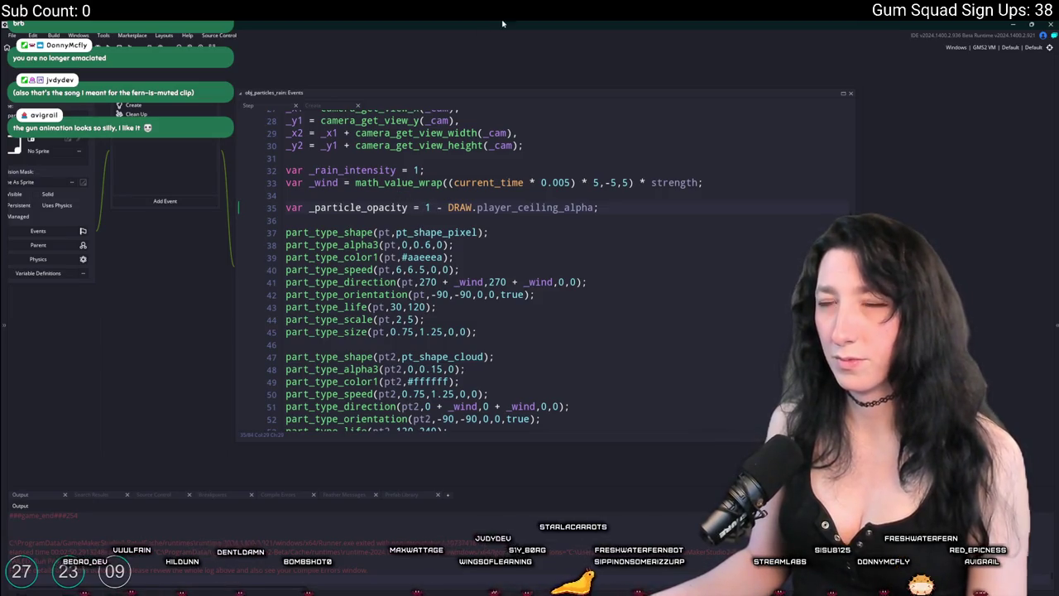
key(BackSpace)
key(BackSpace)
key(BackSpace)
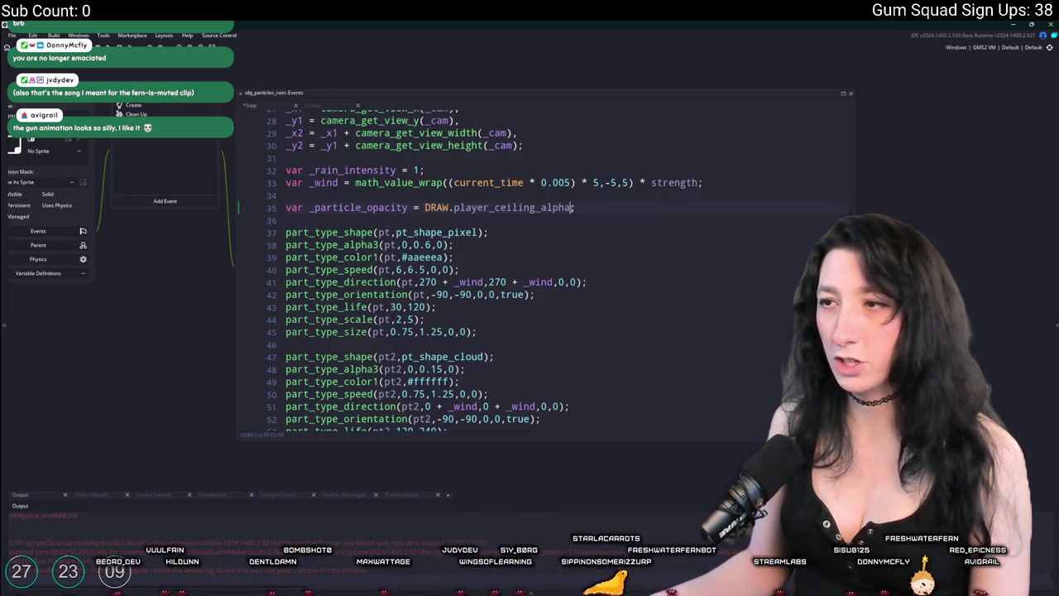
mouse_move(425, 212)
text(+ 0.15;)
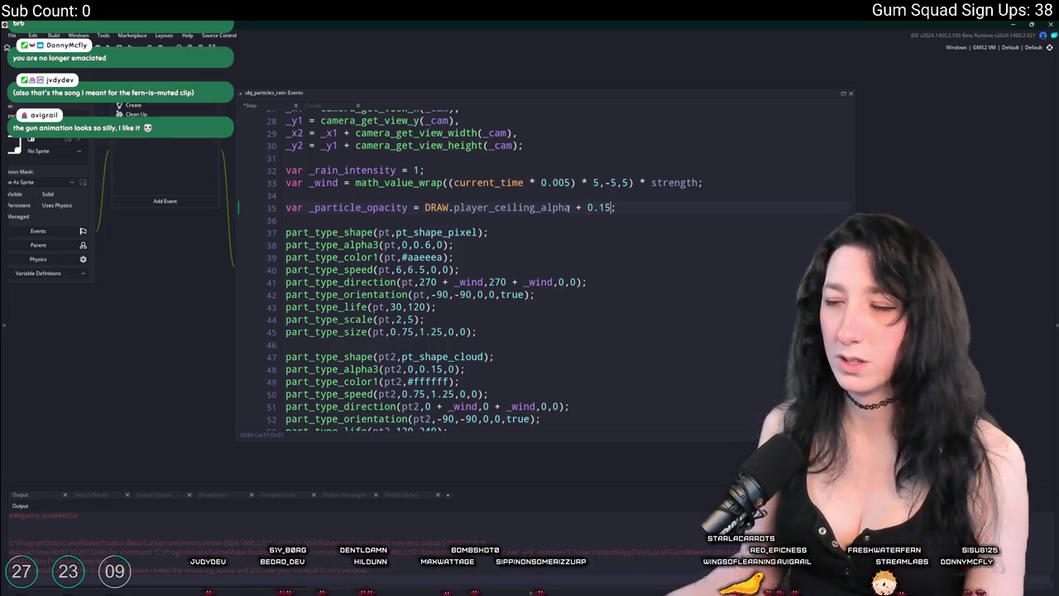
text(min()
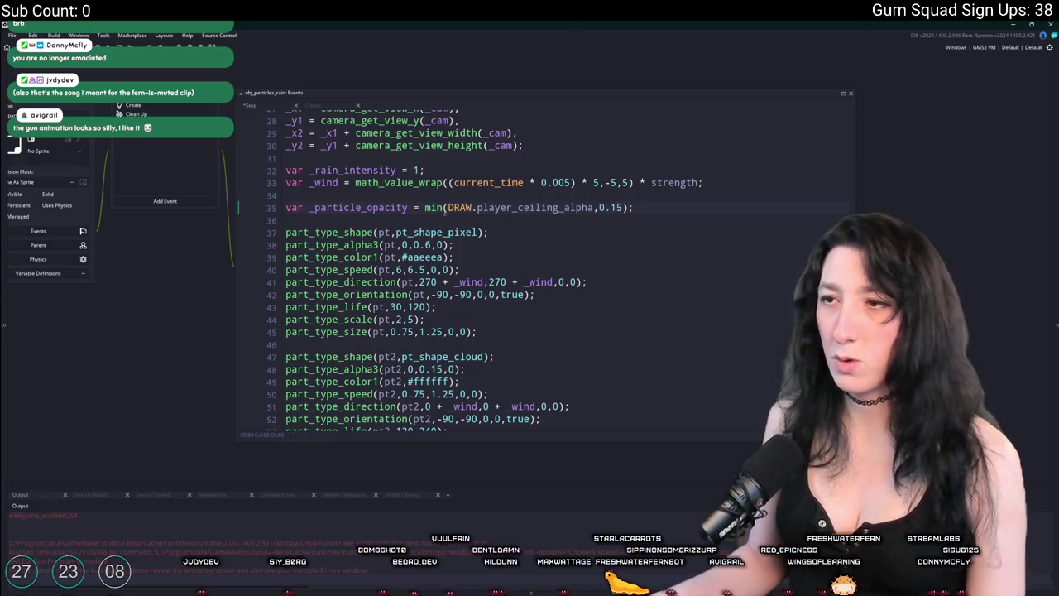
key(BackSpace)
text(ax)
click(408, 207)
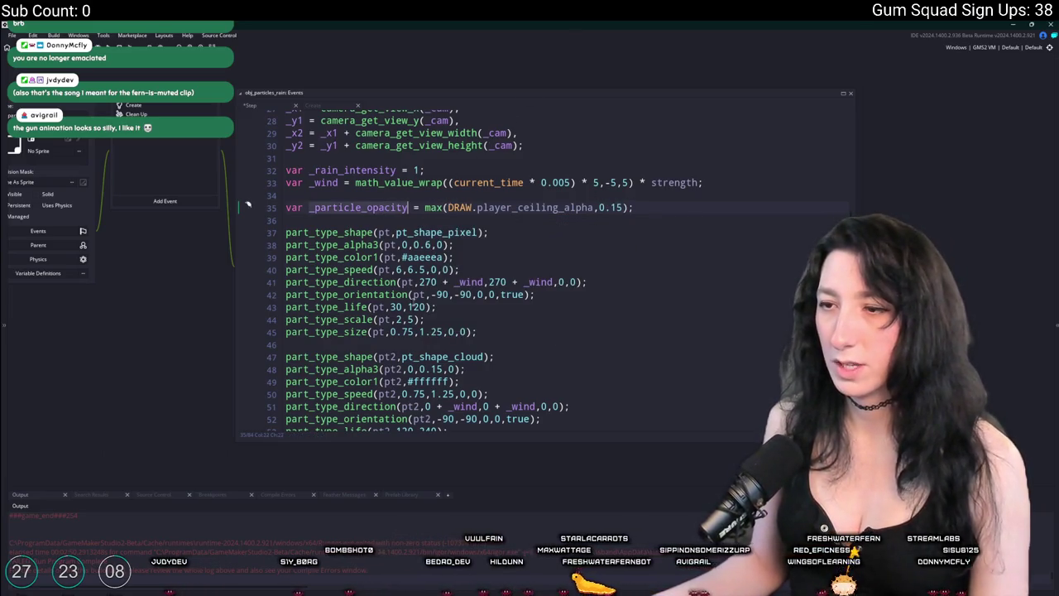
Multiply the rain pixel and cloud part_type_alpha3 values by _particle_opacity
click(438, 331)
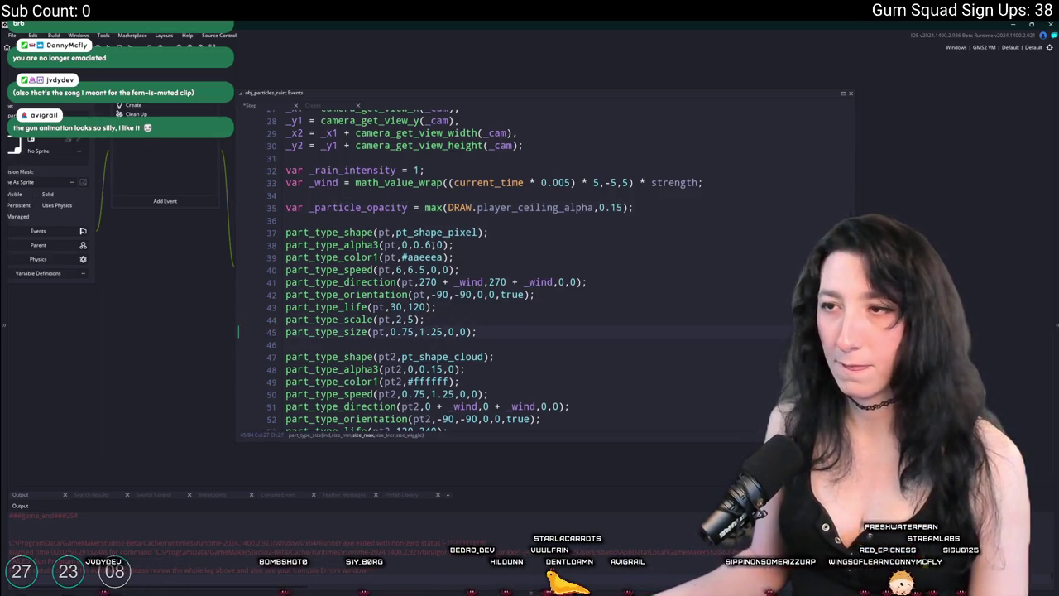
text( * _particle_opacity)
scroll(434, 244, down, 3)
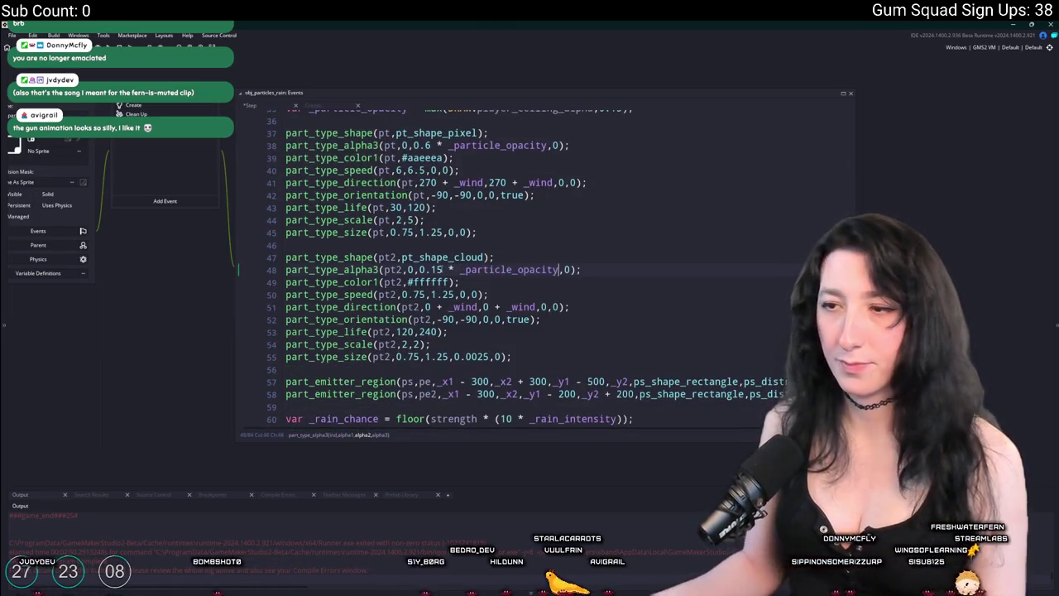
scroll(657, 219, up, 3)
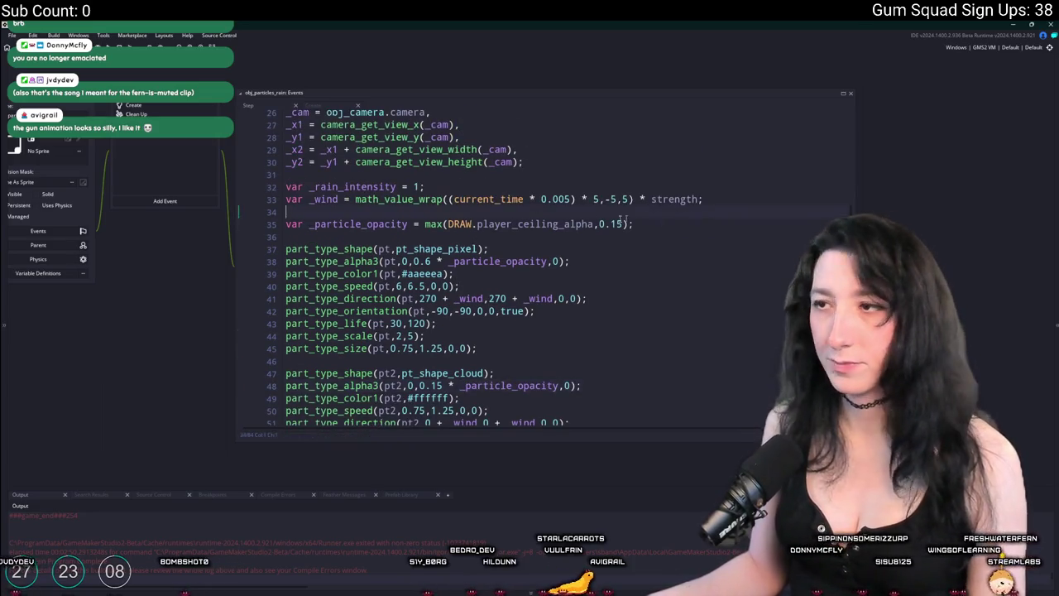
click(280, 230)
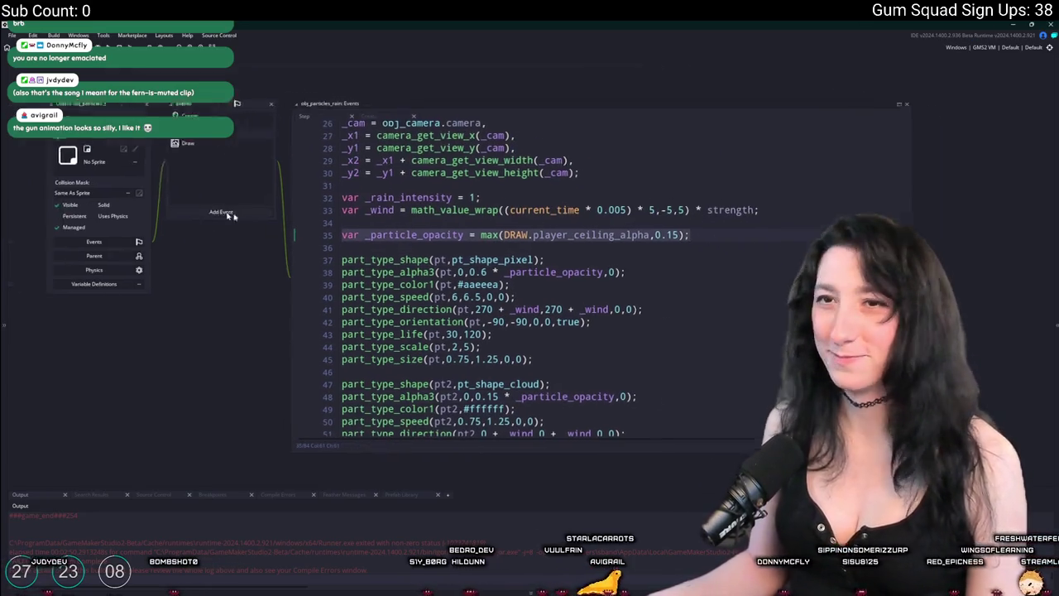
Paste the _particle_opacity declaration into obj_particles_fog's Step code after line 23
key(ctrl+t)
text(particles_)
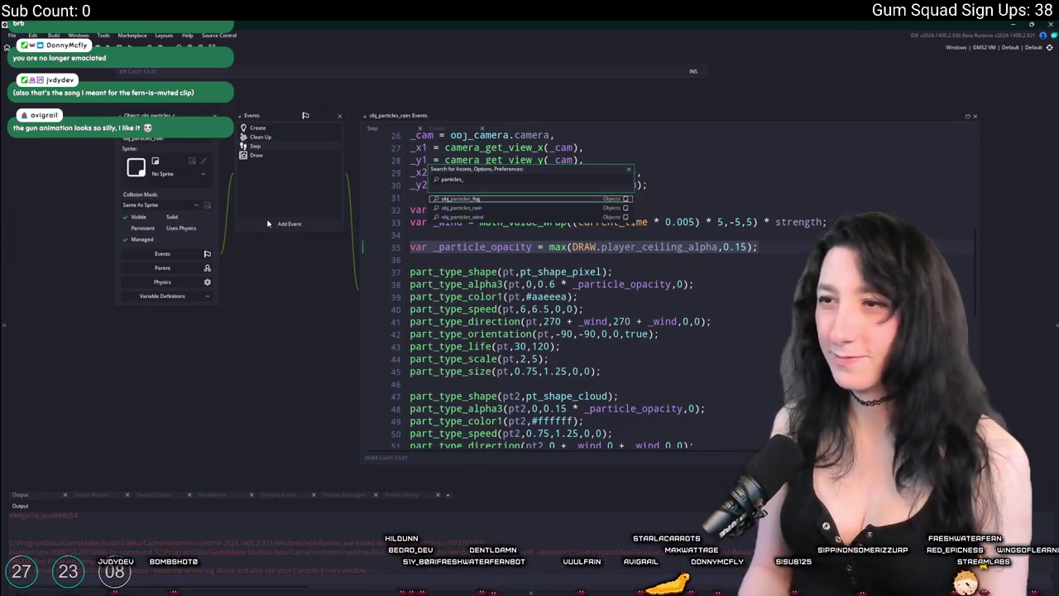
key(Return)
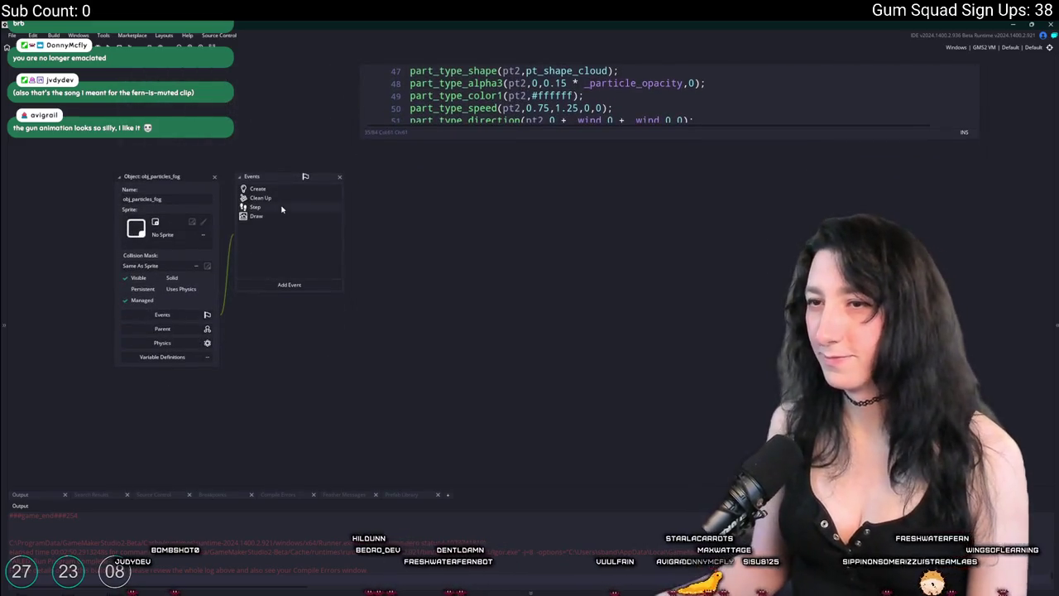
double_click(281, 207)
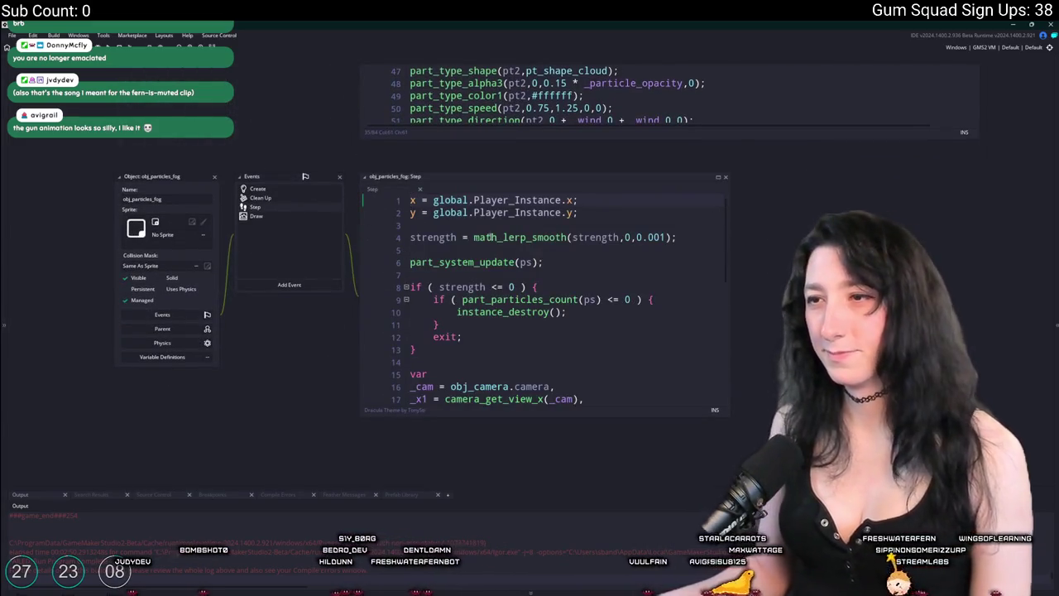
scroll(420, 233, down, 2)
scroll(420, 233, down, 3)
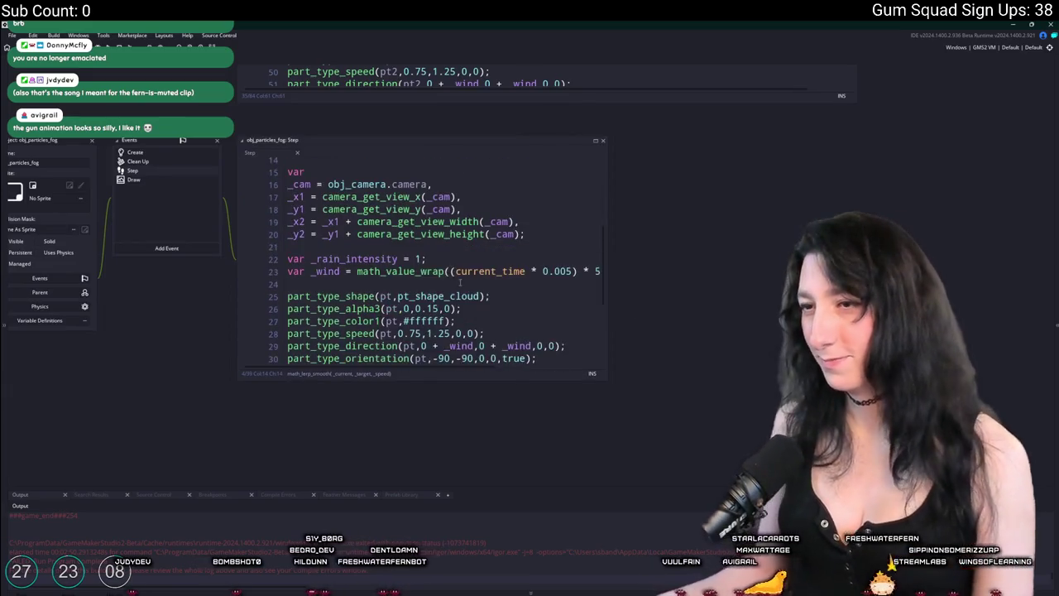
click(580, 271)
key(End)
key(Return)
text(var _particle_opacity = max(DRAW.player_ceiling_alpha,0.15);)
Scale the fog particle alpha 0.15 by _particle_opacity
double_click(356, 297)
key(ctrl+c)
scroll(420, 262, down, 2)
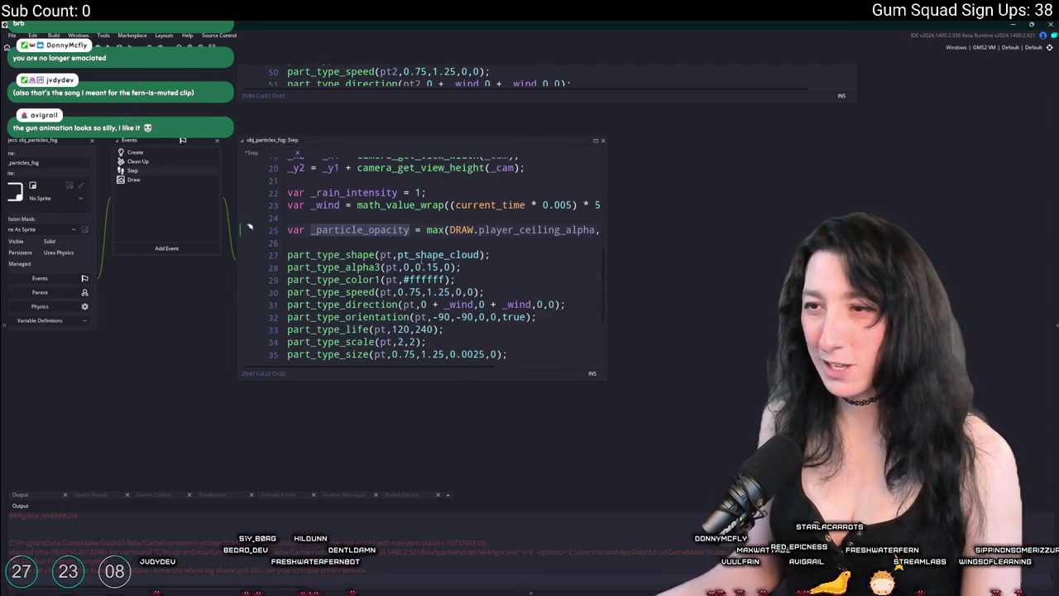
click(439, 266)
key(ctrl+v)
scroll(484, 233, down, 2)
scroll(484, 233, up, 2)
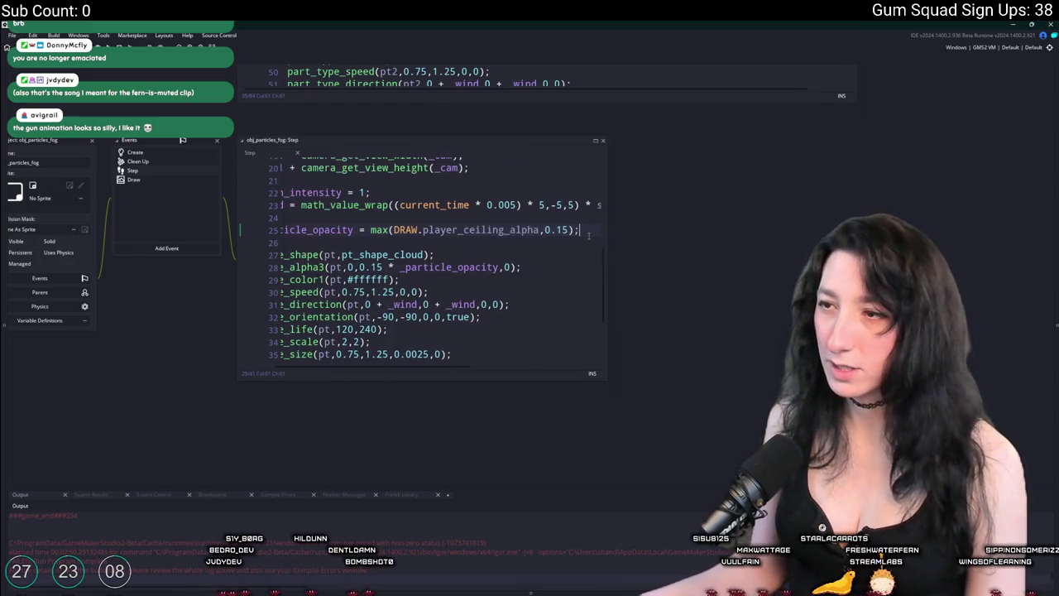
mouse_move(109, 90)
mouse_down()
mouse_move(147, 154)
mouse_move(186, 173)
mouse_up()
key(ctrl+t)
text(particles)
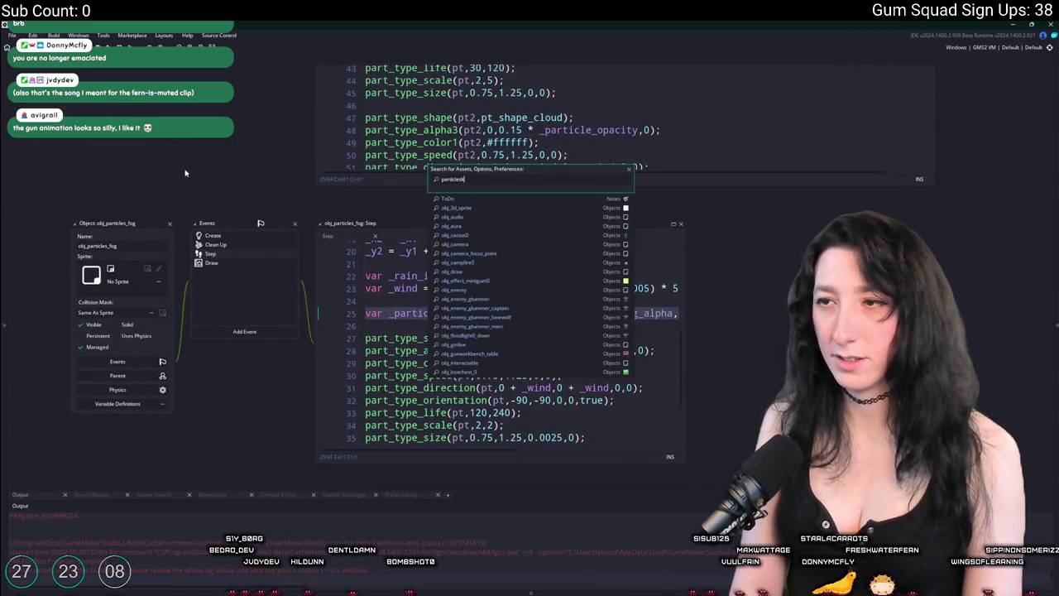
Paste the _particle_opacity declaration into obj_particles_wind's Step code after line 23
text(_)
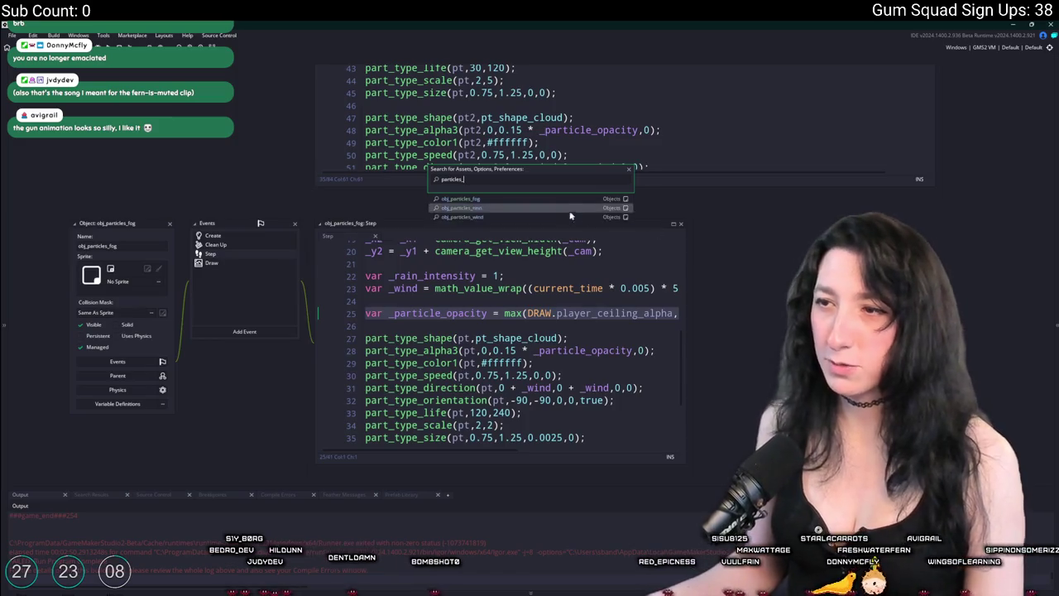
click(559, 218)
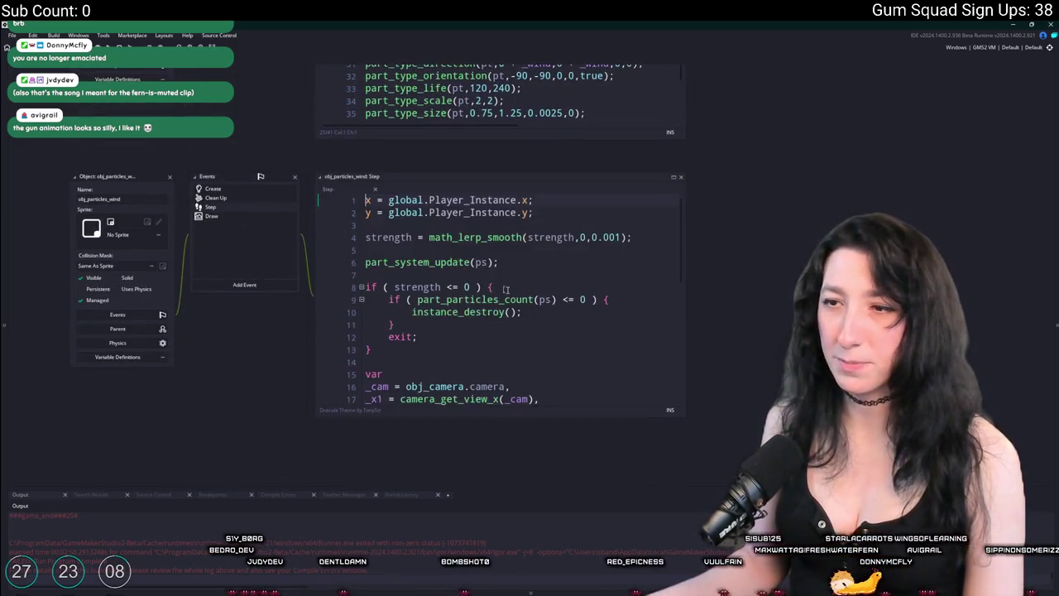
scroll(525, 313, down, 3)
click(661, 292)
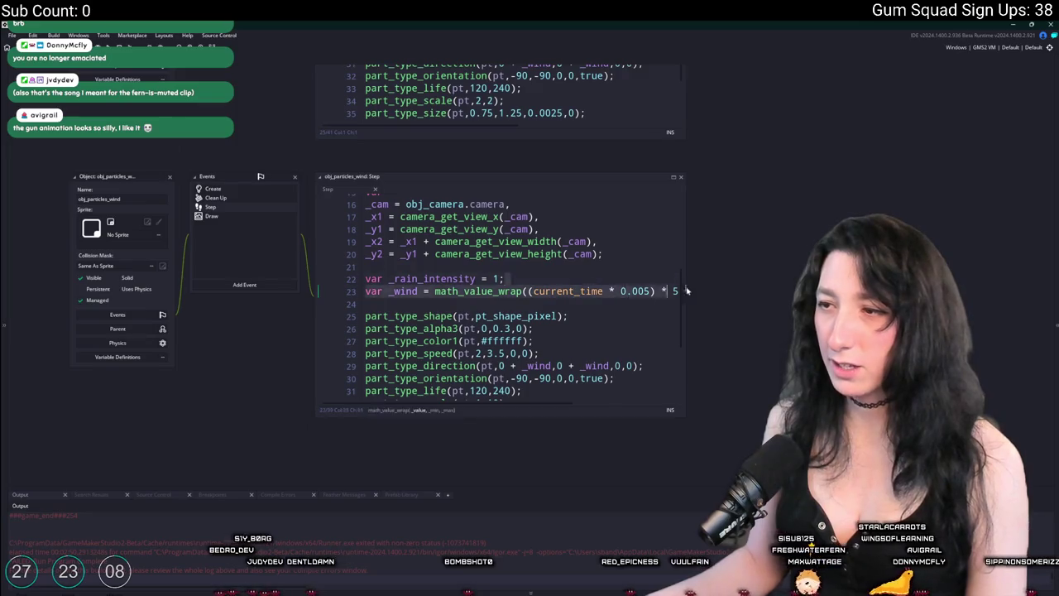
key(End)
key(Return)
key(ctrl+v)
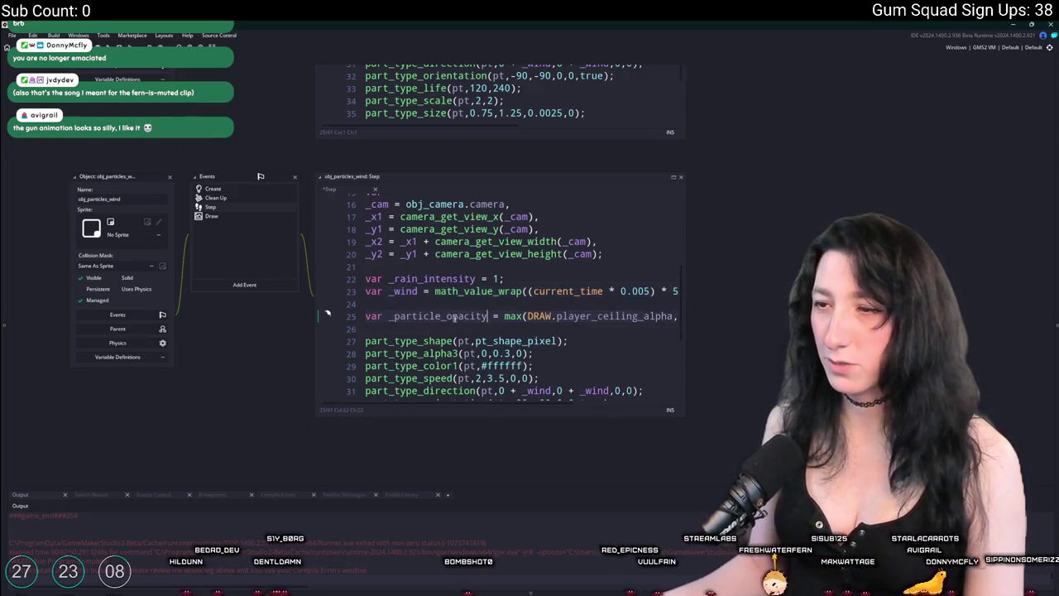
Change the wind particle alpha to 0.3 * _particle_opacity and widen the code editor
scroll(453, 323, down, 1)
click(511, 271)
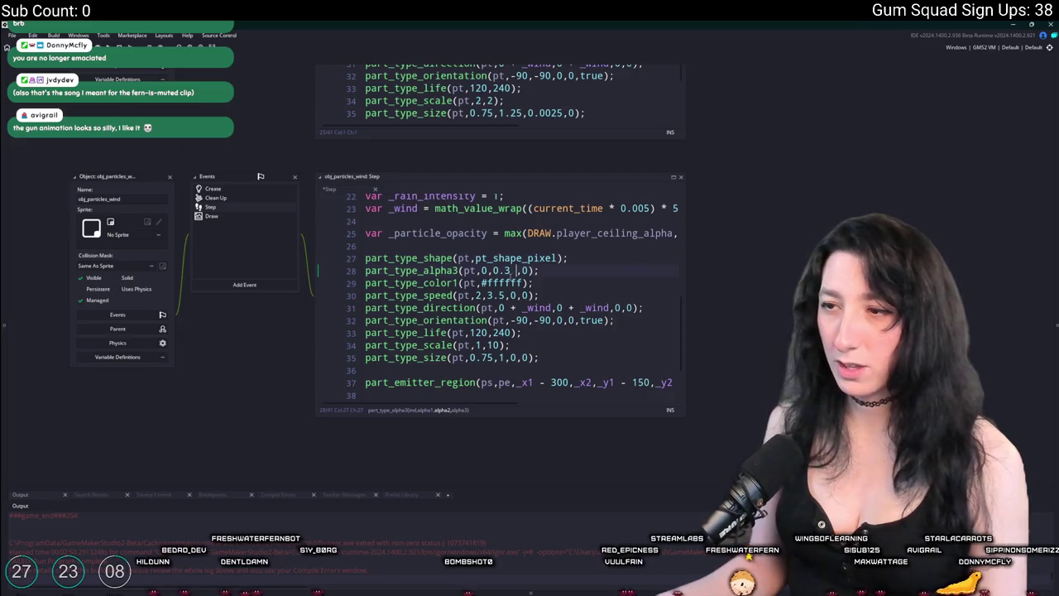
text(* _particle_opacity)
scroll(685, 273, up, 1)
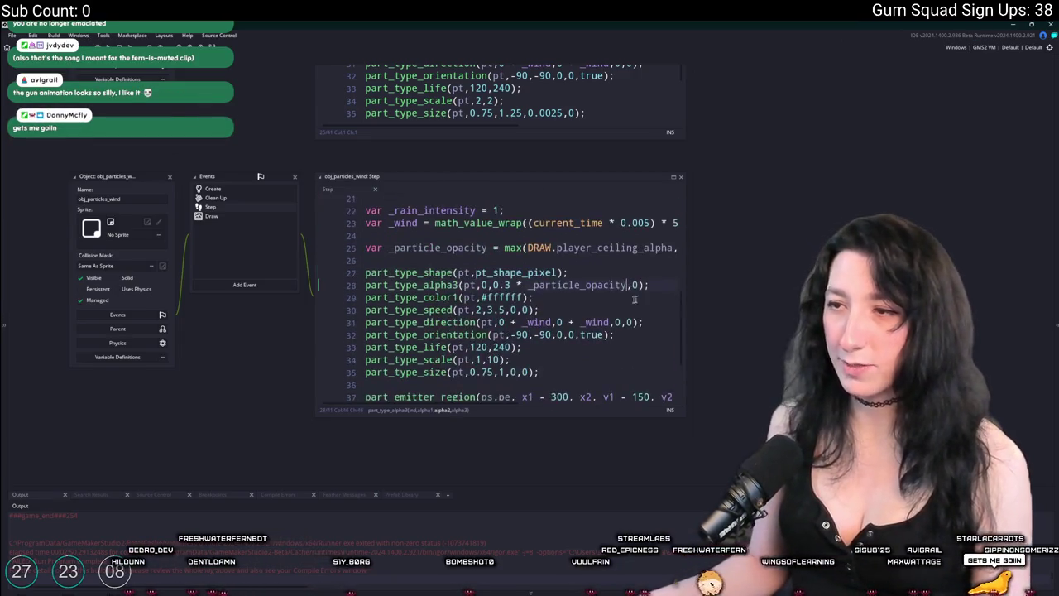
drag(685, 272, 846, 272)
click(767, 247)
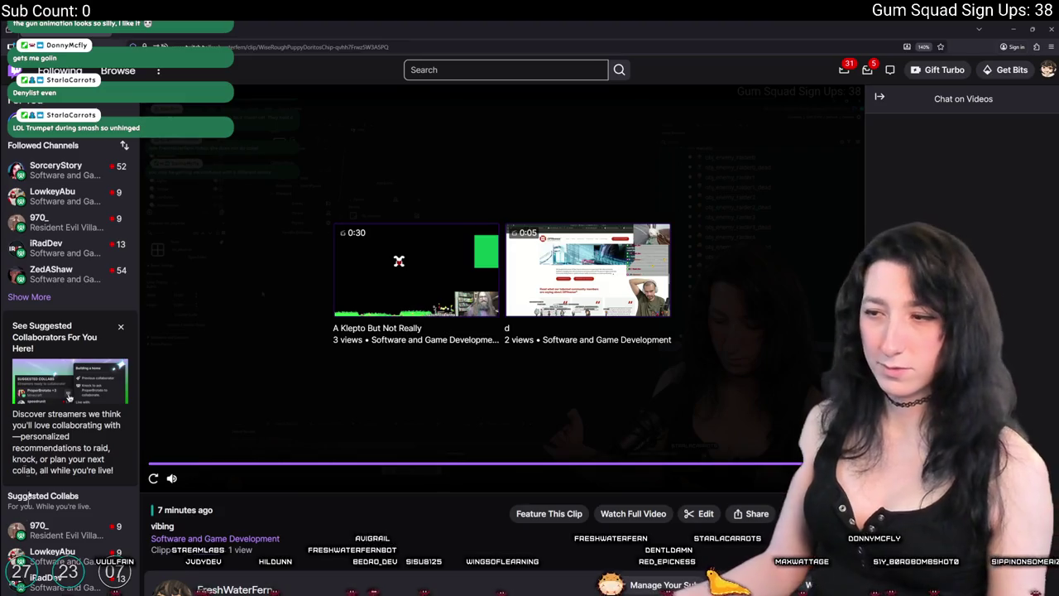
scroll(517, 423, down, 2)
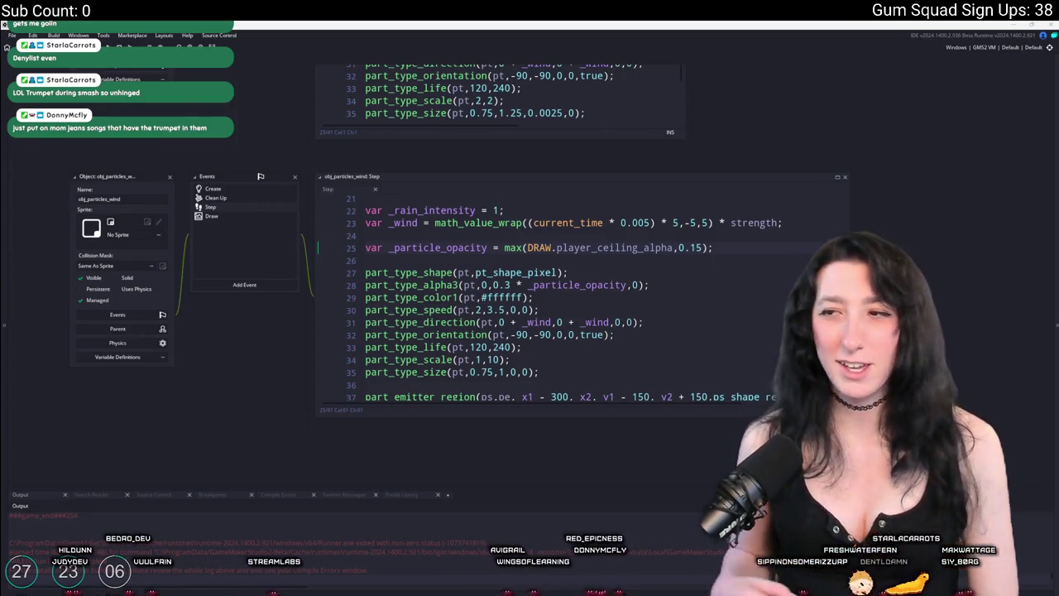
click(757, 241)
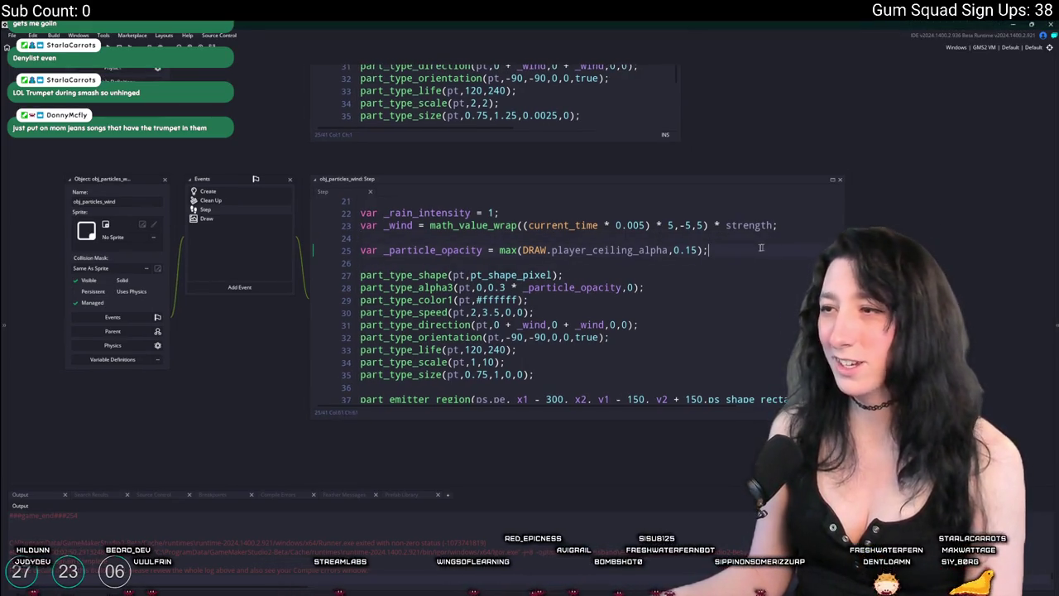
scroll(720, 249, right, 2)
scroll(673, 262, down, 3)
scroll(673, 261, up, 2)
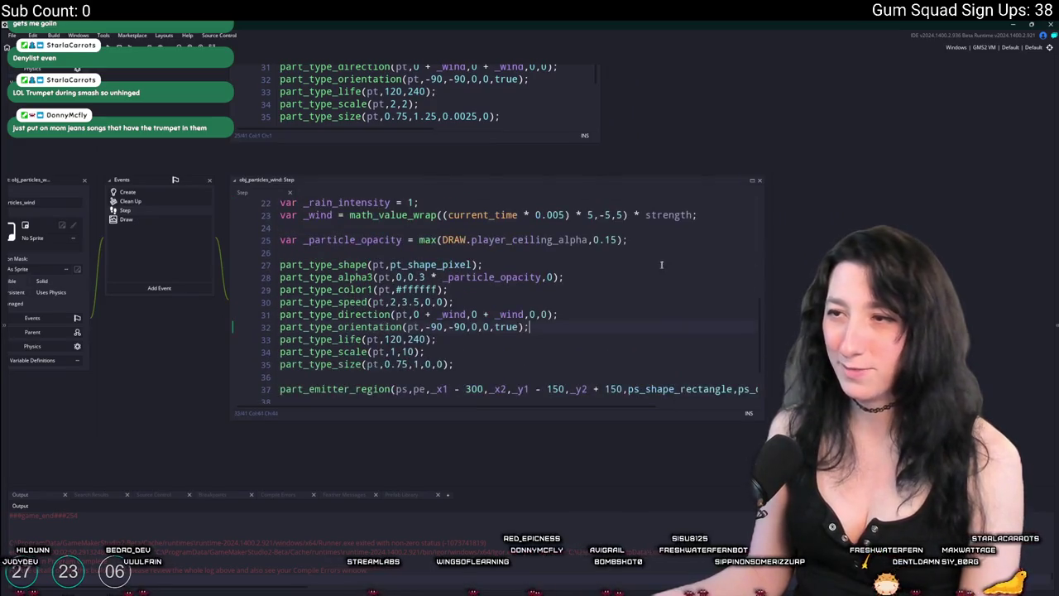
scroll(635, 273, down, 1)
click(635, 273)
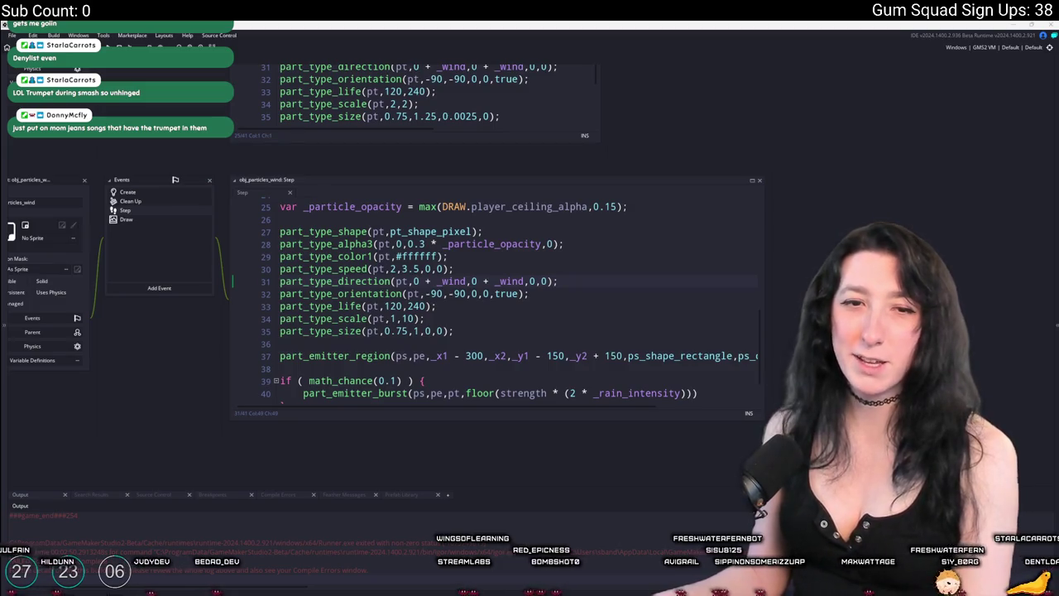
click(599, 266)
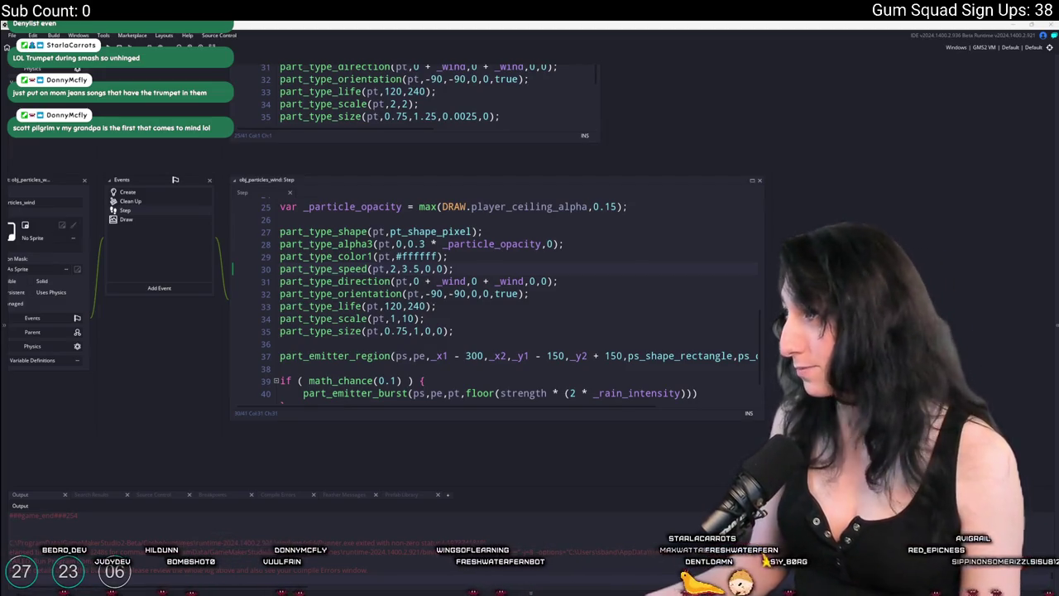
key(alt+Tab)
Open the Ultimate Guitar Ver 2 chords for Scott Pilgrim vs. My Grandpa from Bing and scroll down
click(166, 418)
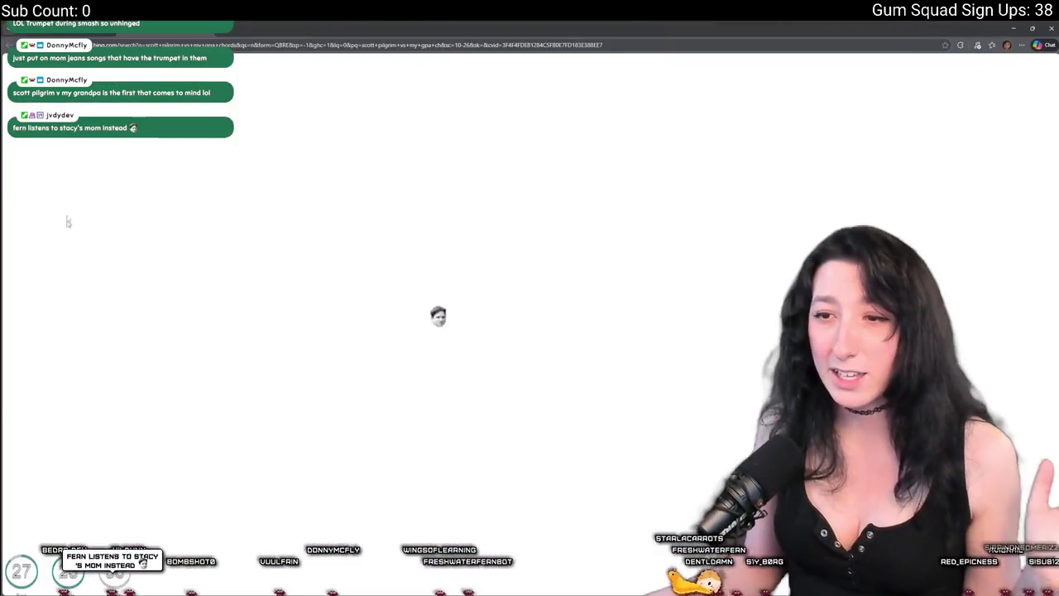
scroll(477, 336, down, 2)
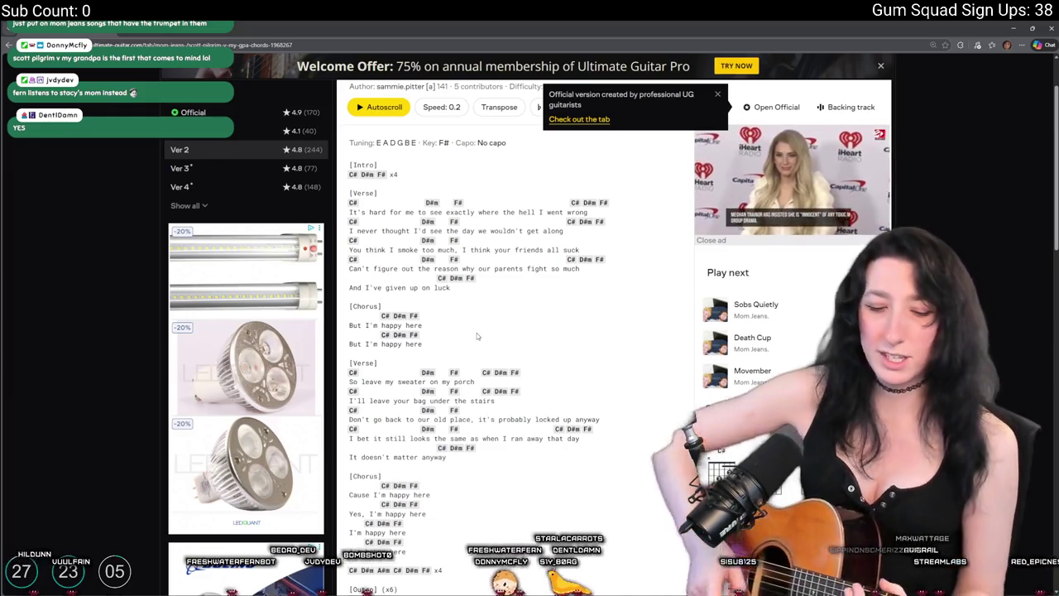
scroll(477, 336, down, 5)
right_click(498, 406)
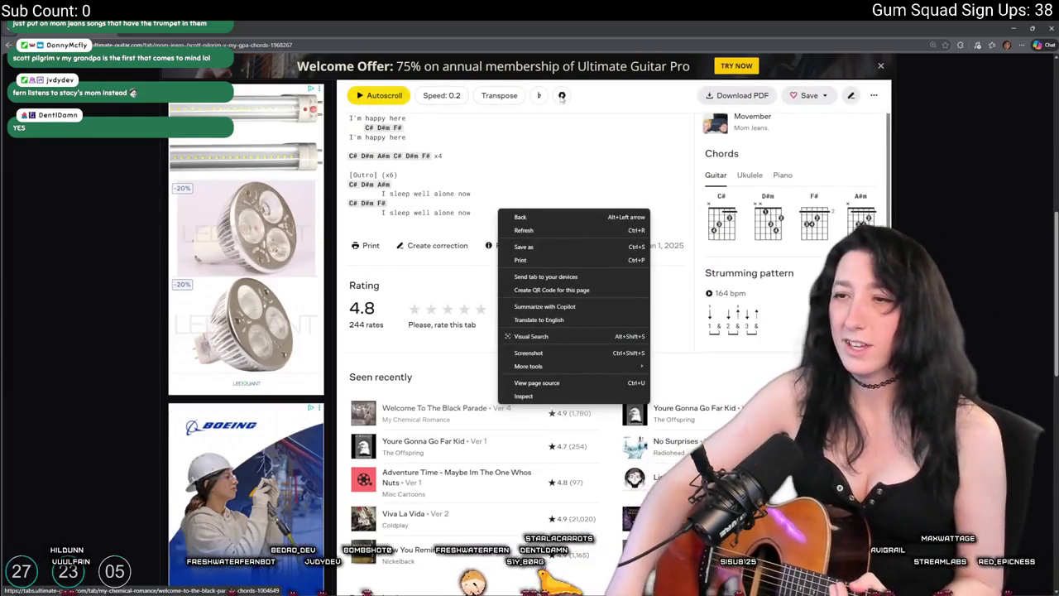
key(Escape)
scroll(570, 291, up, 5)
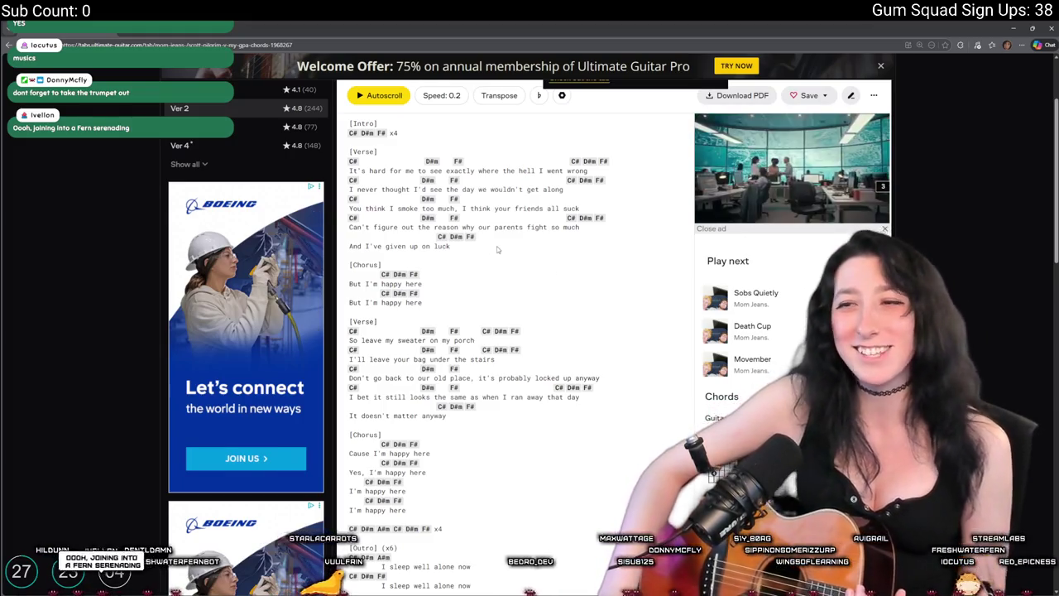
scroll(498, 249, down, 3)
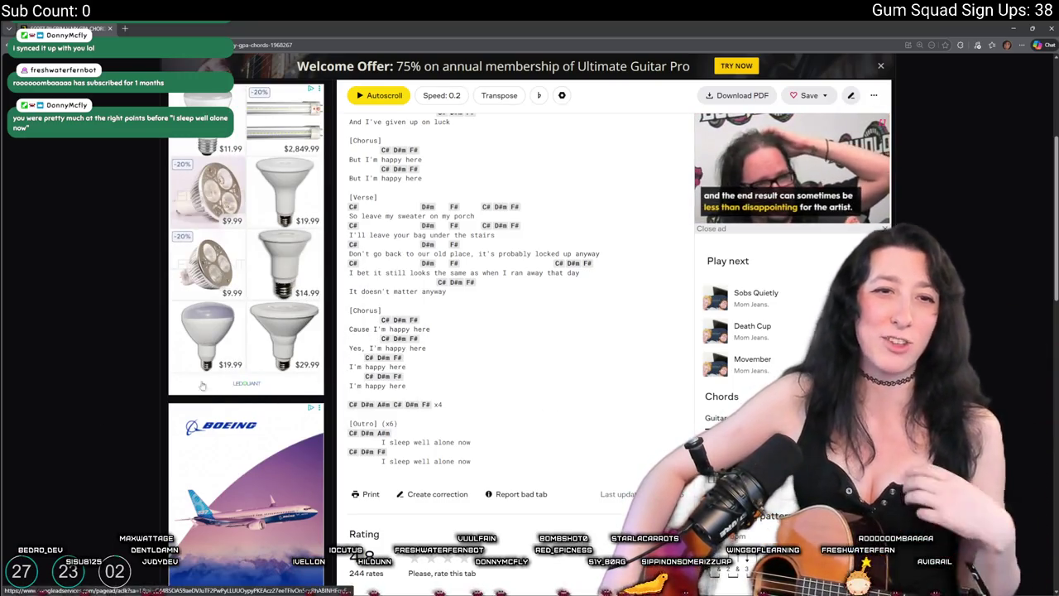
scroll(530, 331, up, 5)
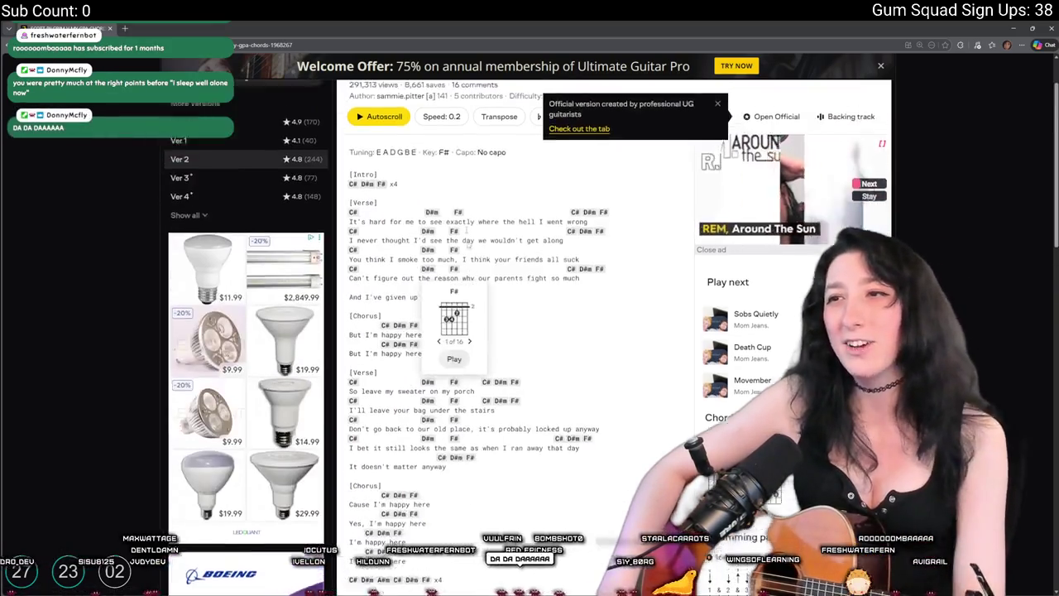
click(508, 91)
Search 'mom jeans white' and read through the White Trash Millionaire chords
text(mom jeea)
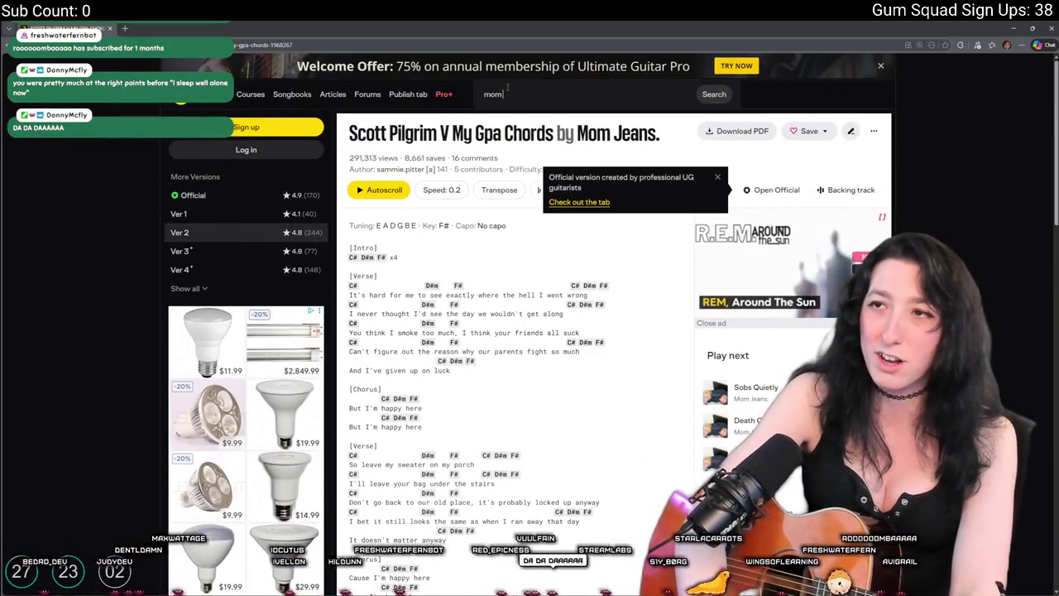
key(BackSpace)
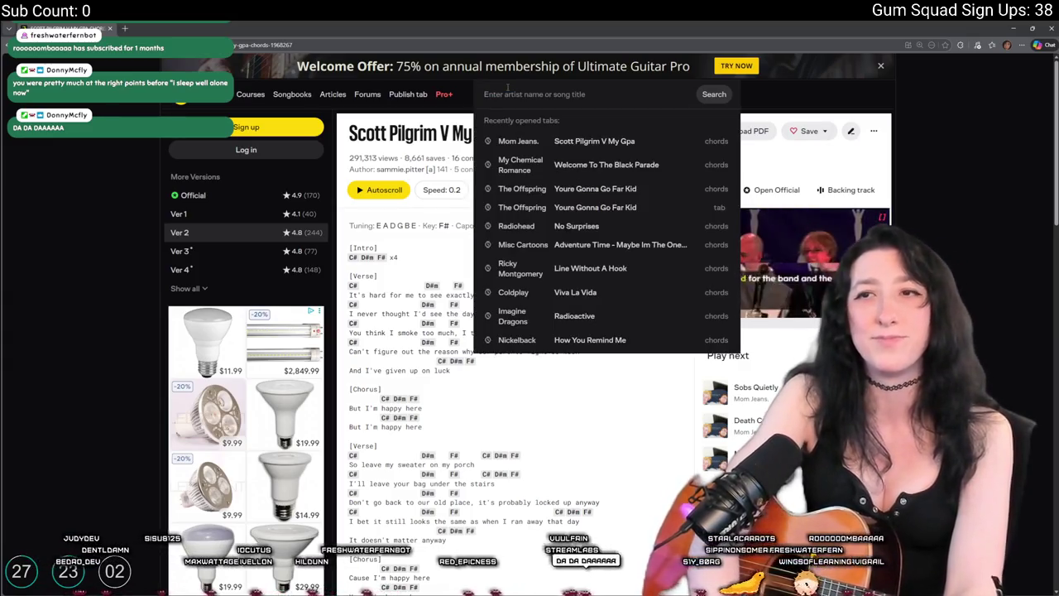
text(white)
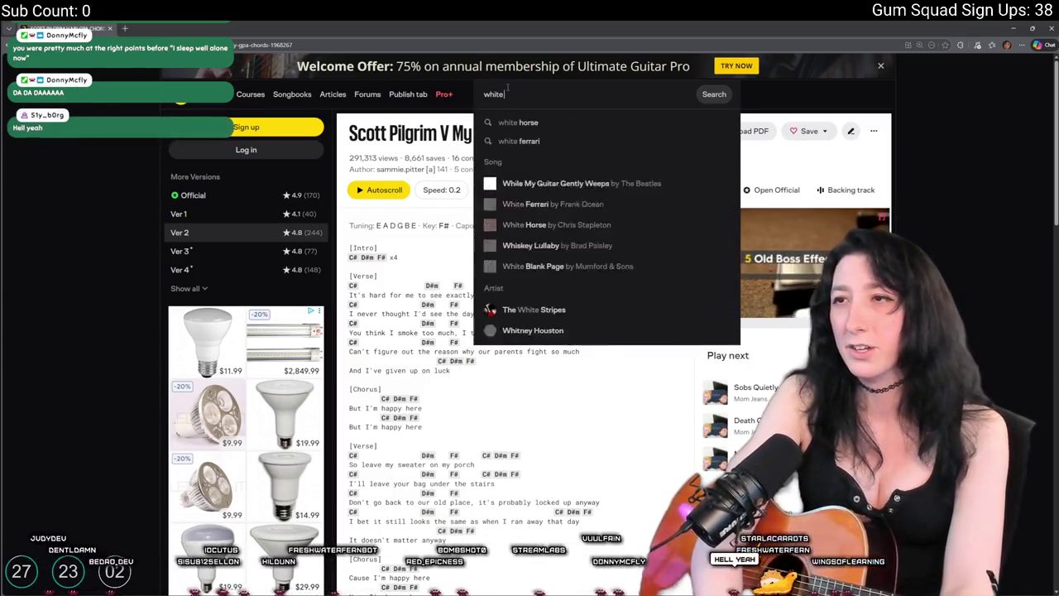
key(Home)
text(mom jeans)
key(Escape)
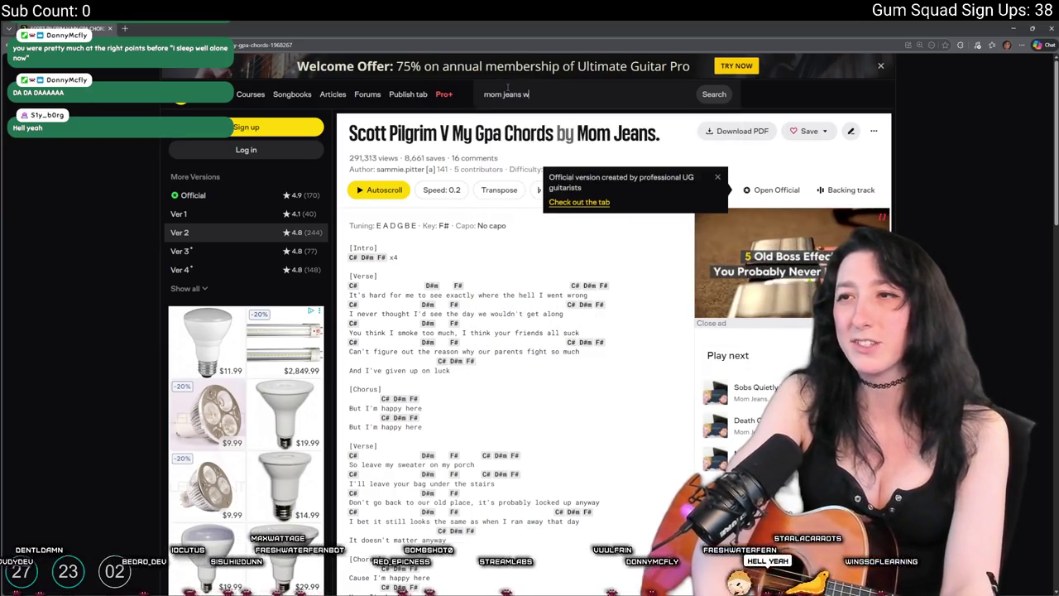
key(Return)
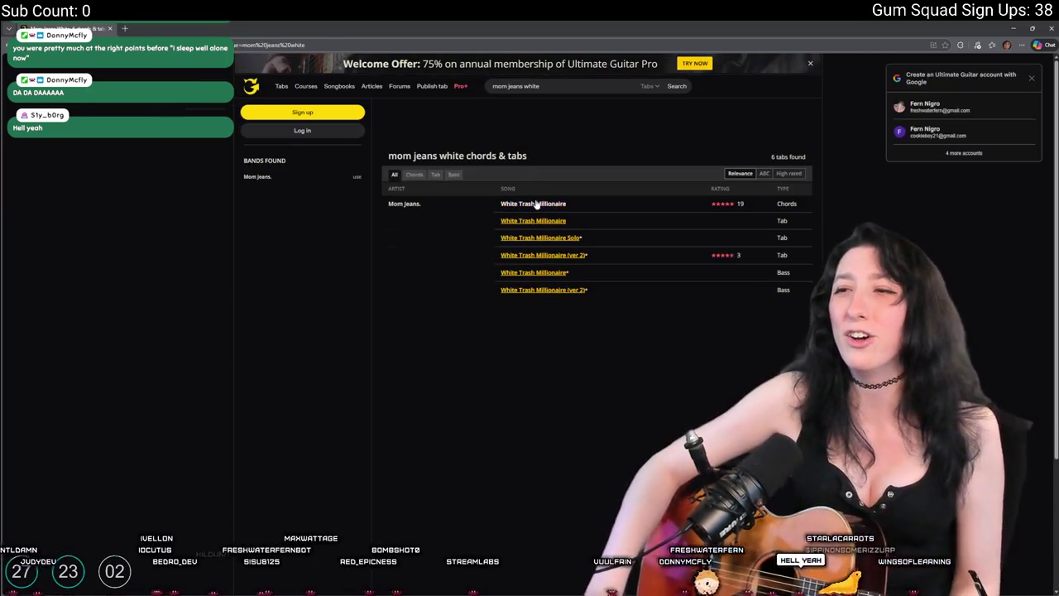
click(536, 205)
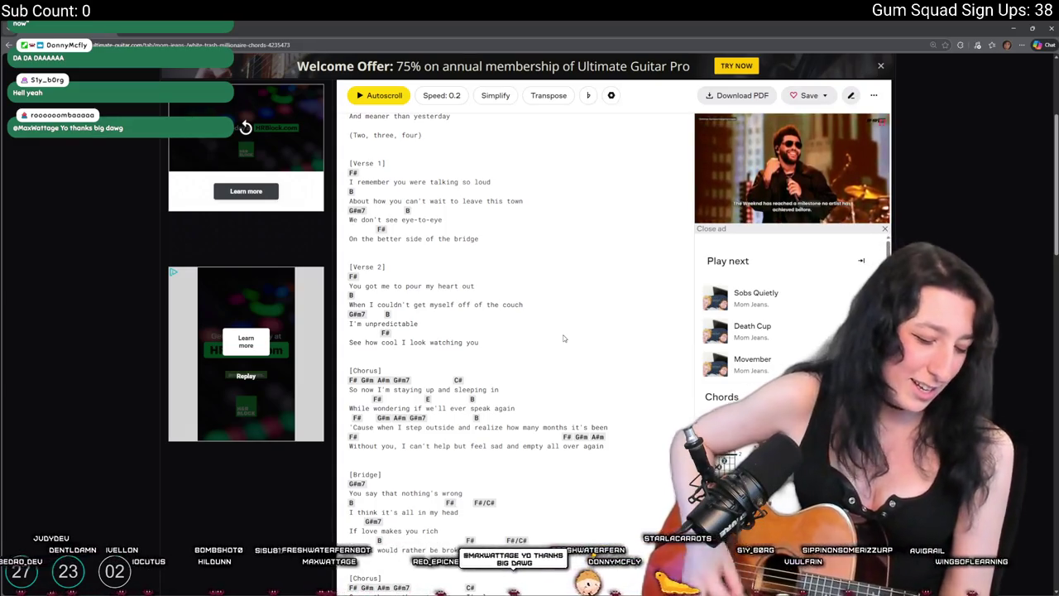
scroll(564, 339, down, 5)
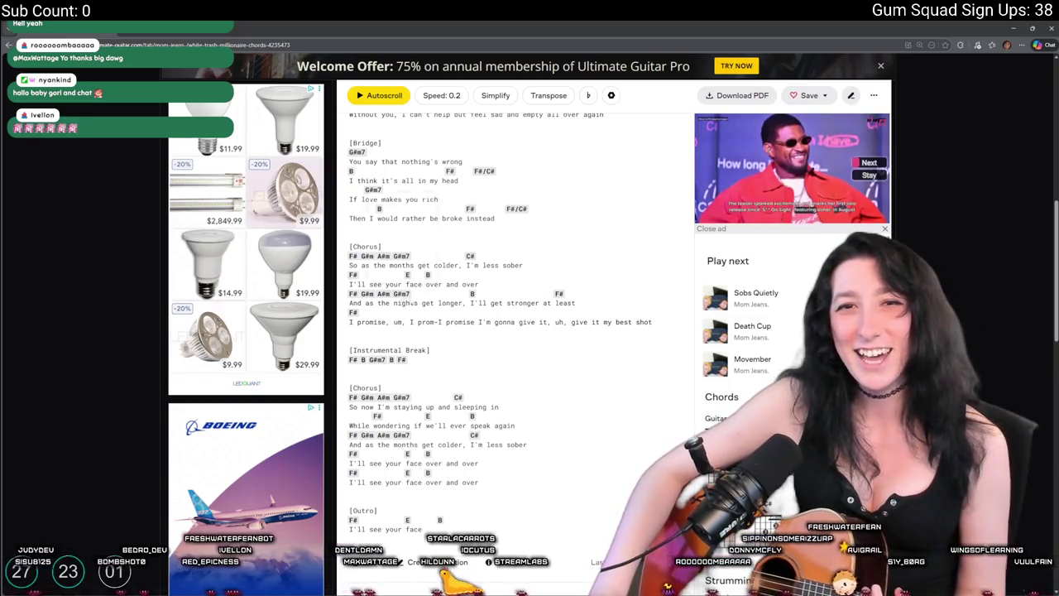
scroll(583, 301, down, 3)
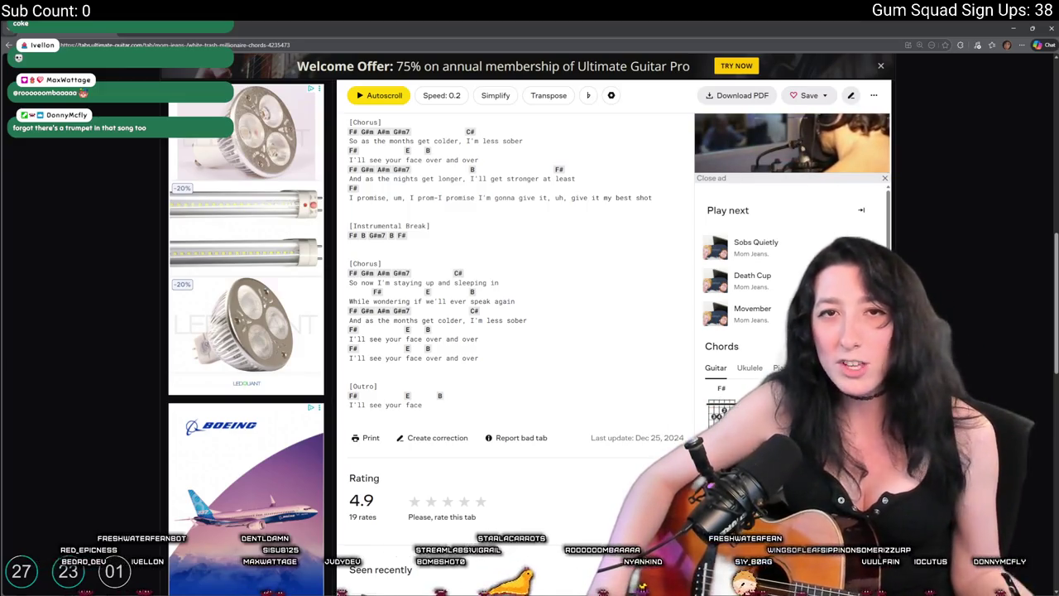
scroll(595, 373, up, 15)
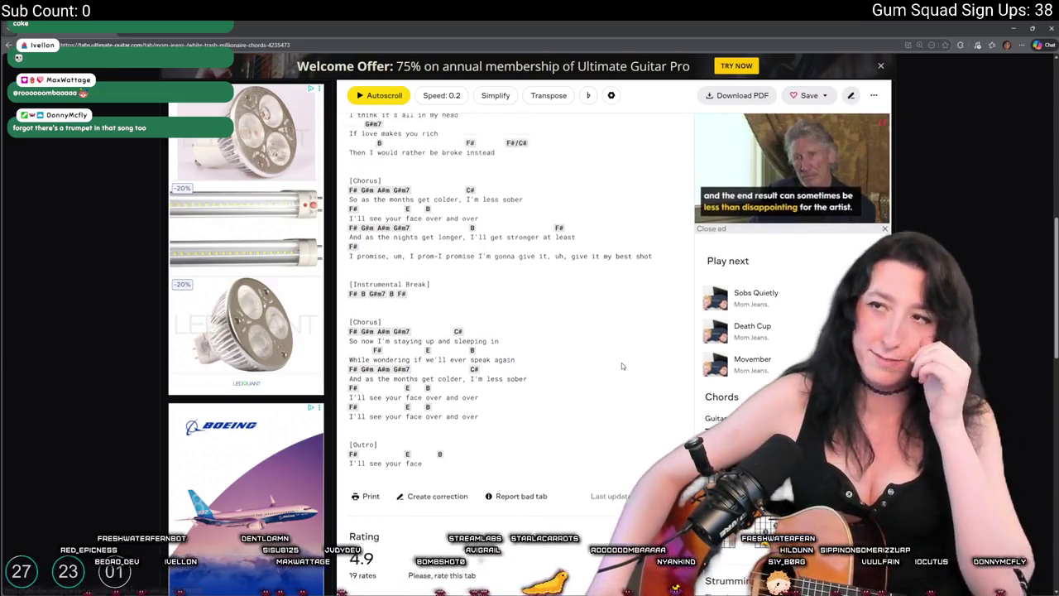
scroll(596, 374, up, 1)
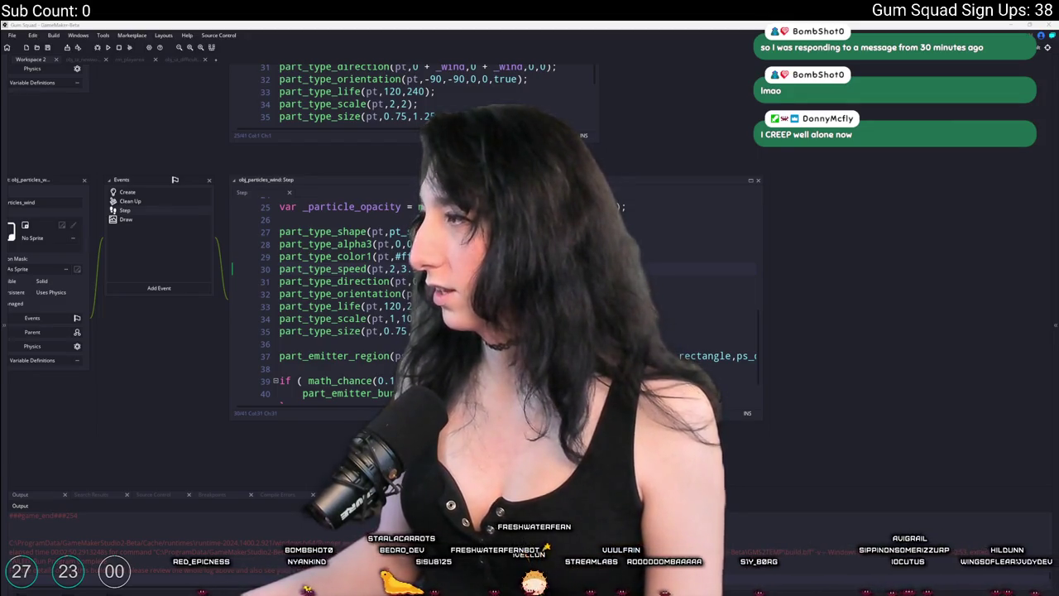
Switch past the Bing nightclub photo over to Aseprite
key(alt+Tab)
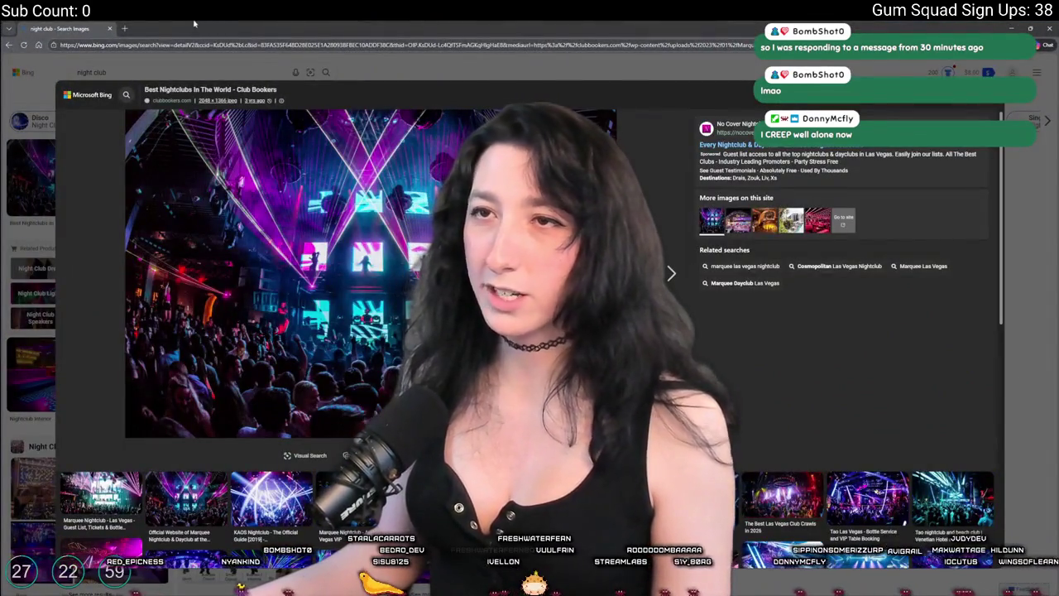
key(alt+Tab)
key(Tab)
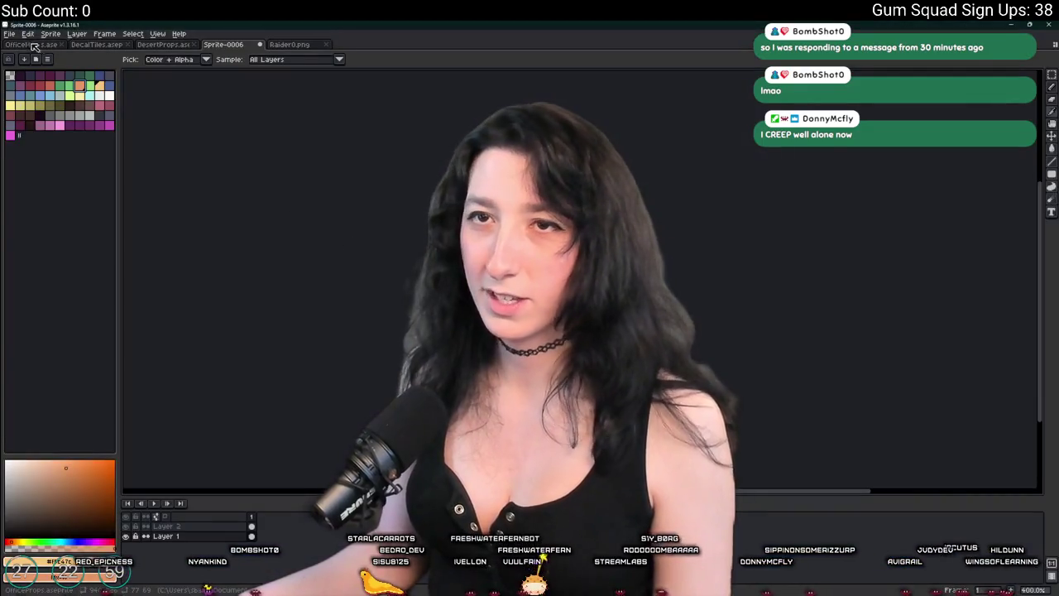
click(28, 33)
Paste the copied nightclub photo as a new 2048×1366 sprite and enlarge it on the canvas
click(49, 91)
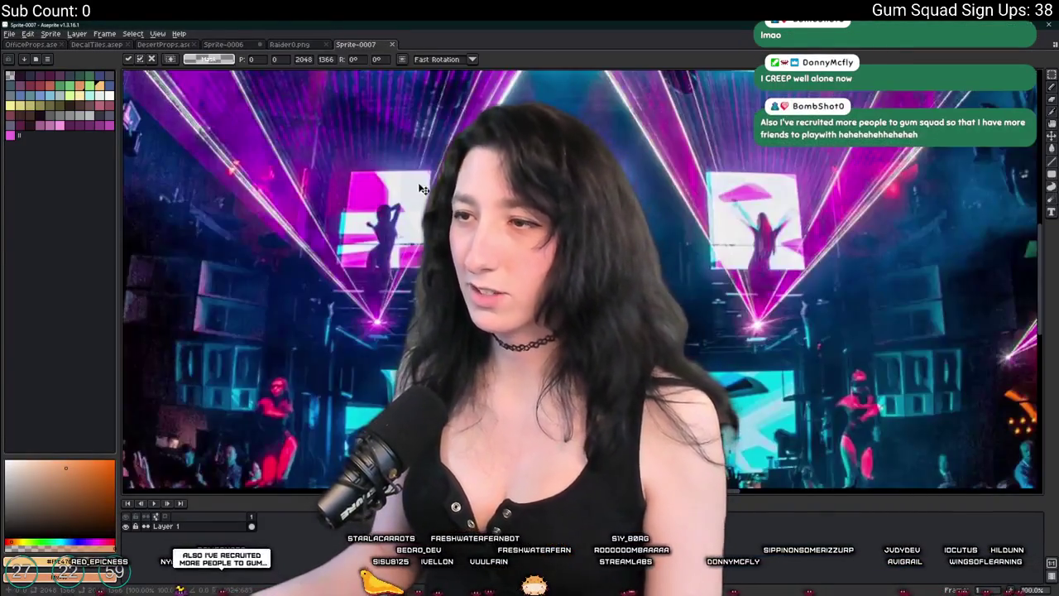
scroll(422, 188, down, 1)
key(Return)
drag(945, 240, 973, 108)
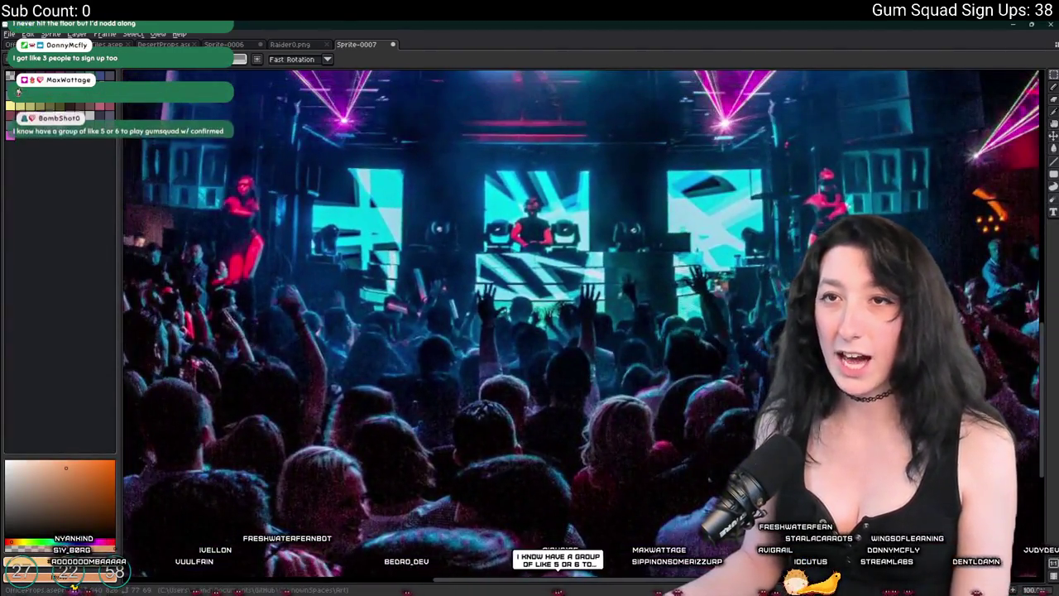
Apply the Convolution Matrix blur-17x17 filter to the nightclub photo, check it, then close the sprite
click(27, 34)
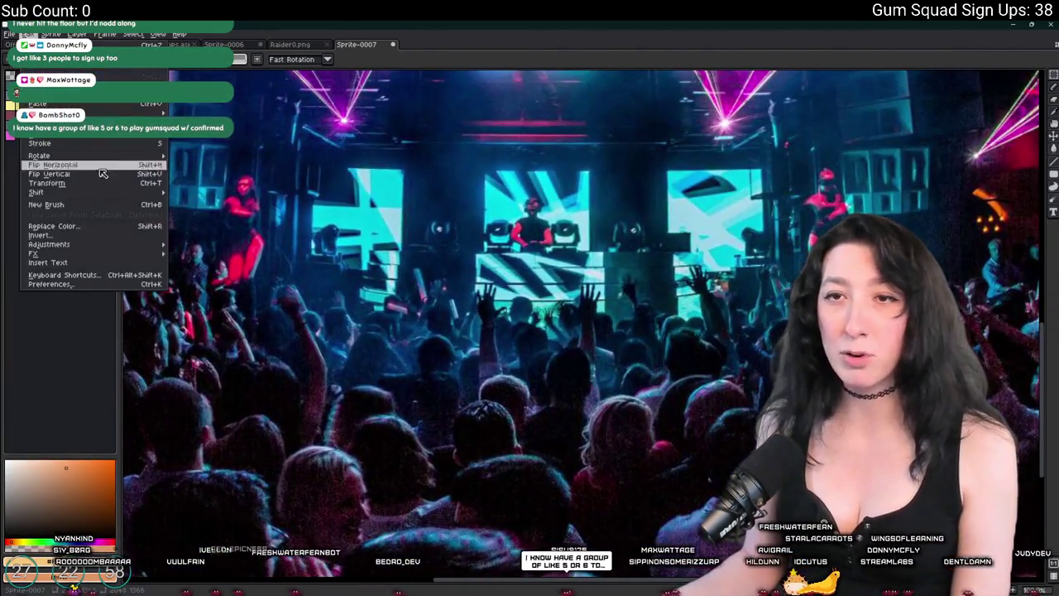
mouse_move(80, 245)
mouse_move(166, 253)
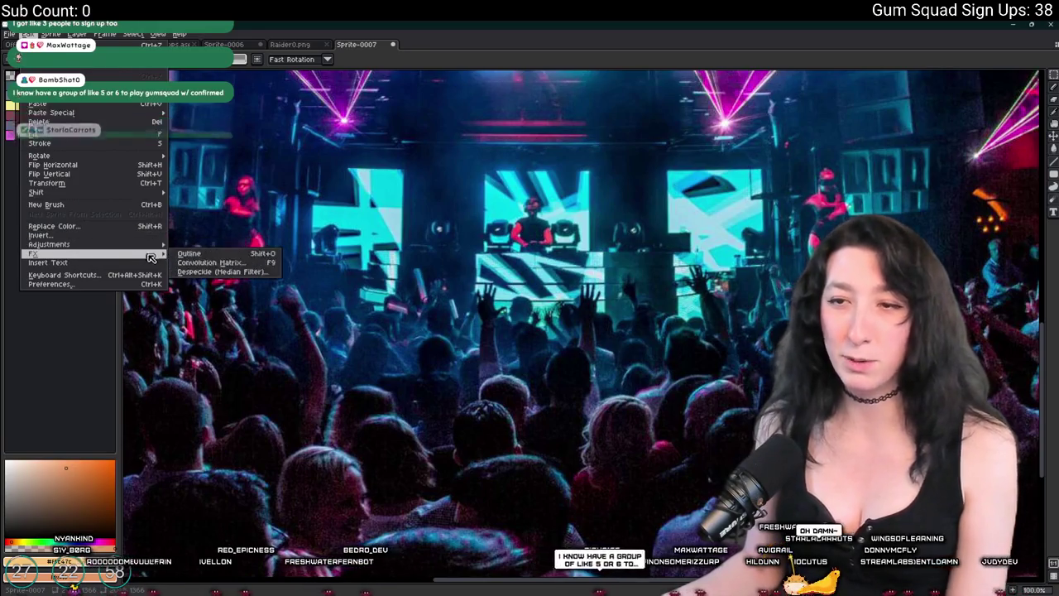
click(239, 264)
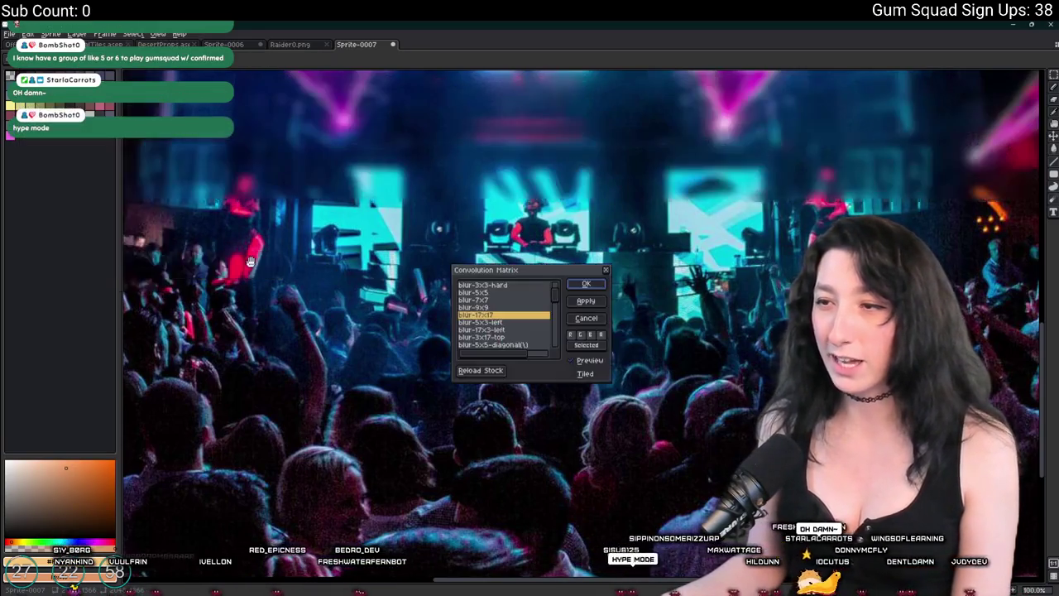
click(576, 285)
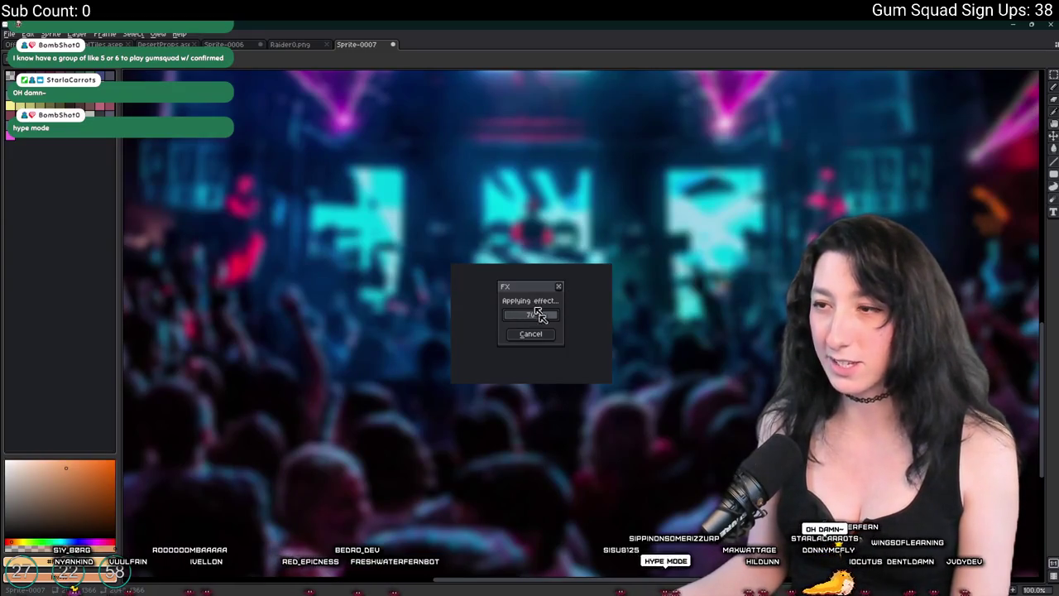
scroll(466, 291, up, 2)
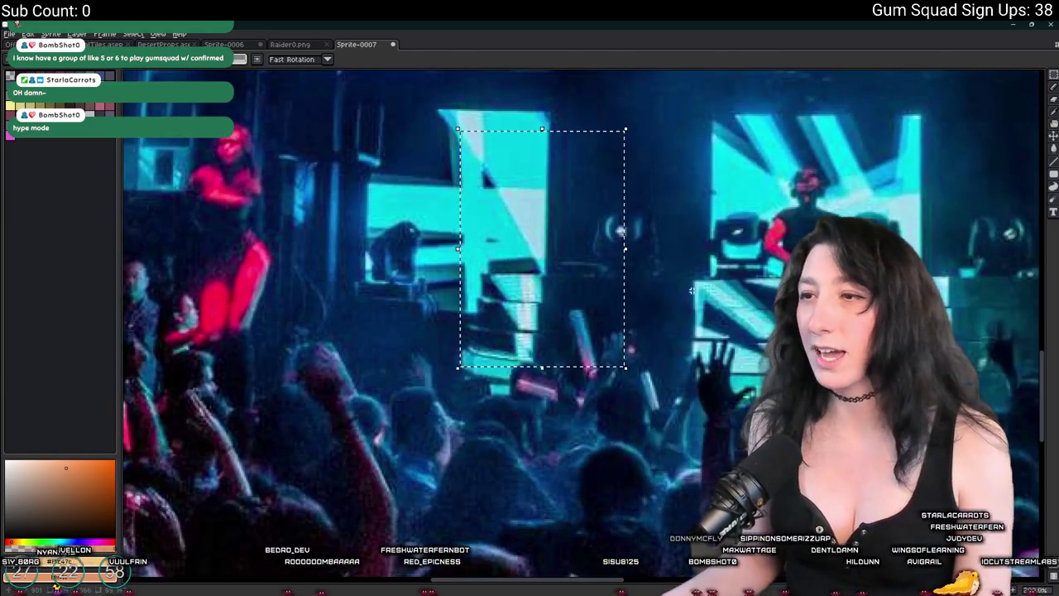
scroll(693, 290, down, 2)
drag(694, 289, 575, 286)
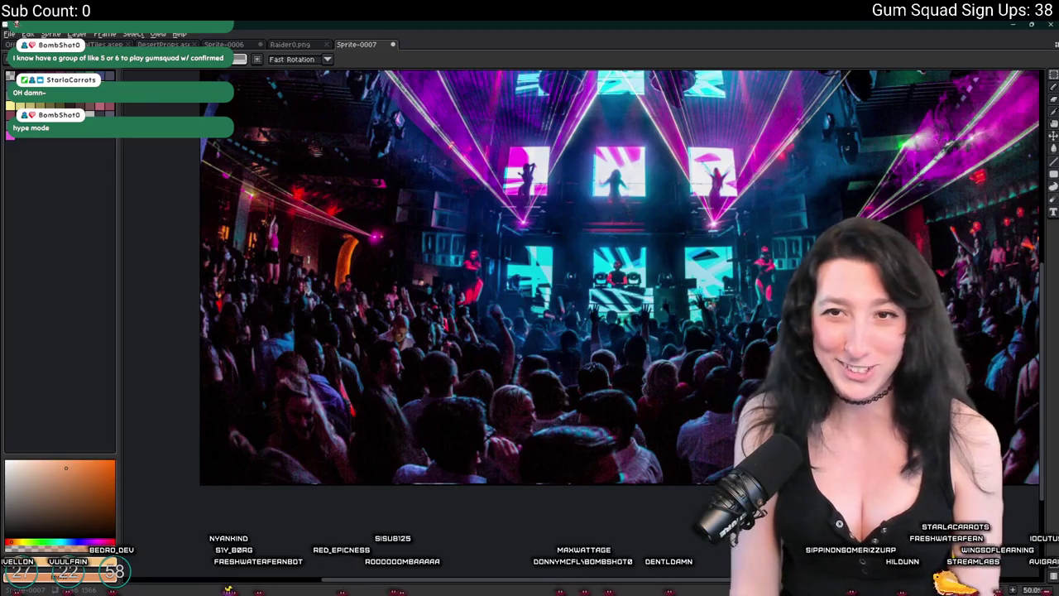
key(ctrl+w)
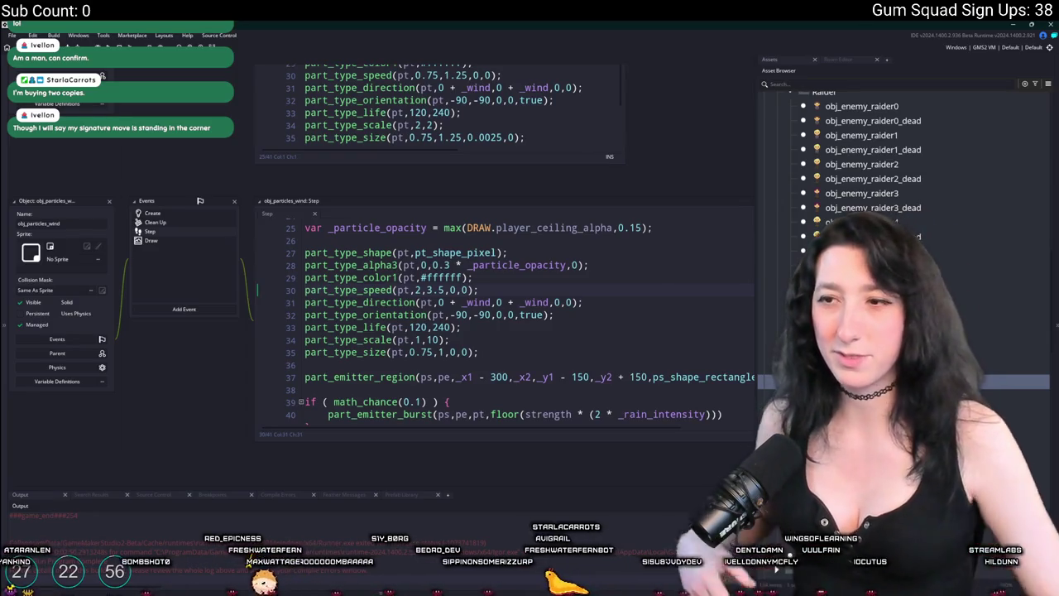
Pan the GameMaker workspace to bring the particle Step code windows into view
drag(529, 265, 595, 320)
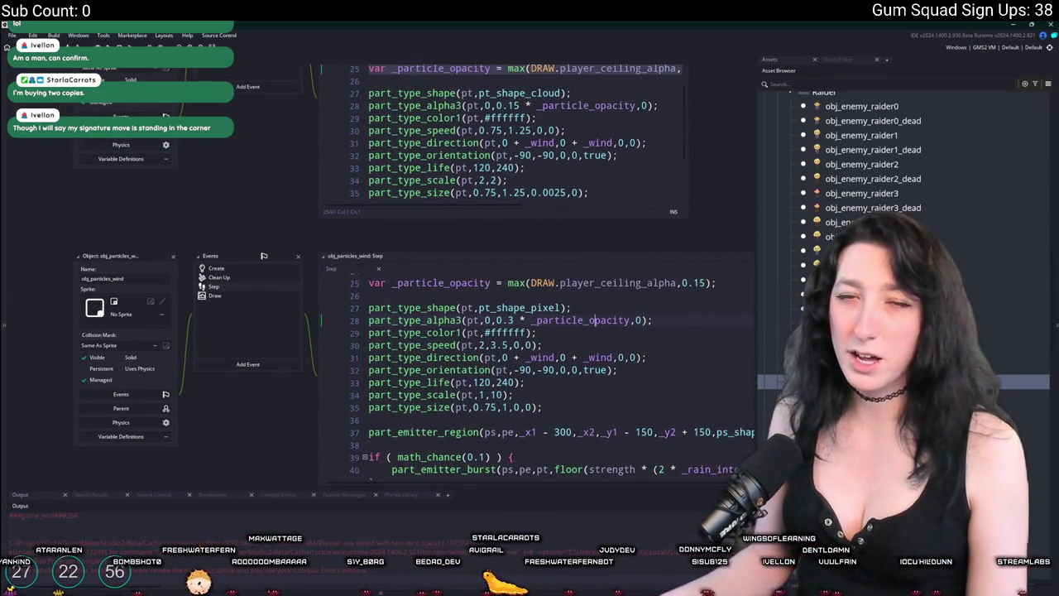
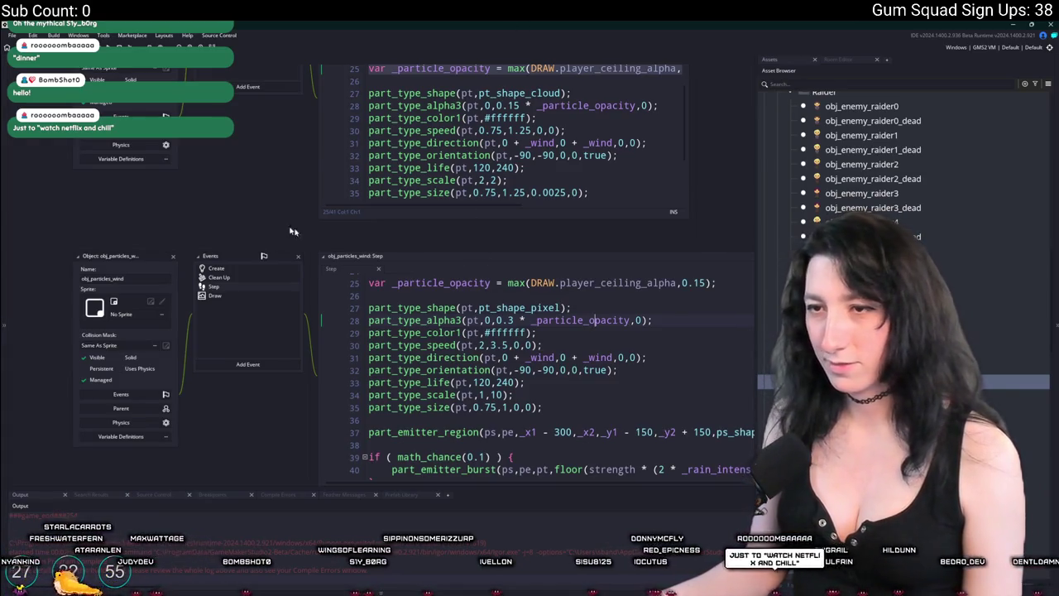
Build and run the Gum Squad game with F5
drag(168, 241, 316, 397)
scroll(318, 412, down, 10)
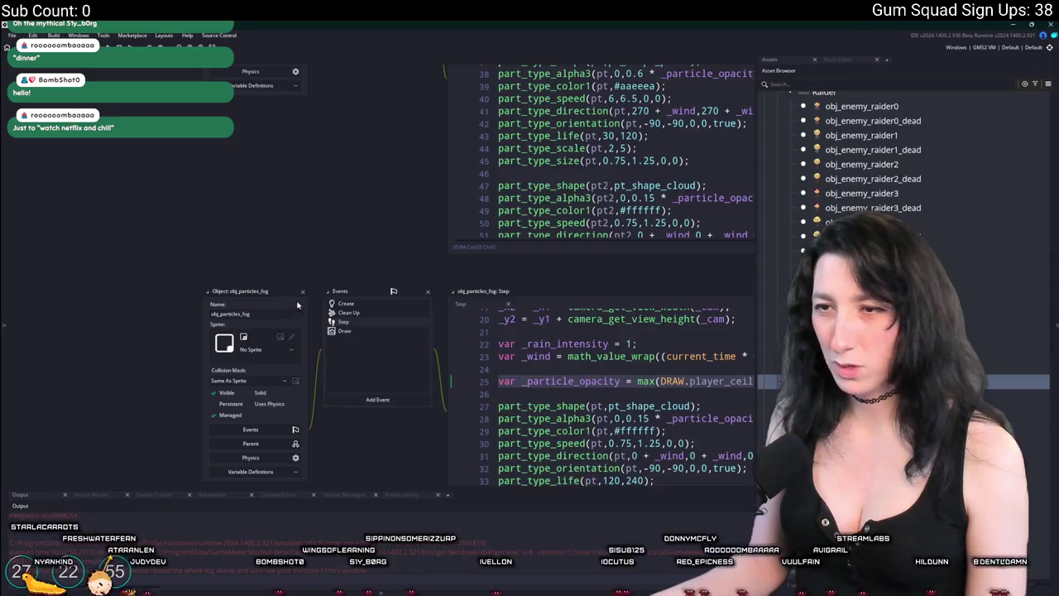
scroll(315, 393, up, 3)
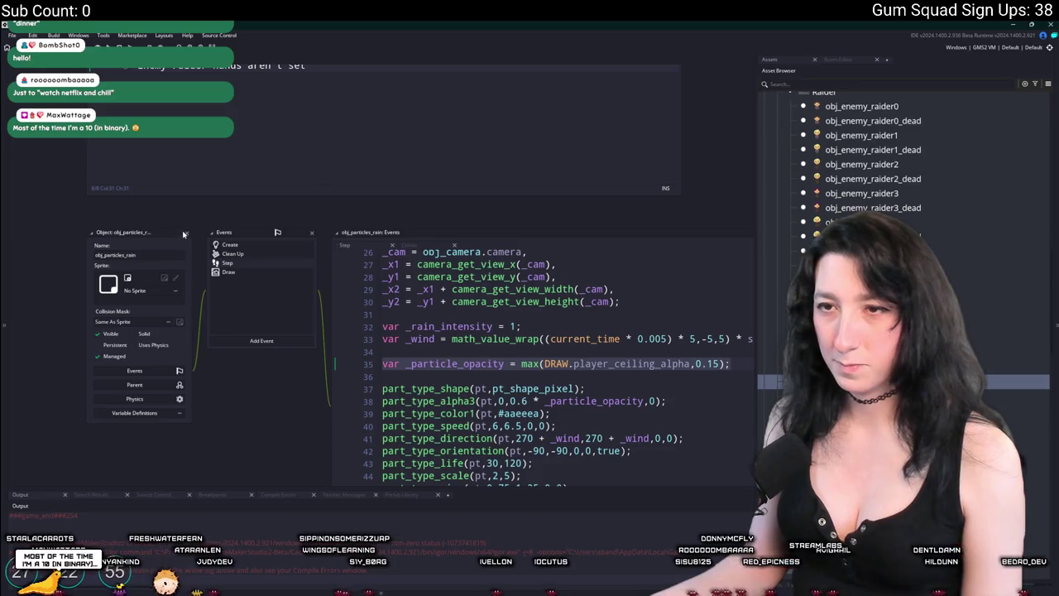
scroll(186, 235, up, 6)
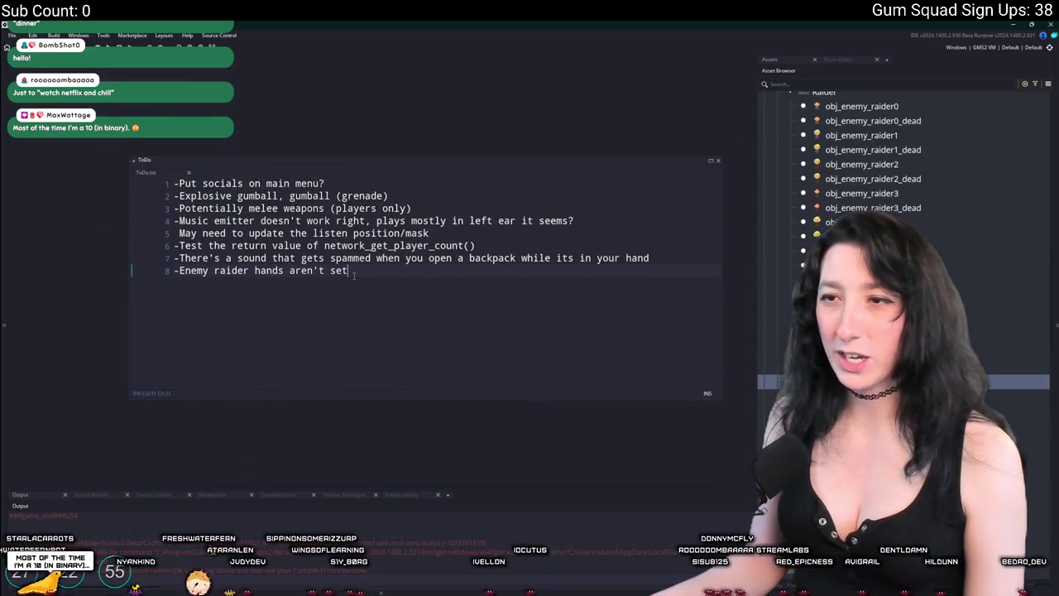
key(F5)
Open the obj_weather object's Step event code through the asset search
key(ctrl+t)
text(obj_weather)
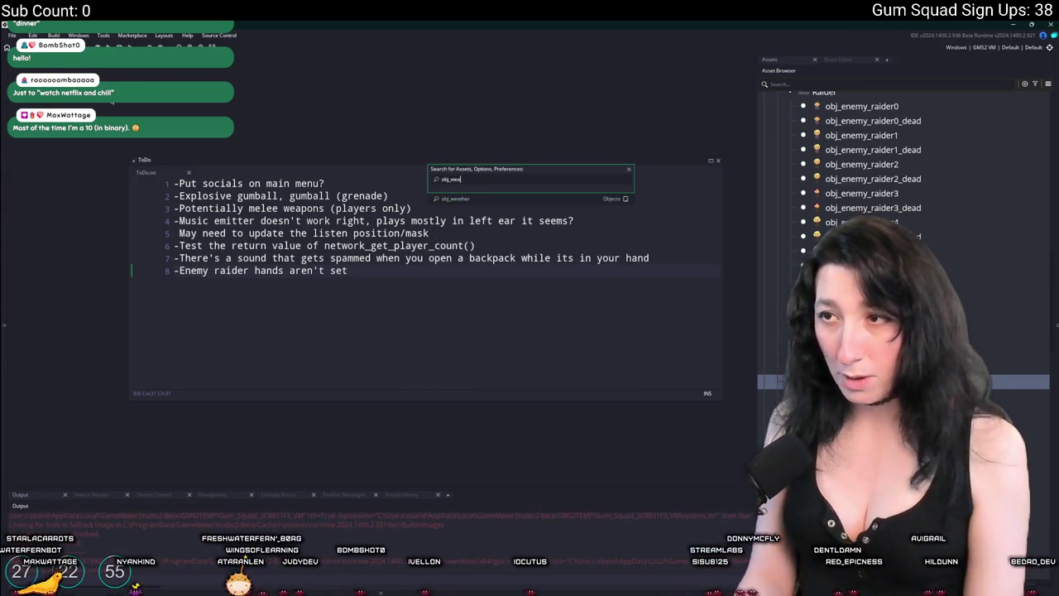
key(Return)
scroll(352, 200, down, 8)
scroll(353, 200, up, 4)
Undo the last edit at the end of line 19 in obj_weather's Step code
click(308, 176)
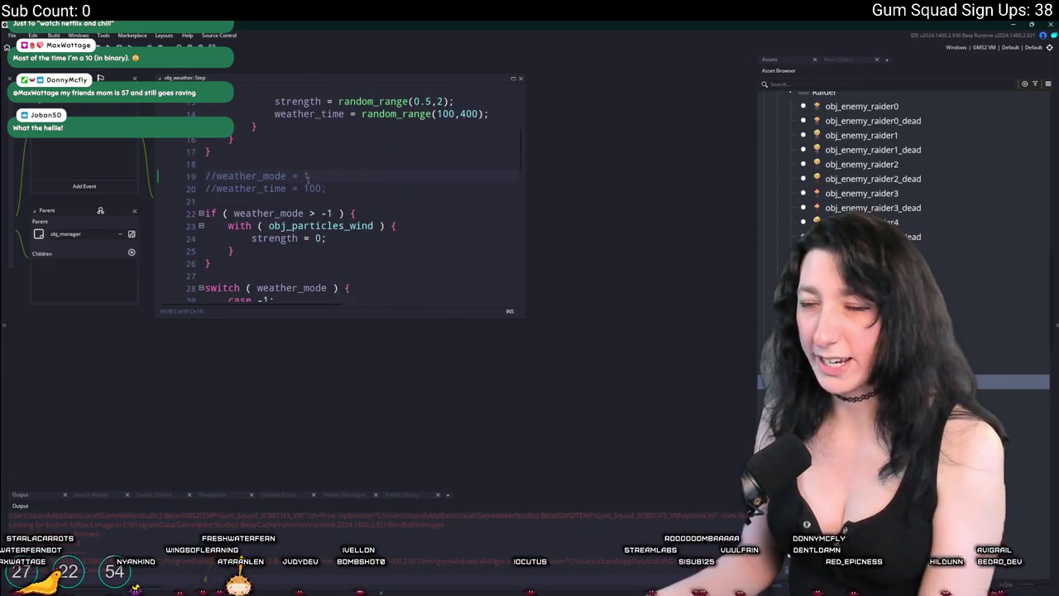
key(ctrl+z)
key(ctrl+z)
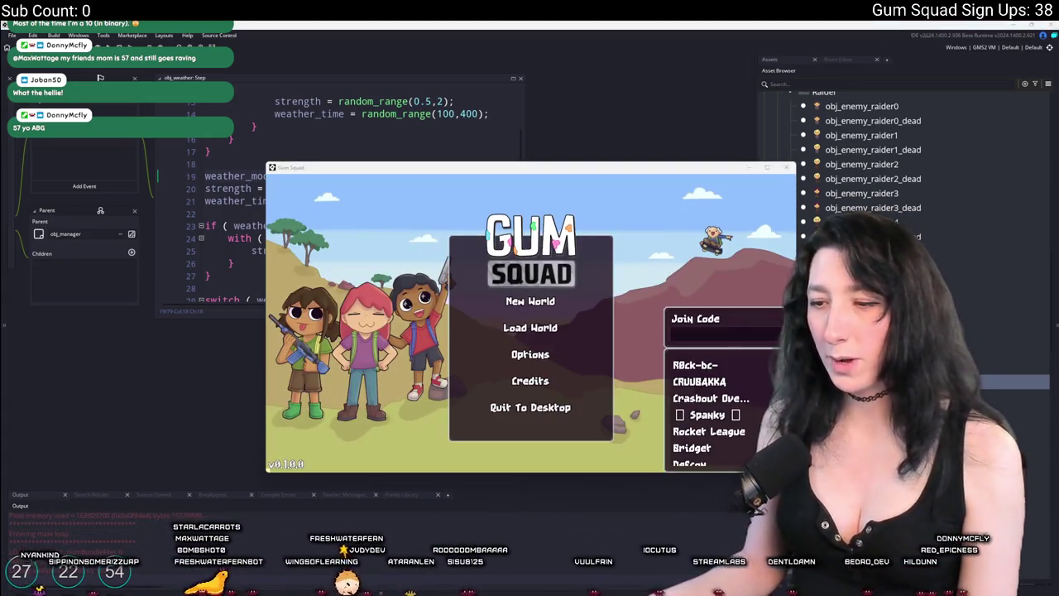
Launch Spotify from the Windows search
key(super)
text(spotify)
key(Return)
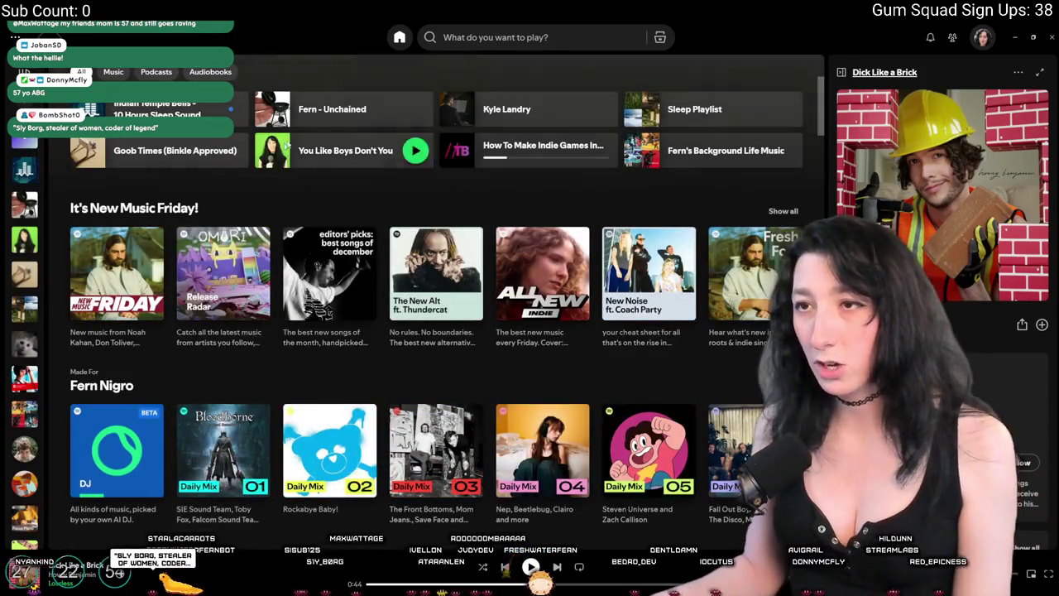
Open the user's 1,059-song public playlist and leave its Edit details without changing the cover
click(372, 123)
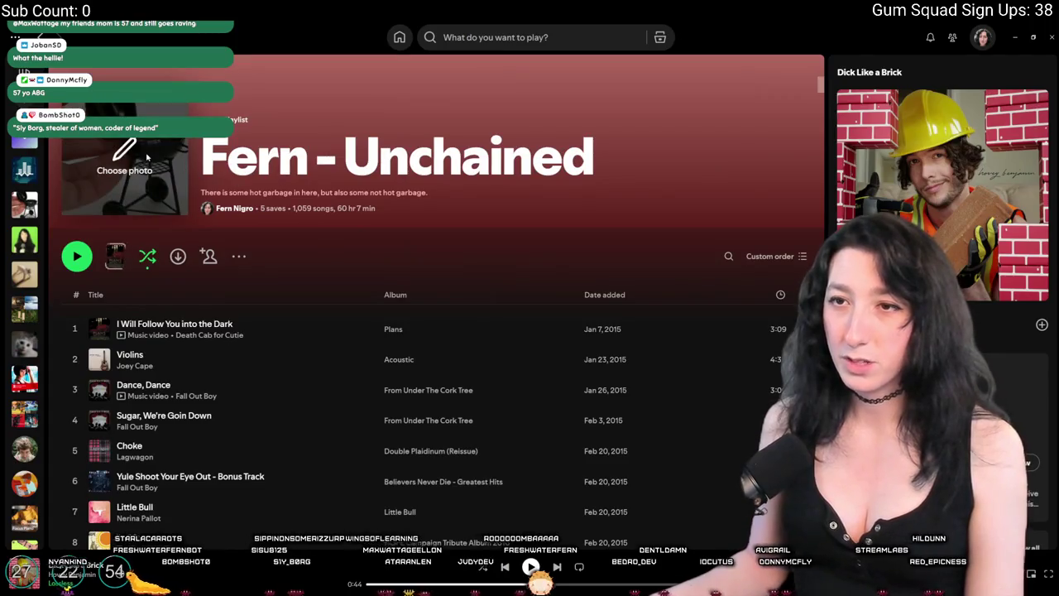
click(124, 166)
click(457, 297)
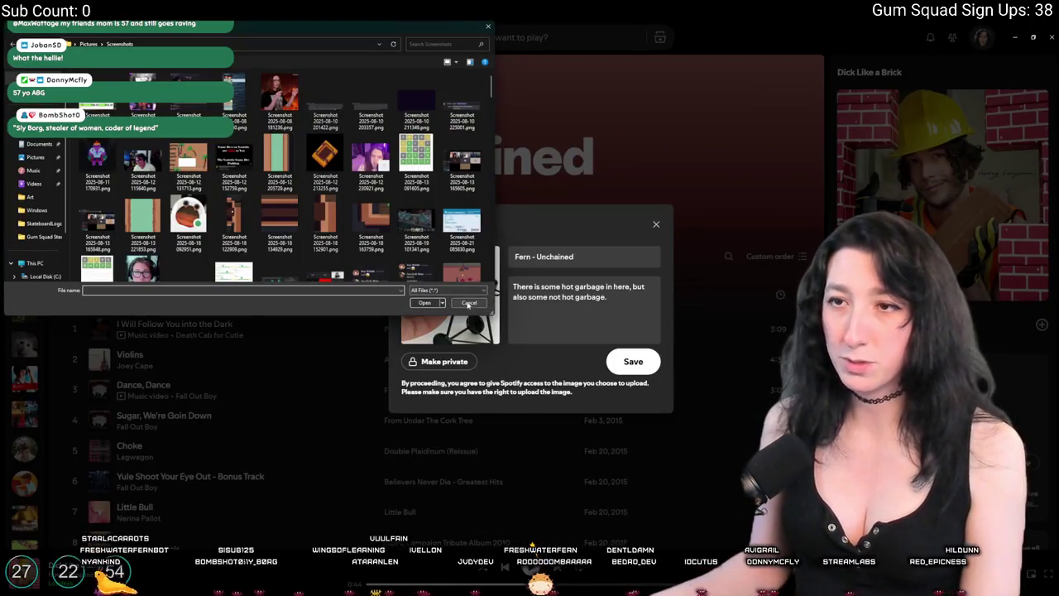
click(466, 303)
key(Escape)
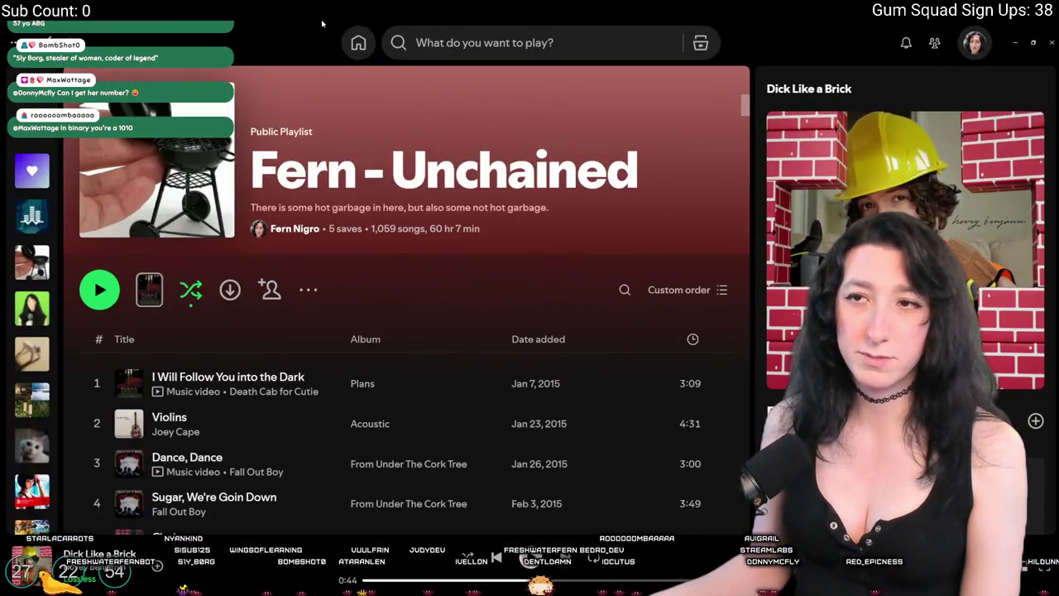
Resize the Spotify window, enlarge its interface scale, and restore it to a smaller window
drag(323, 25, 474, 83)
double_click(474, 62)
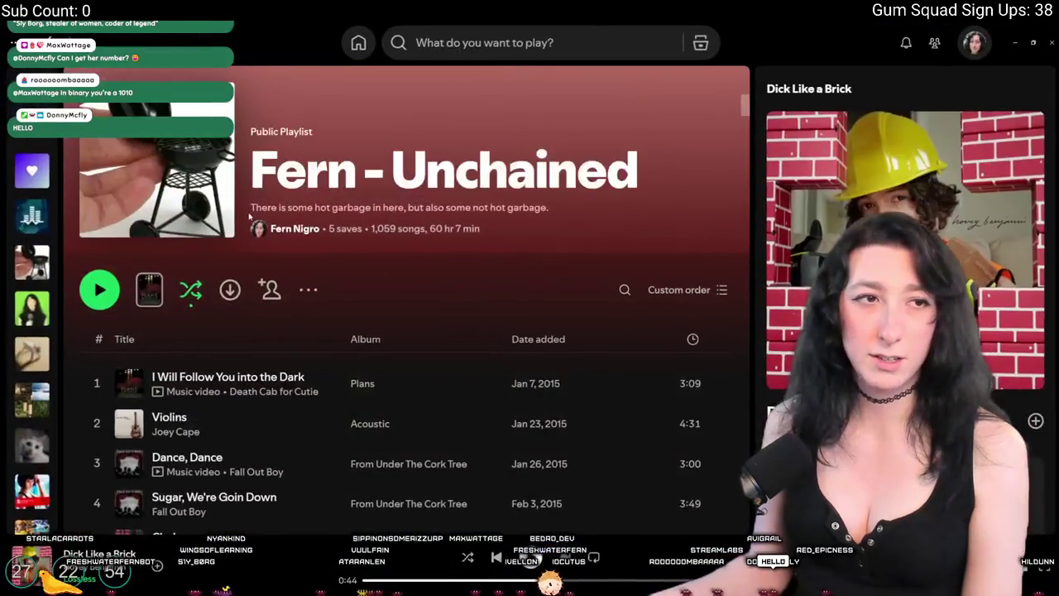
key(ctrl+equal)
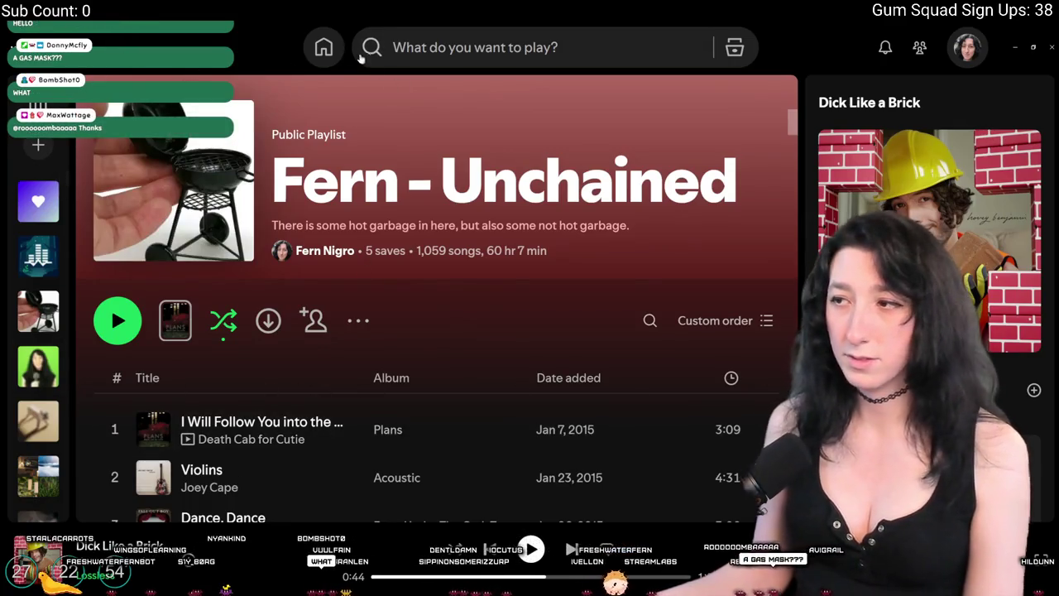
key(super+Down)
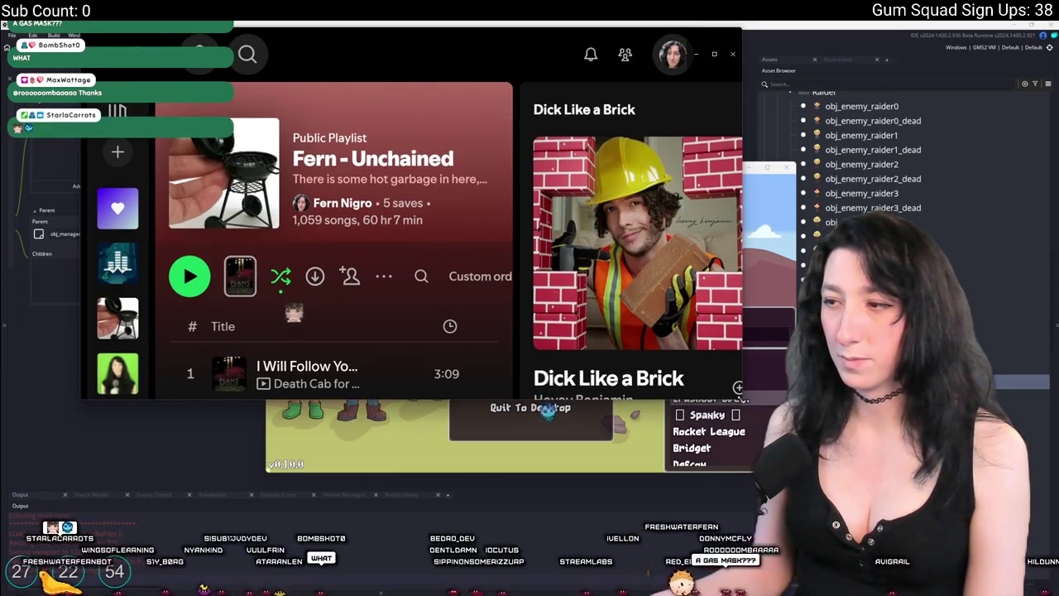
Maximize Spotify and play 'Violins' by Joey Cape from the playlist
key(super+Up)
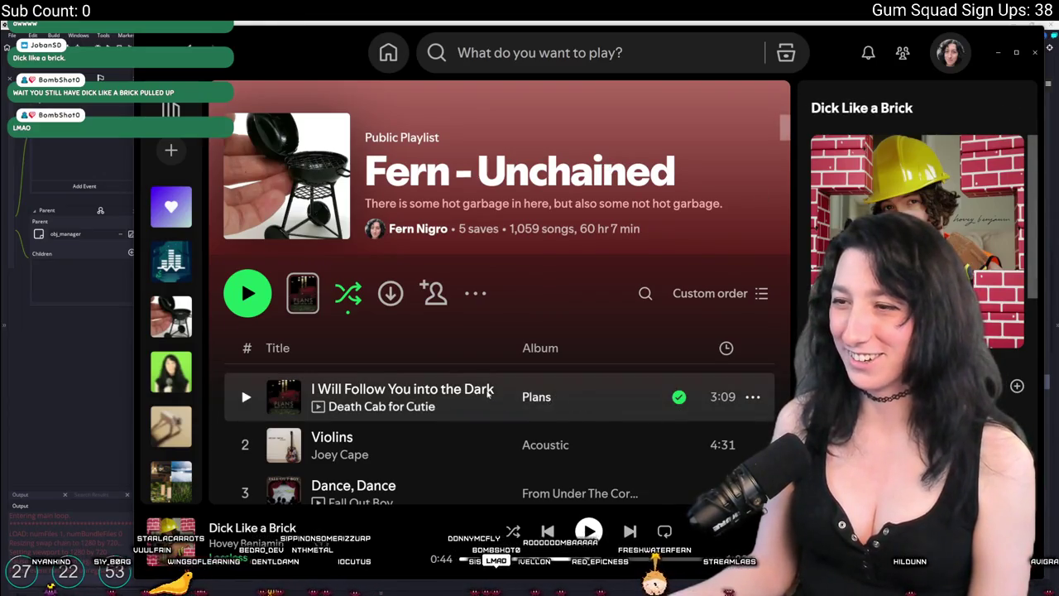
double_click(414, 444)
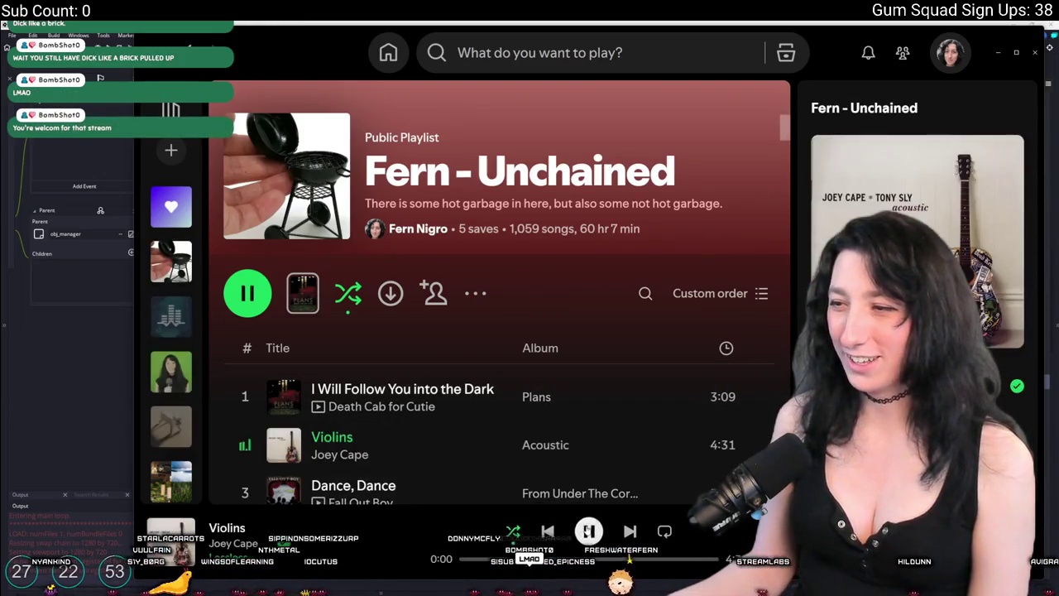
scroll(466, 423, down, 5)
scroll(467, 397, up, 5)
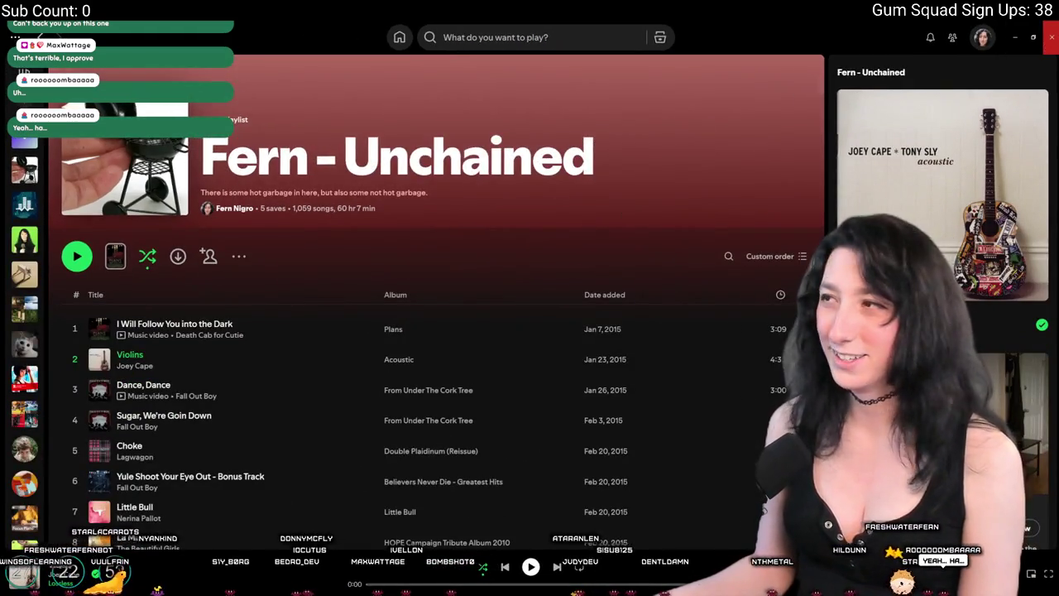
Close Spotify, make the game fullscreen, and create a lobby in a new world
click(1052, 37)
double_click(375, 168)
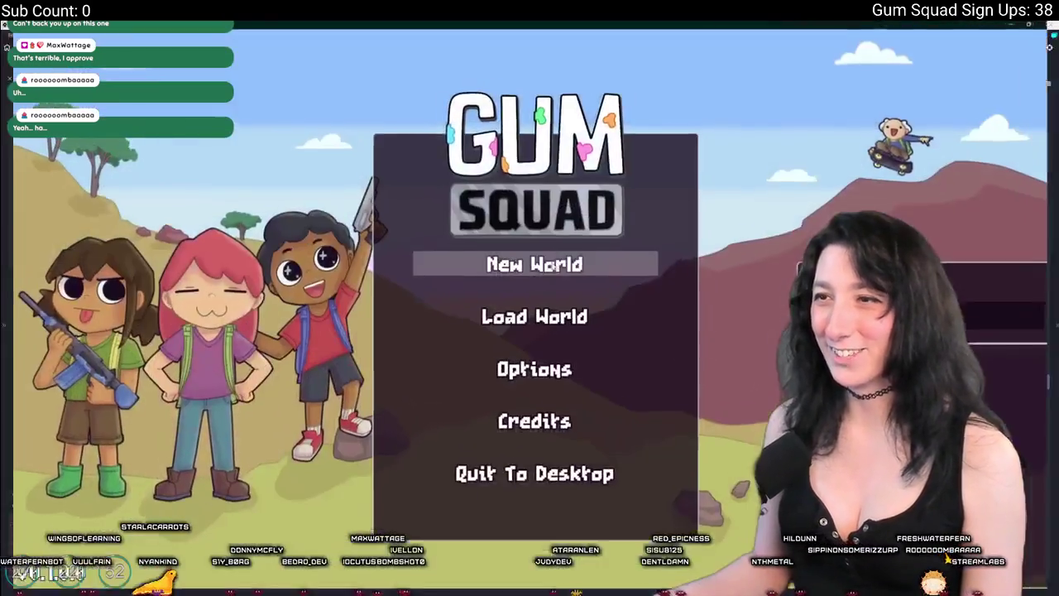
click(530, 263)
click(560, 430)
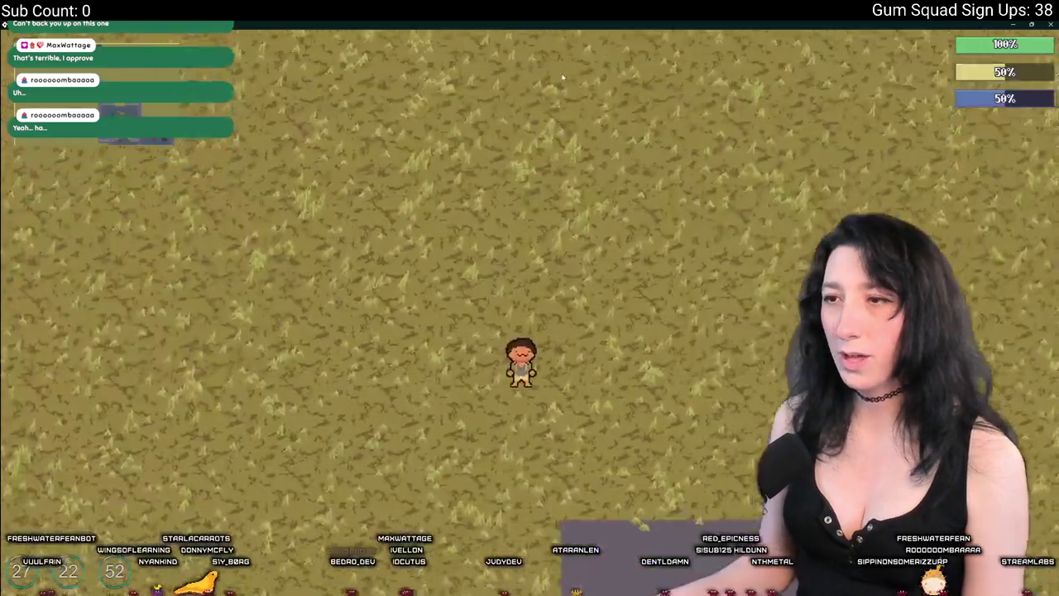
Equip the Makeshift DMR from the inventory and walk up to shoot the enemies
key(a)
key(s)
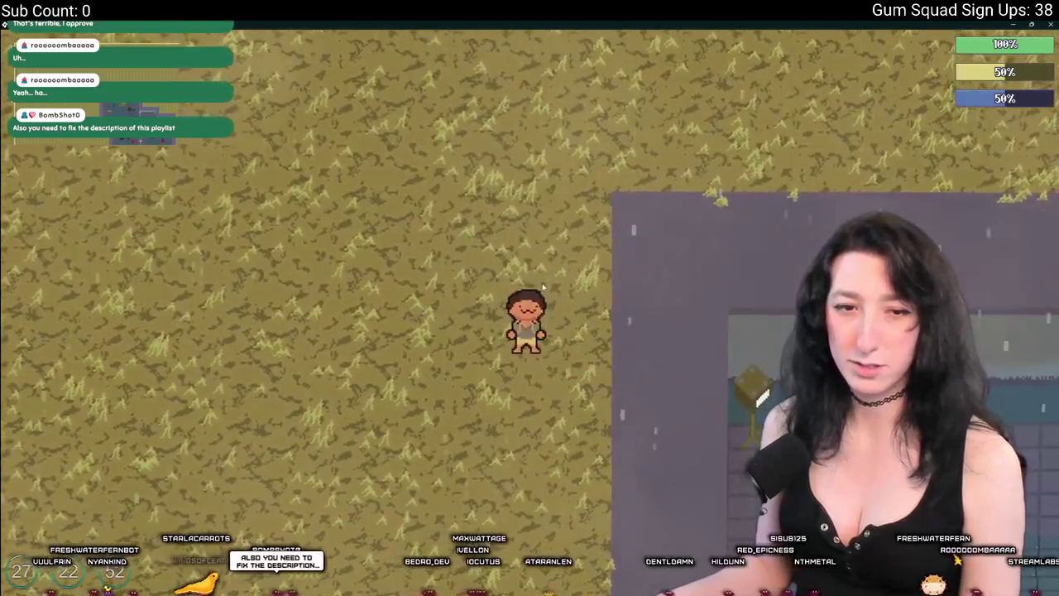
key(Tab)
click(306, 358)
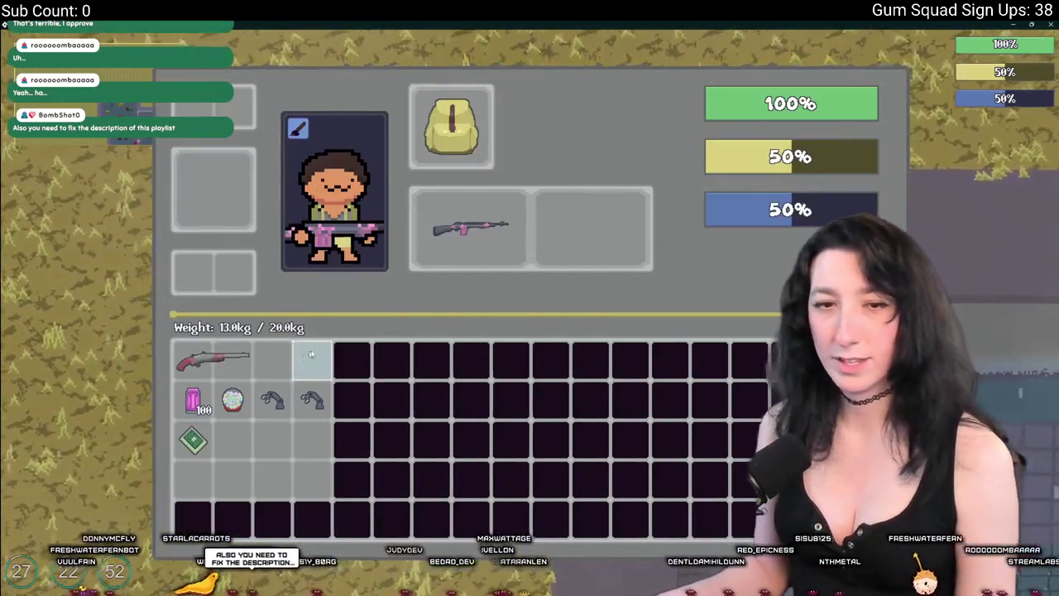
key(Tab)
key(w)
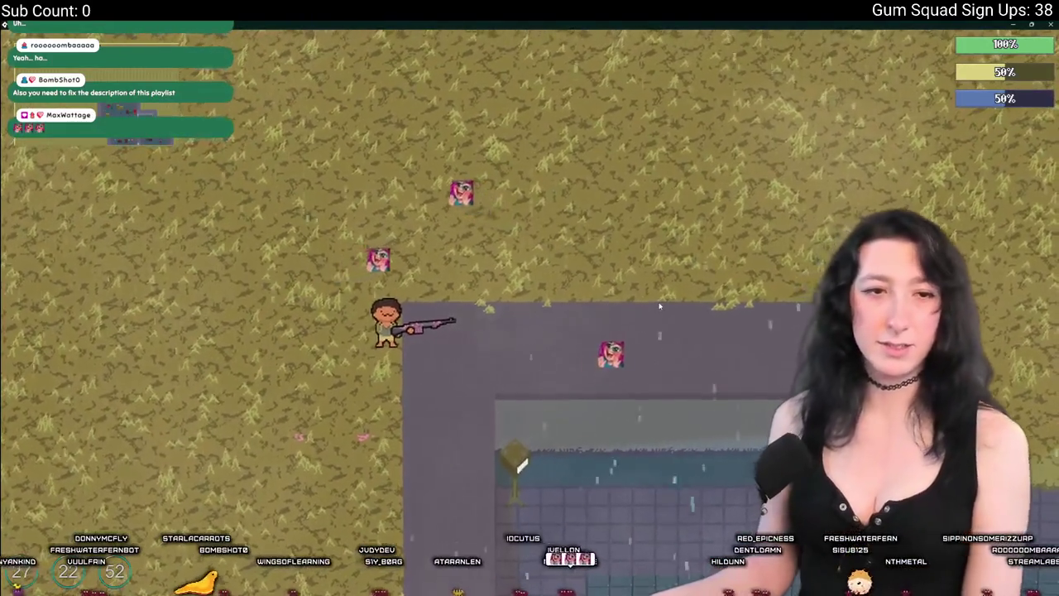
click(658, 310)
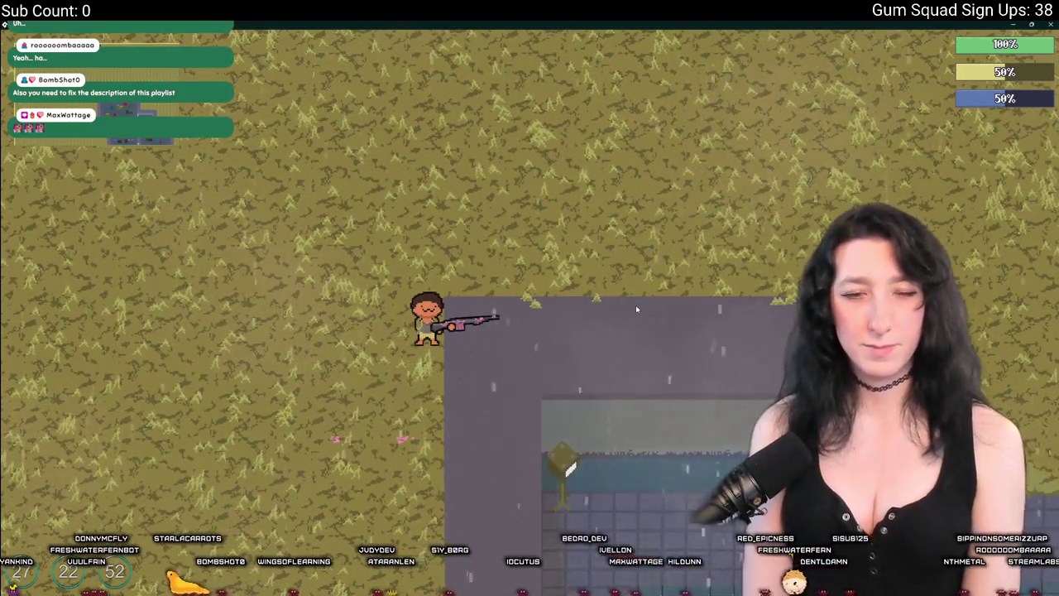
Walk the character into and through the building, then north out onto the grass
key(s)
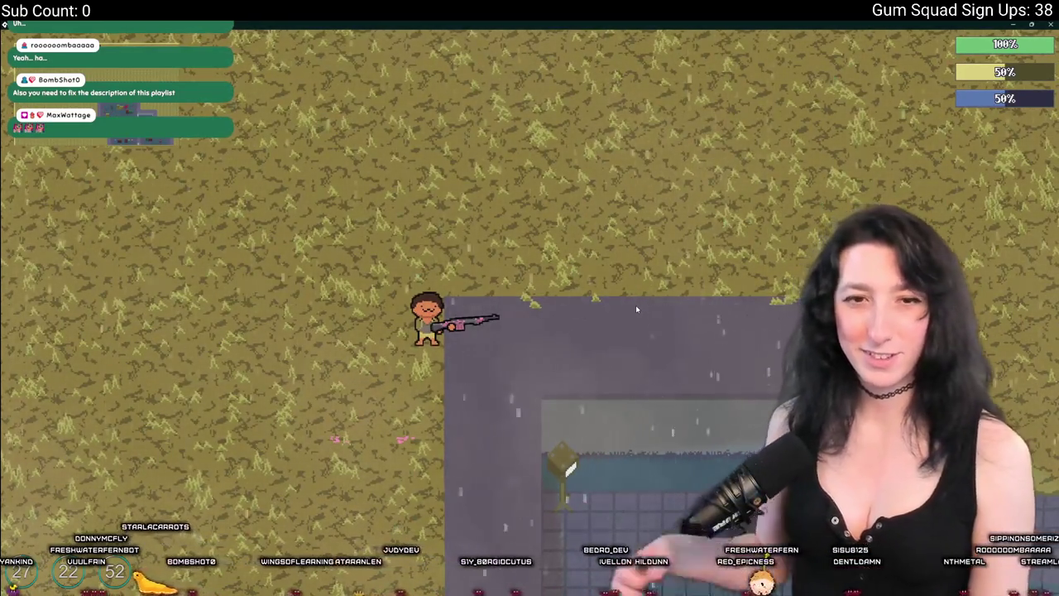
key(w)
key(s)
key(w)
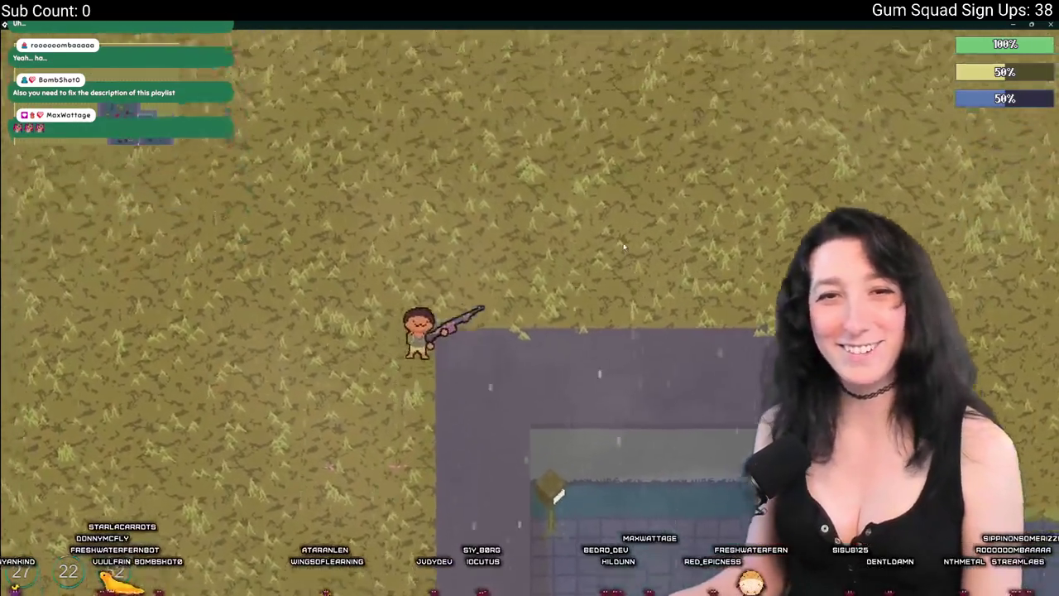
key(d)
key(s)
key(d)
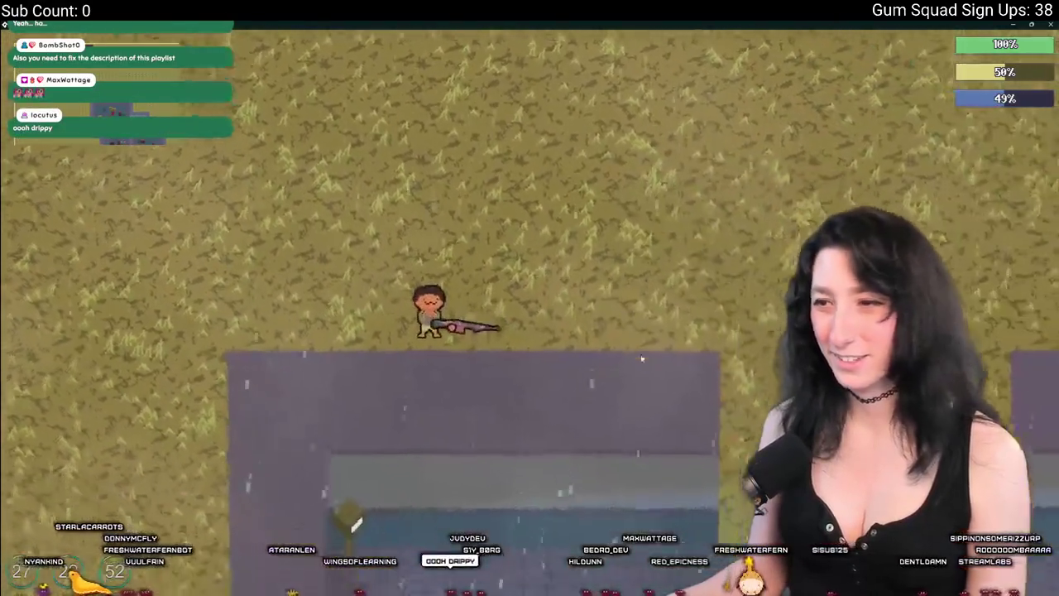
key(s)
key(d)
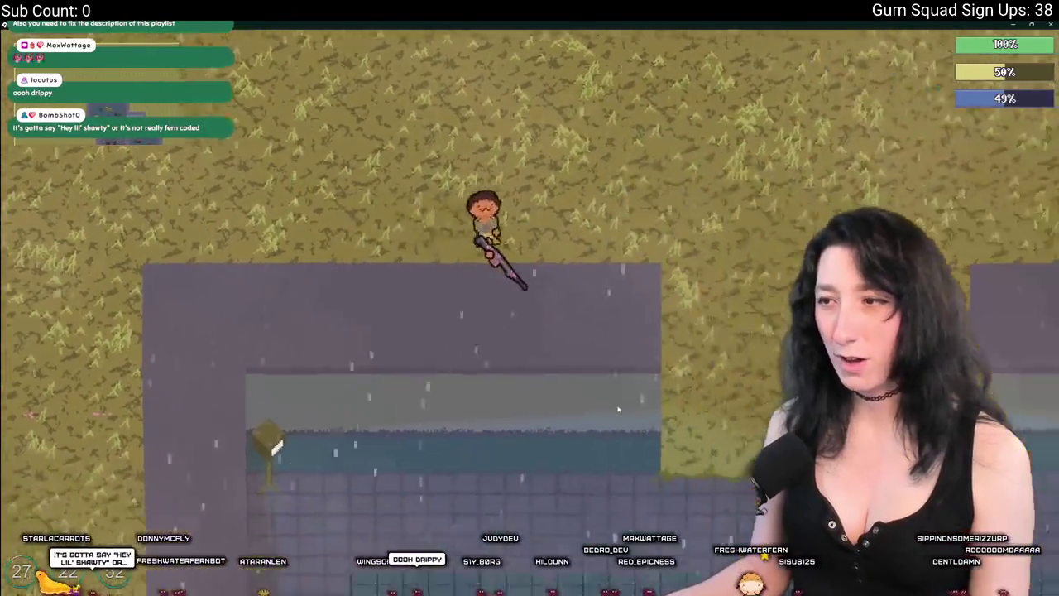
key(s)
key(a)
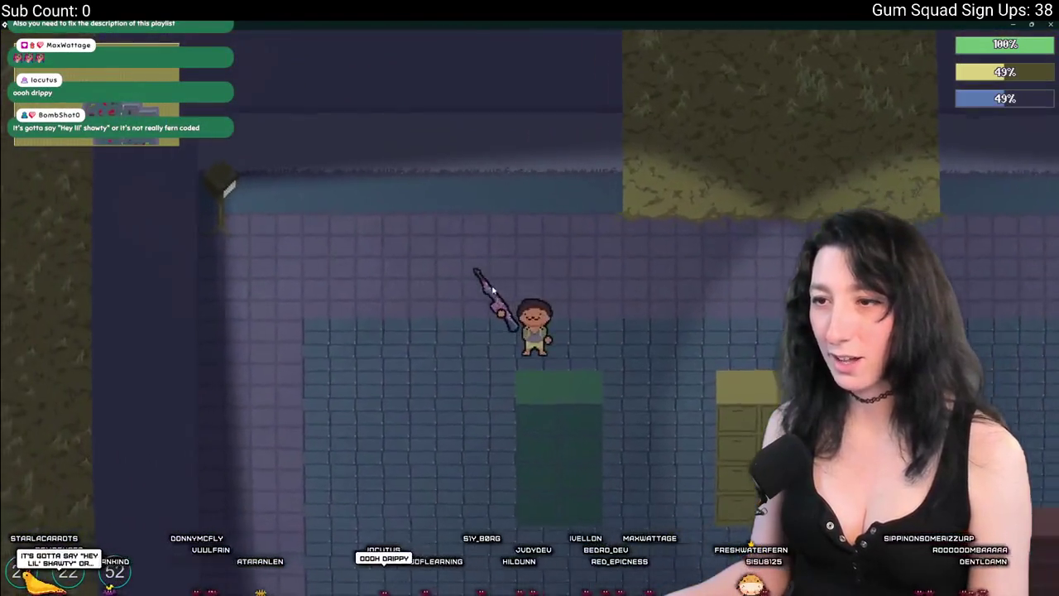
key(d)
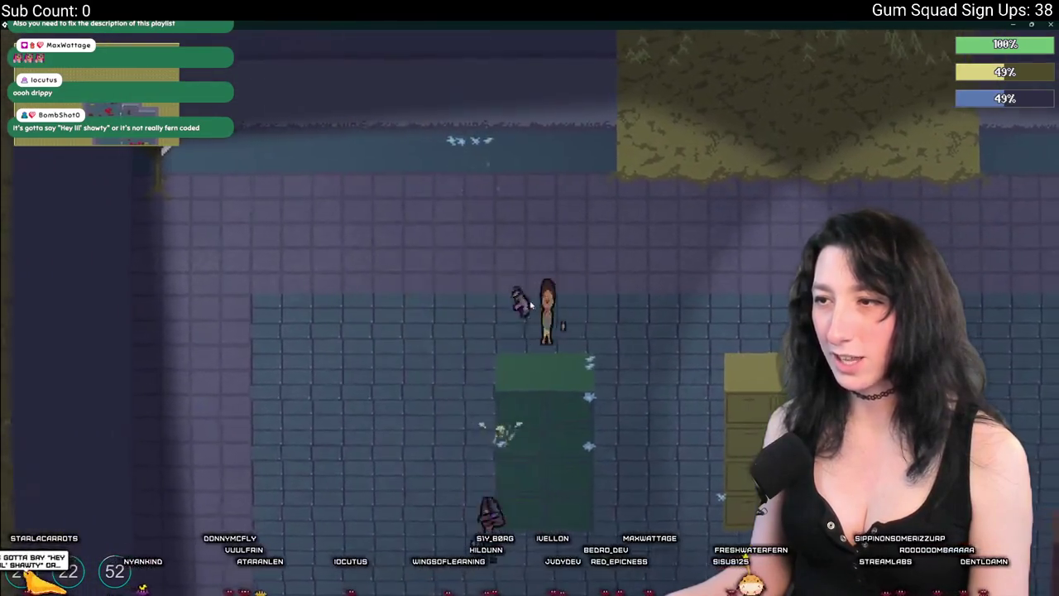
key(s)
key(w)
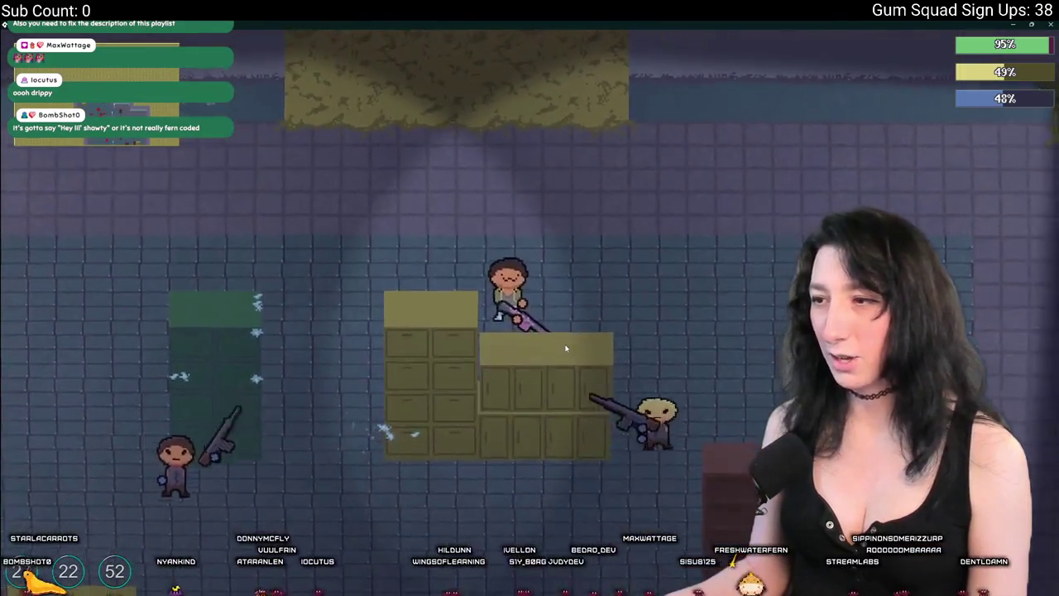
key(a)
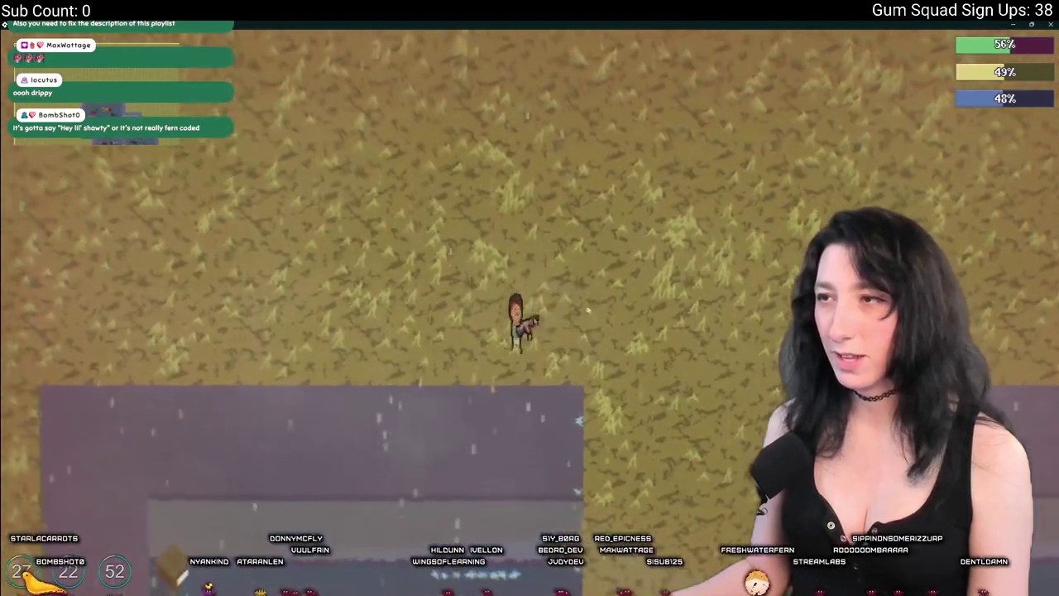
key(a)
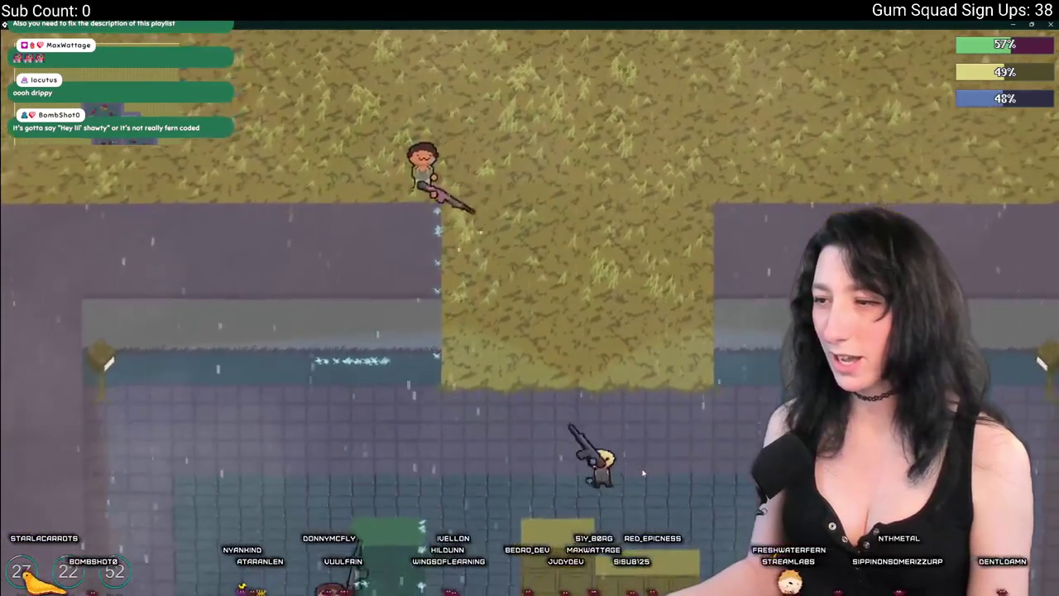
key(w)
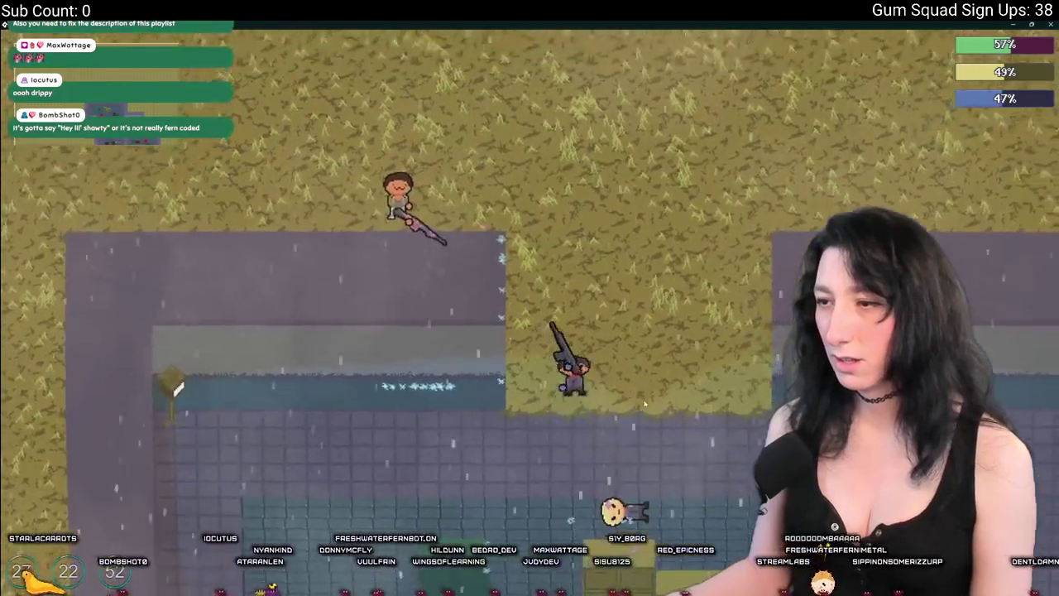
Fight the rifle raider to the west, shooting and dodging around it
key(s)
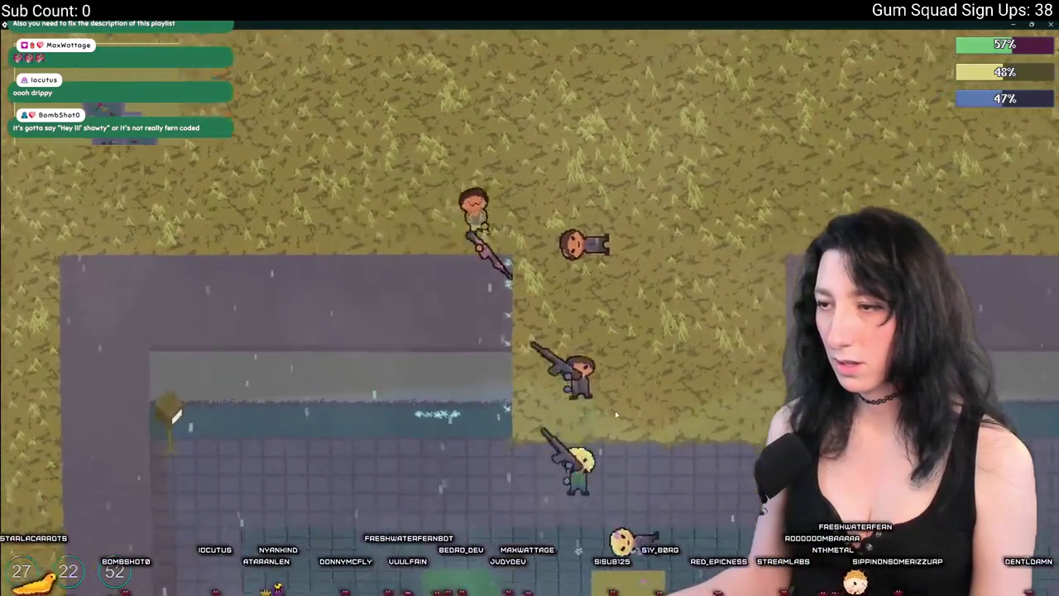
key(w)
click(705, 314)
key(a)
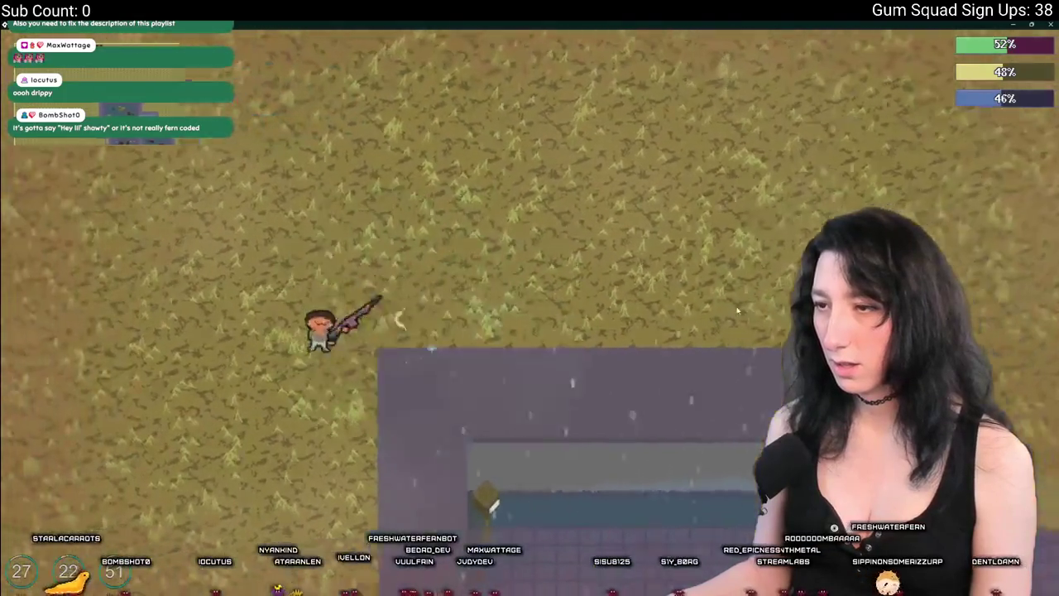
key(s)
key(w)
key(d)
key(d)
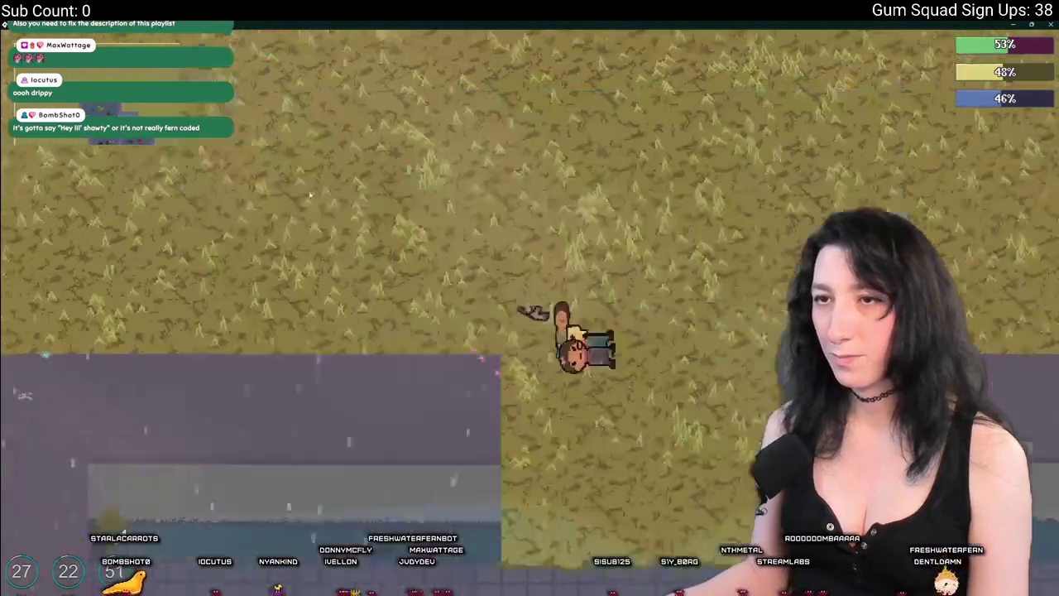
Walk south past the crates into the room with the chests
key(s)
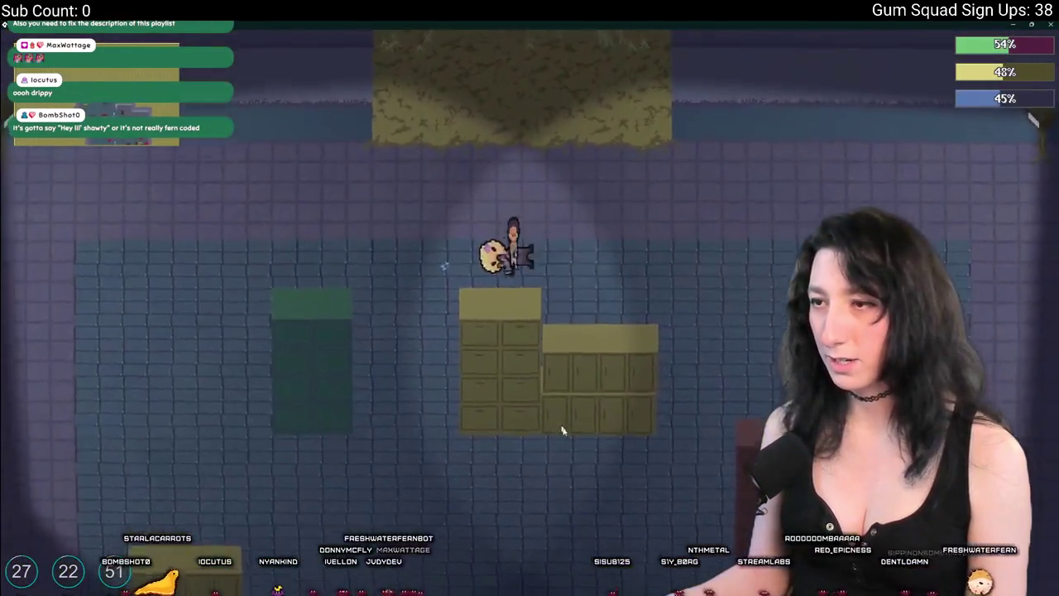
key(s)
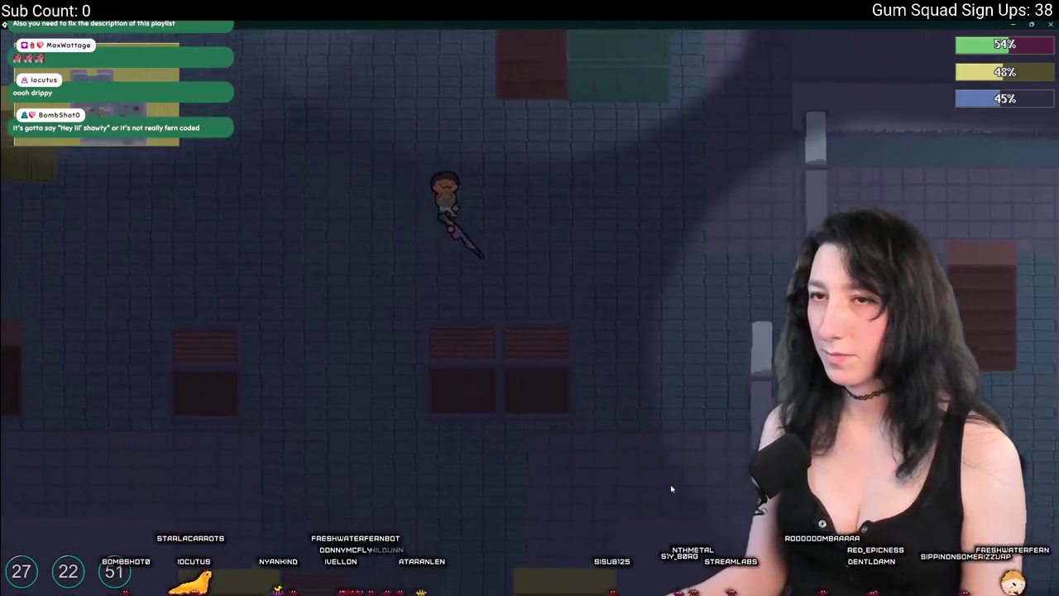
key(s)
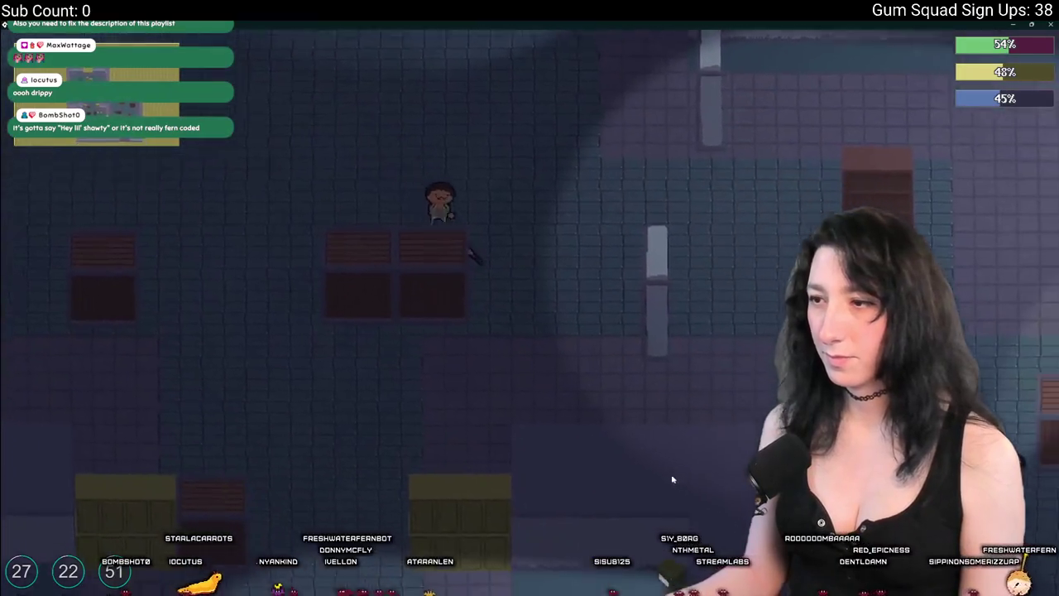
key(s)
key(a)
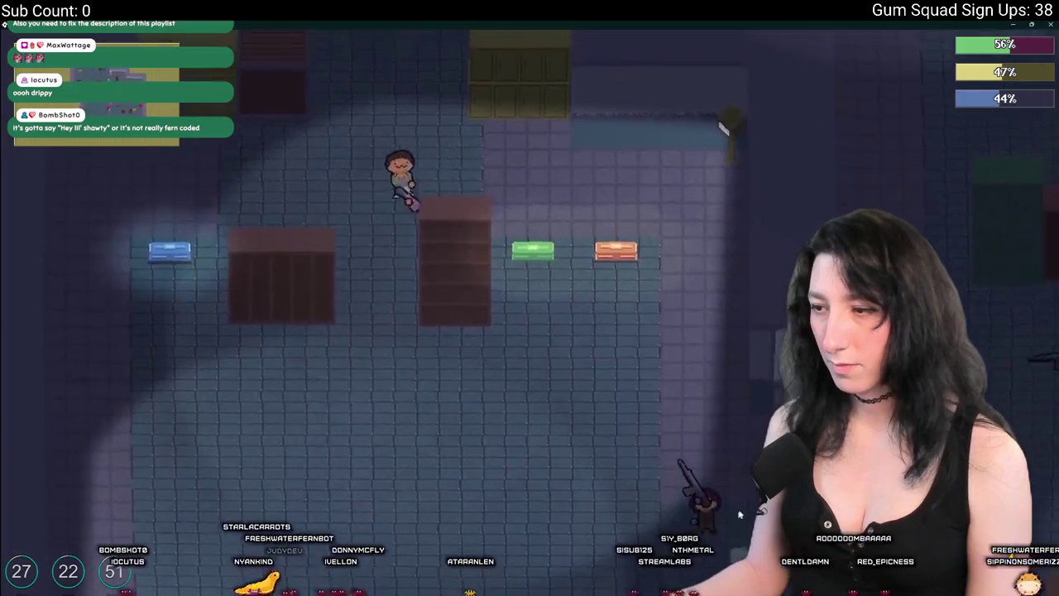
key(s)
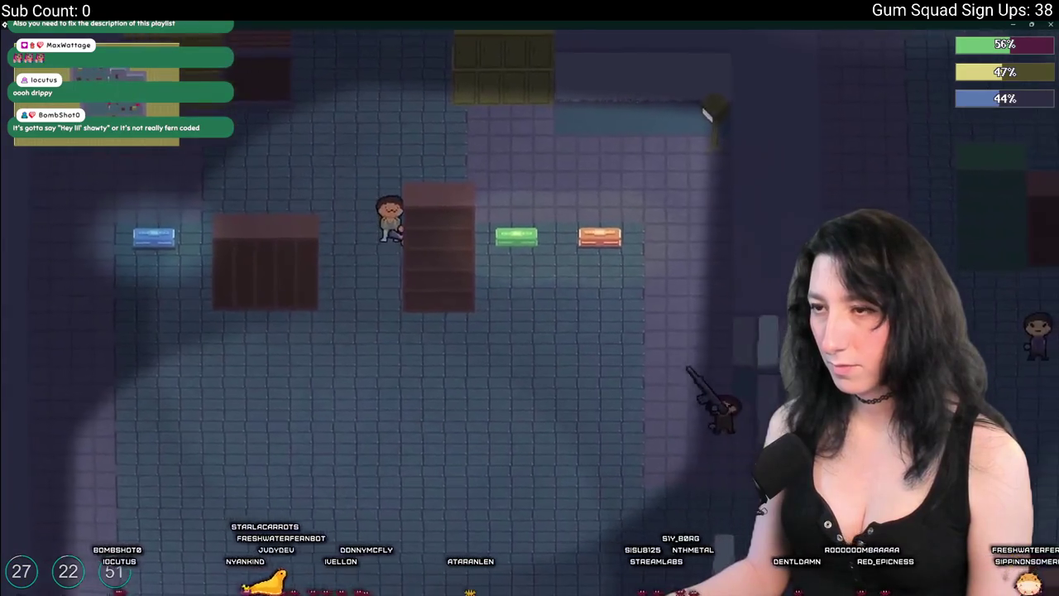
key(w)
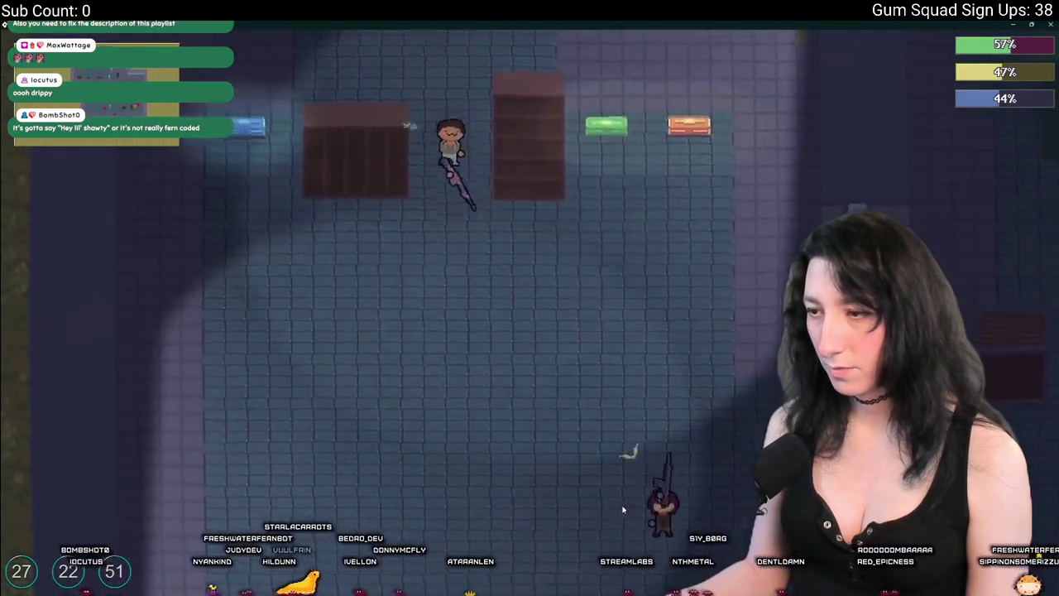
Open a chest's storage, check the equipment view, then die to the enemies and respawn
key(e)
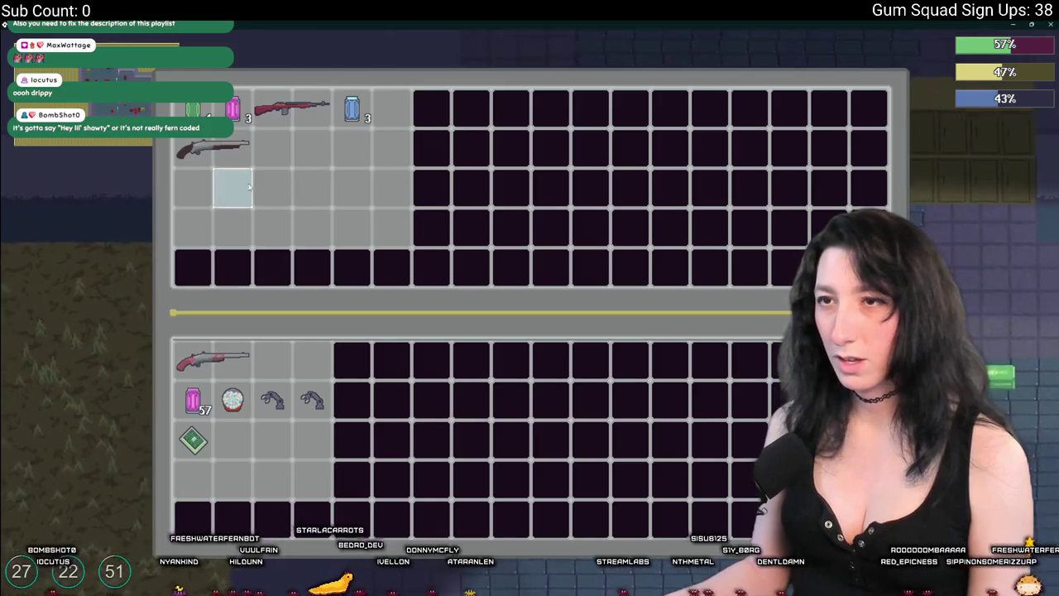
key(Tab)
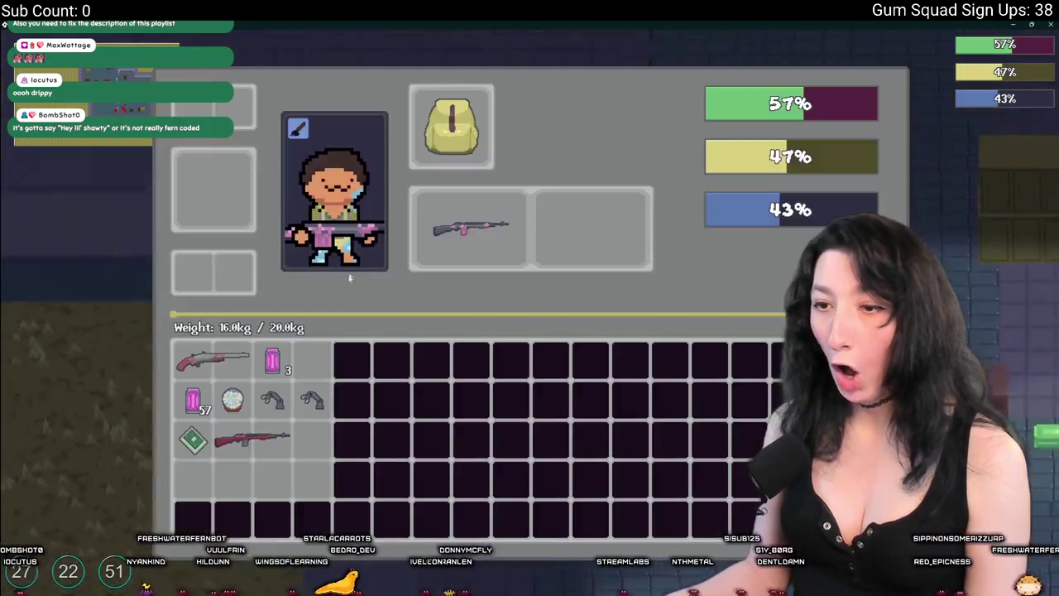
key(Tab)
key(s)
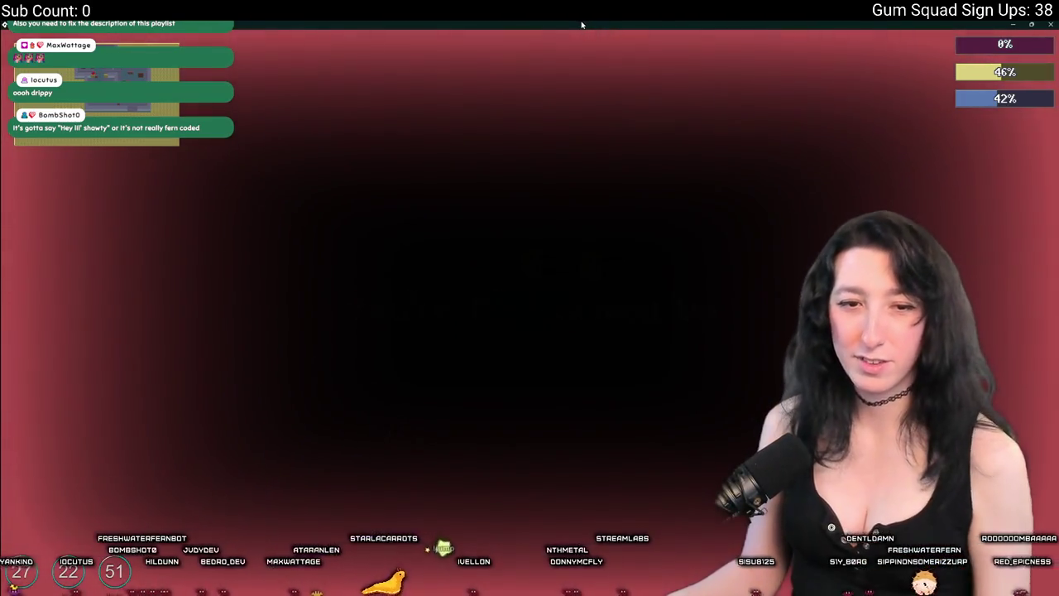
click(575, 161)
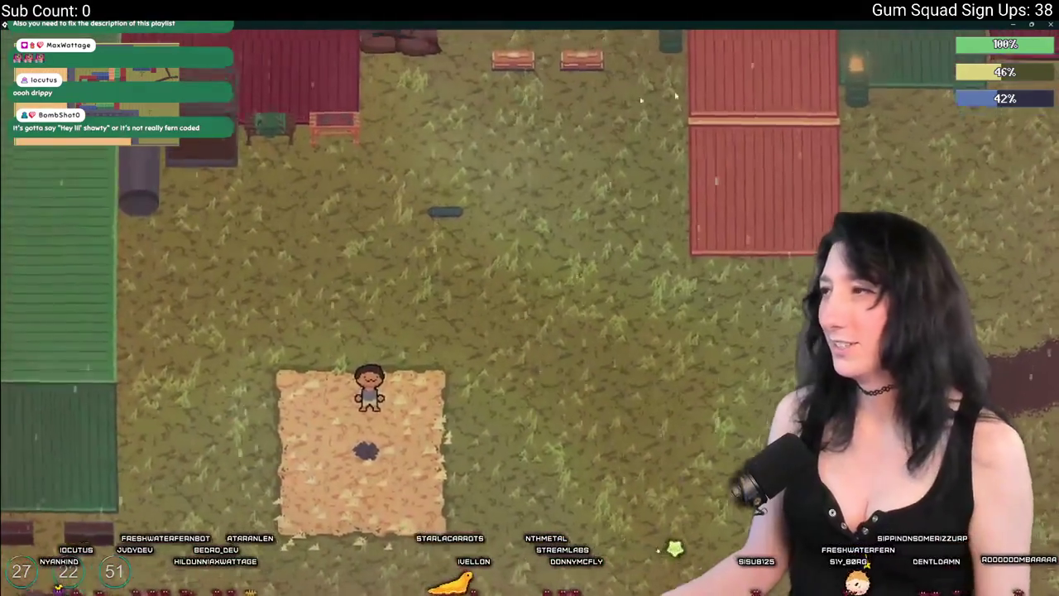
Walk around the container camp, past the red container and crates
key(d)
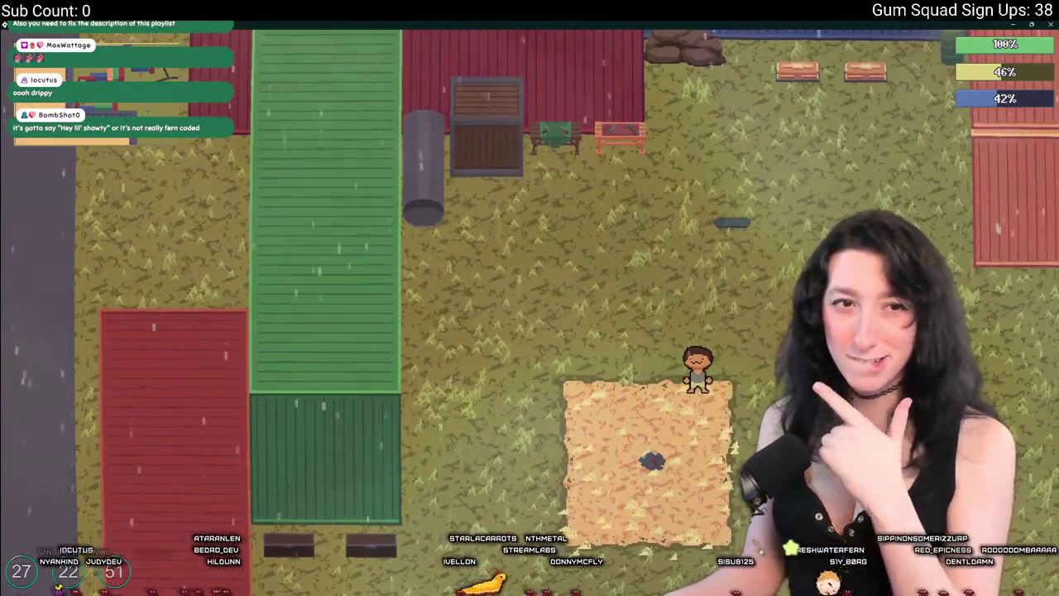
key(w)
key(d)
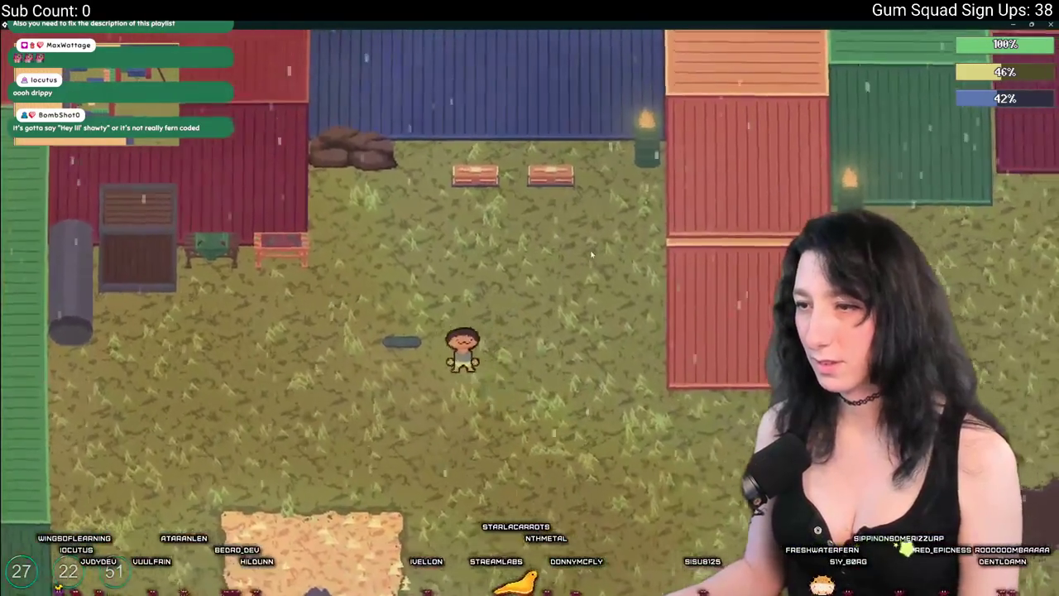
key(s)
key(d)
key(w)
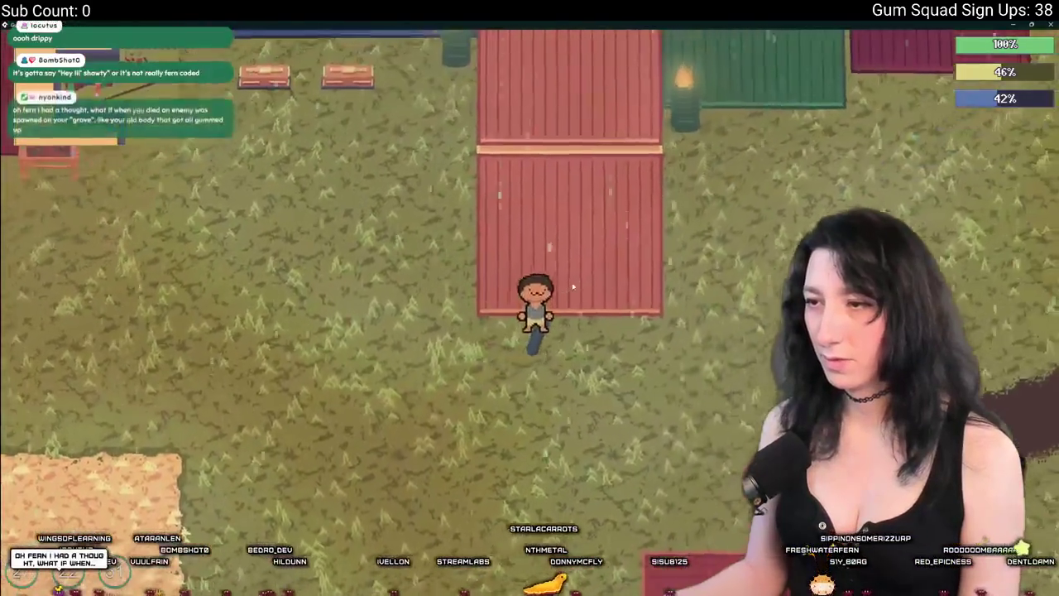
key(a)
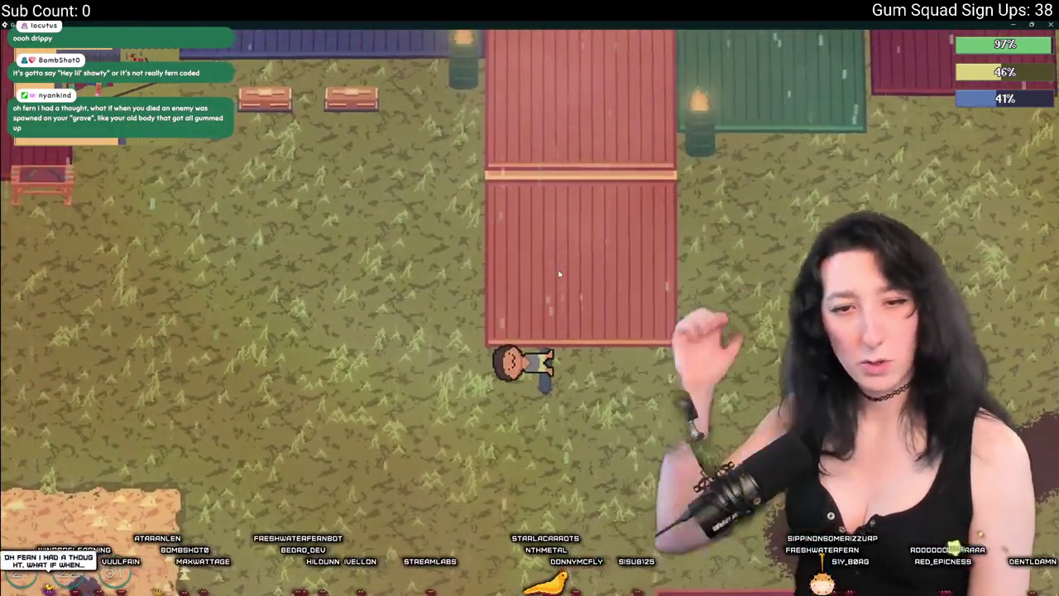
key(a)
key(w)
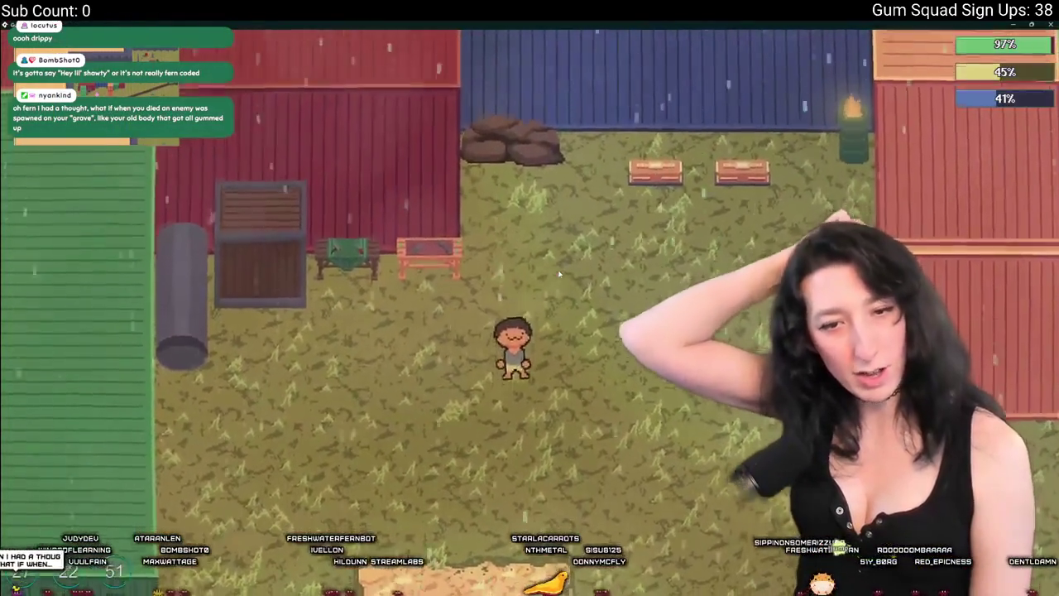
key(s)
key(s)
key(d)
key(w)
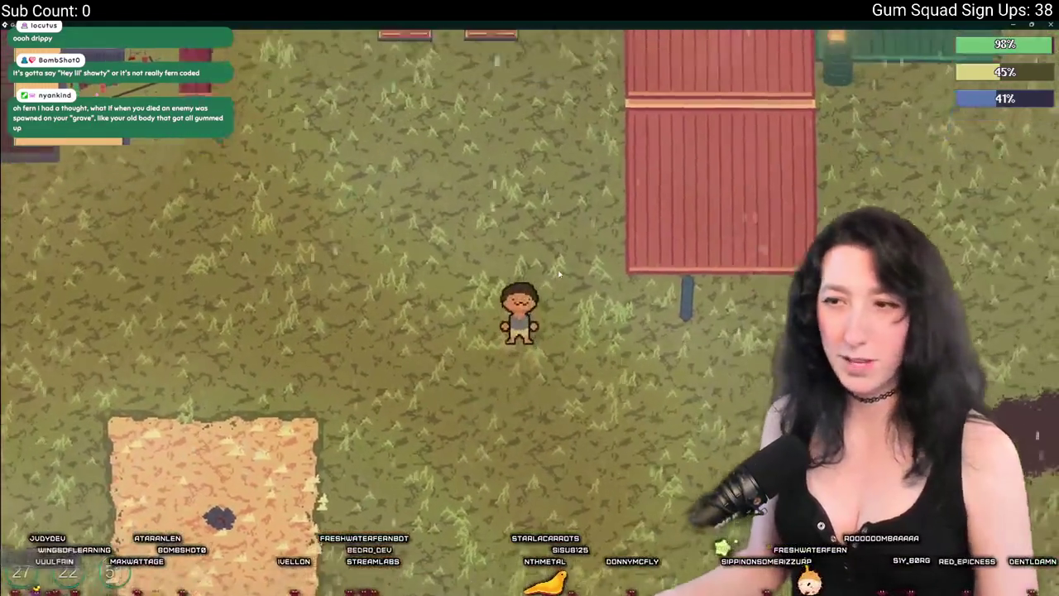
key(s)
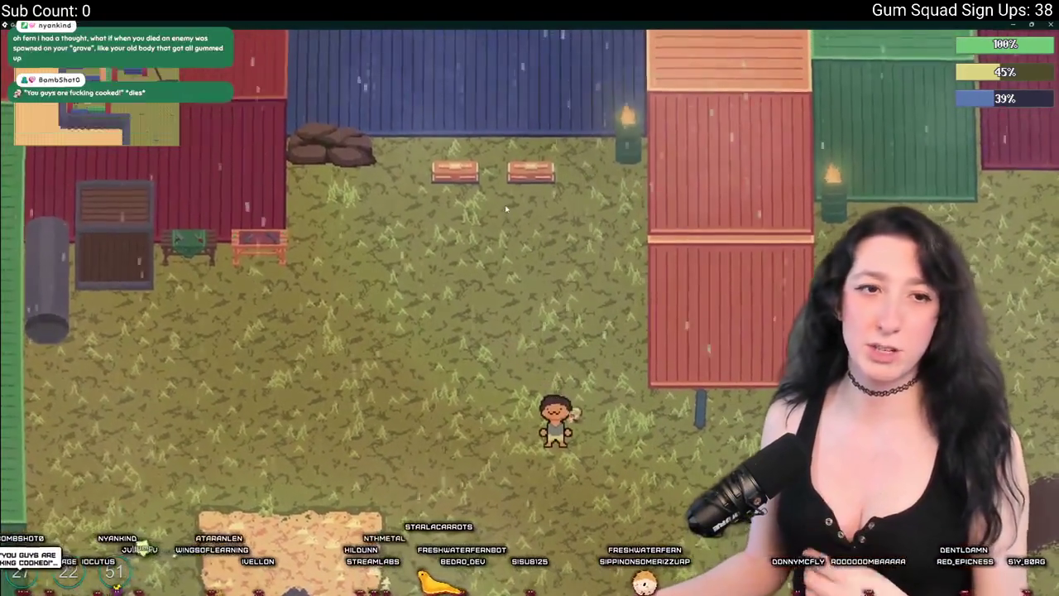
Walk past the sand patch to the red containers and open the inventory showing the Gumenforced Backpack
key(s)
key(a)
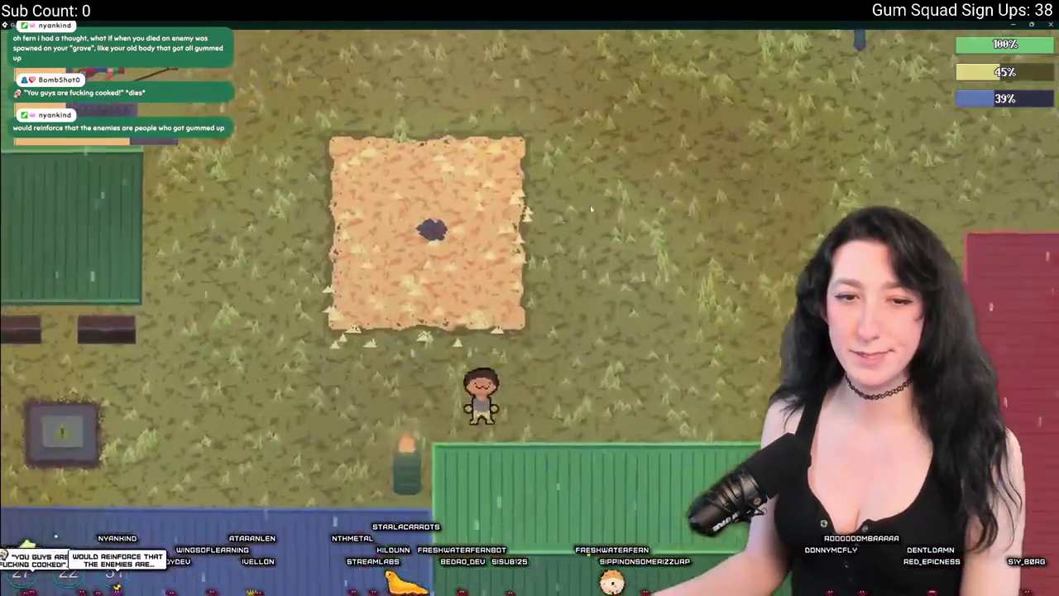
key(d)
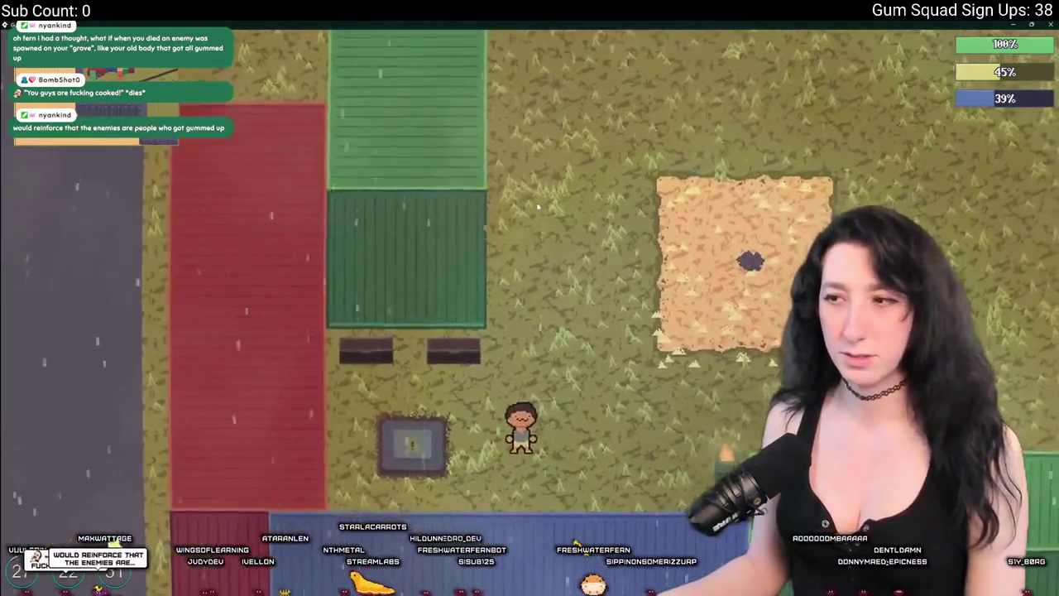
key(w)
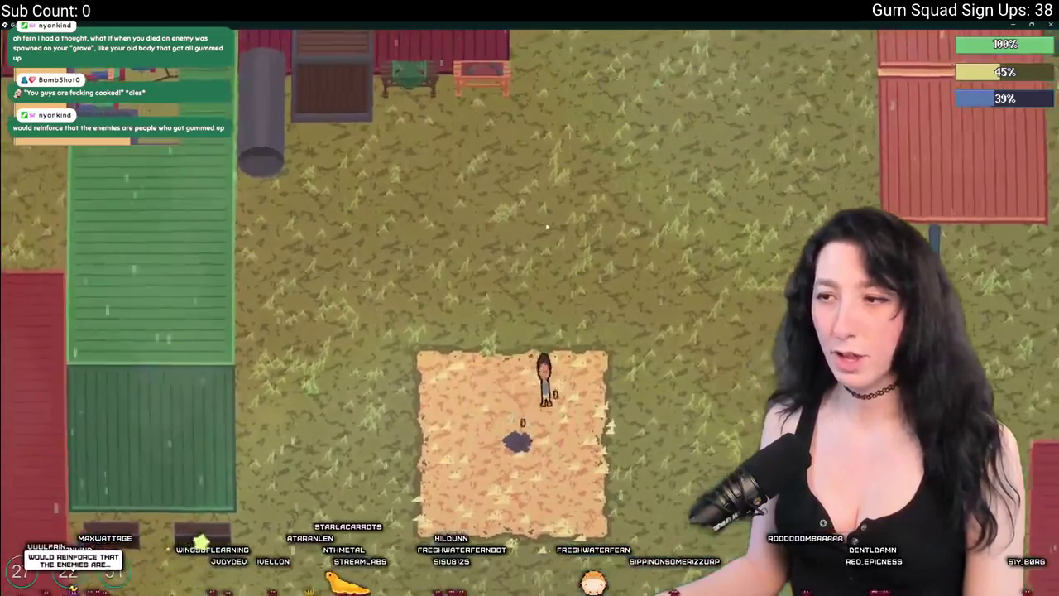
key(d)
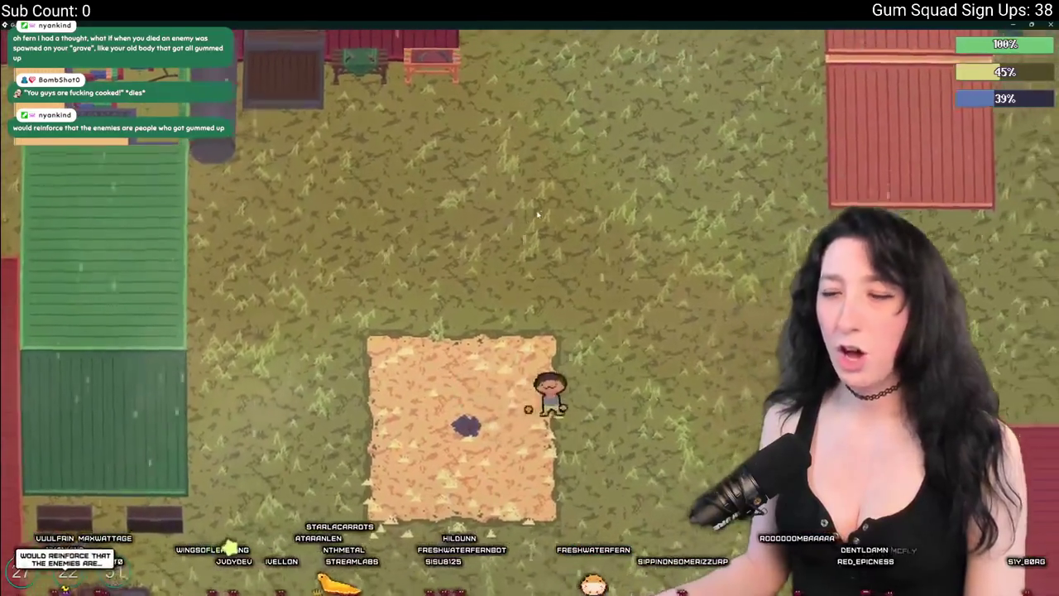
key(w)
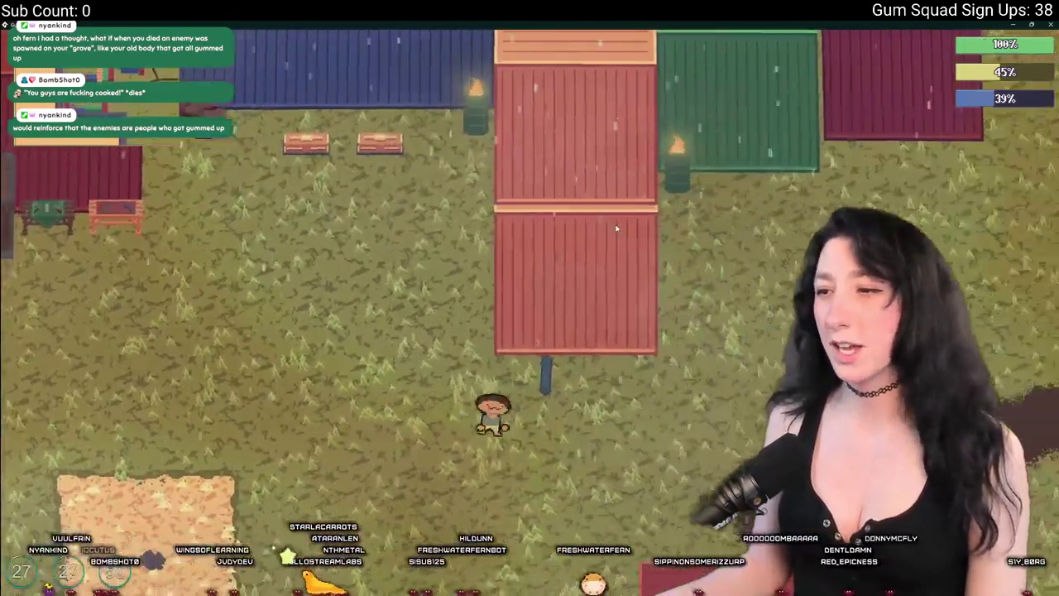
key(w)
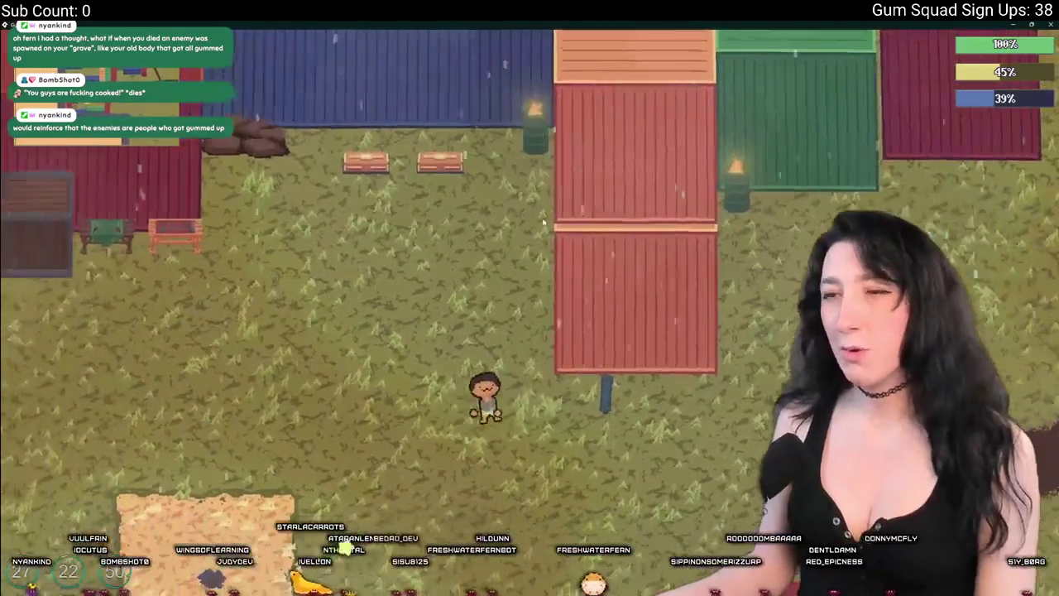
key(a)
key(w)
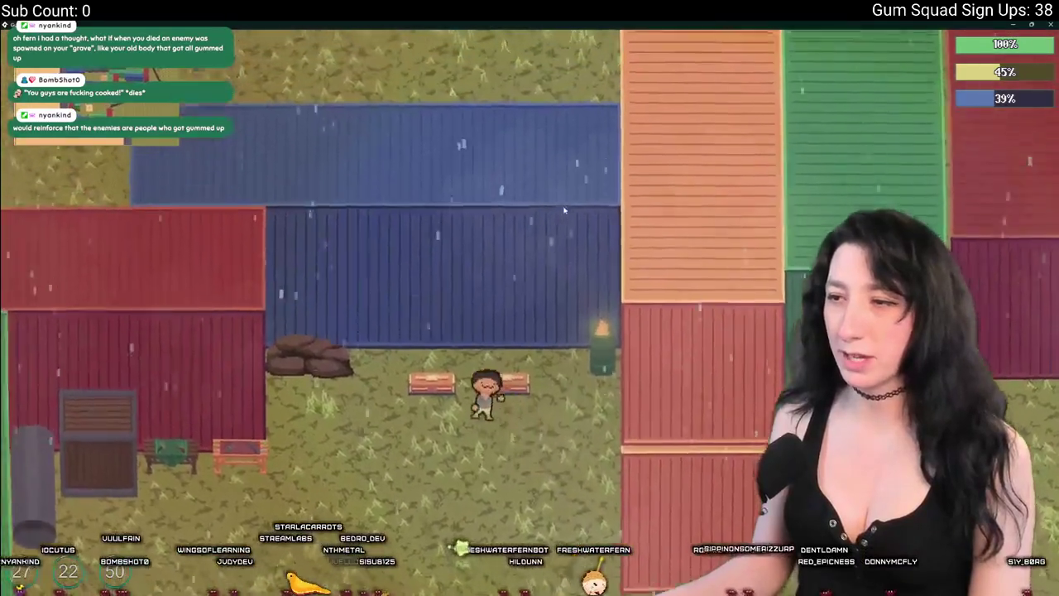
key(Tab)
key(Tab)
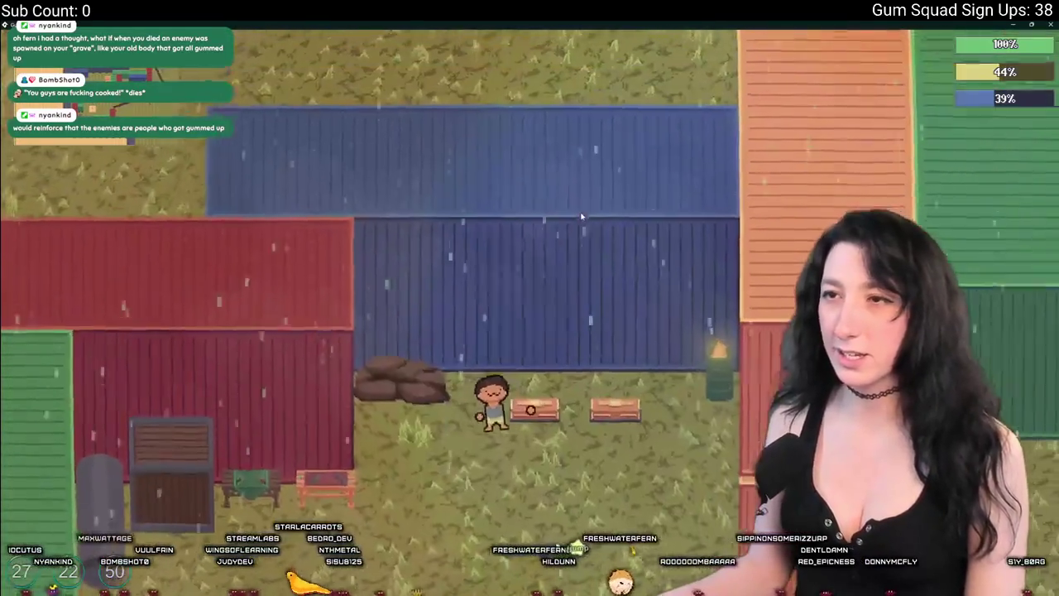
key(Tab)
key(Tab)
key(Tab)
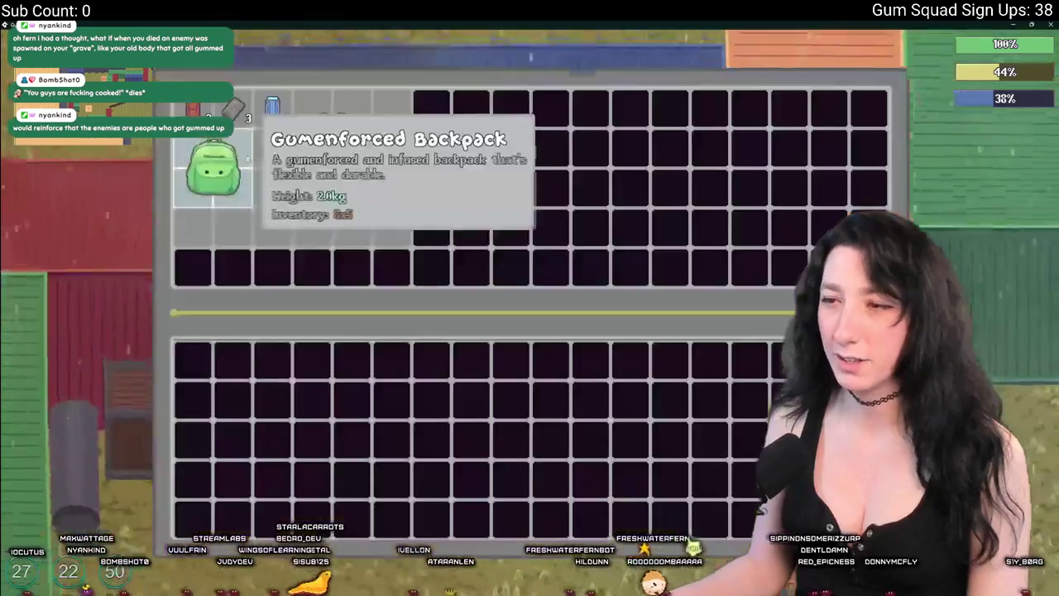
key(Tab)
Toggle the inventory, walk down the yard, then place the caret on obj_weather's weather setup lines
key(Tab)
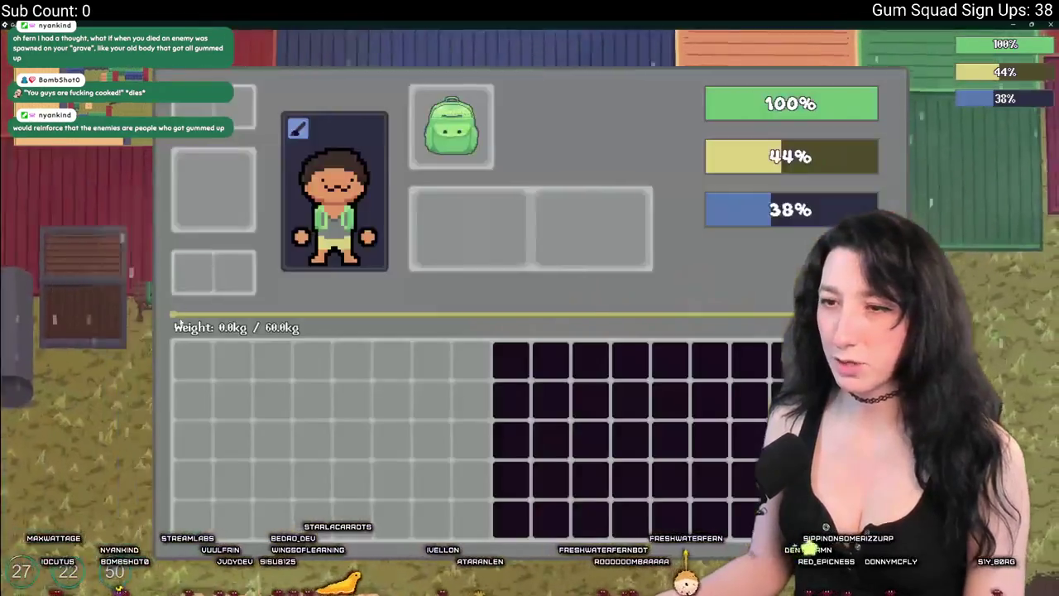
key(Tab)
key(s)
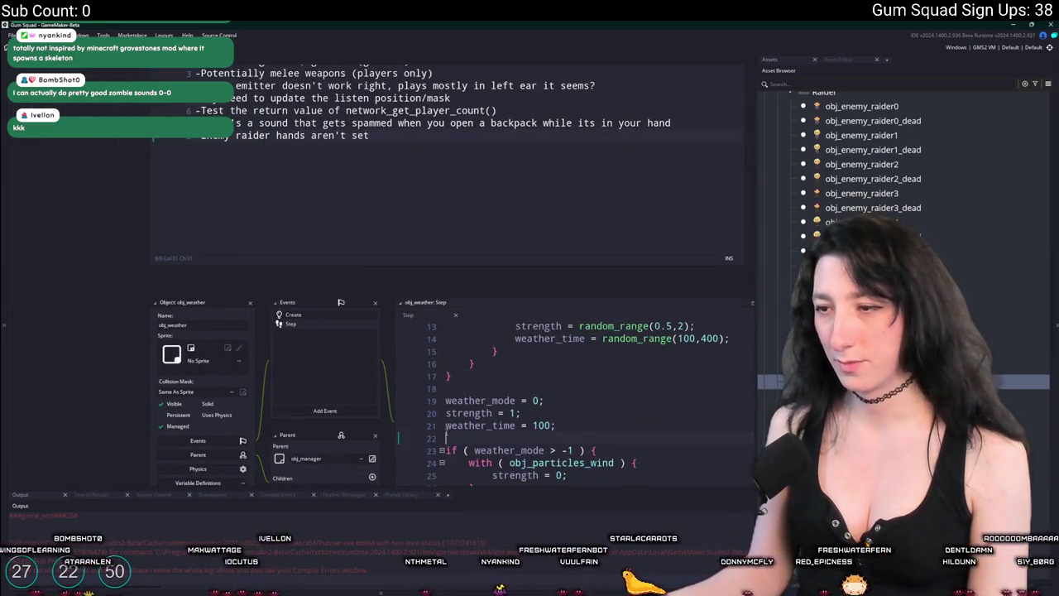
click(446, 408)
Comment out weather lines 19–21, relaunch the game to view its Graphics options, then close it
key(ctrl+k)
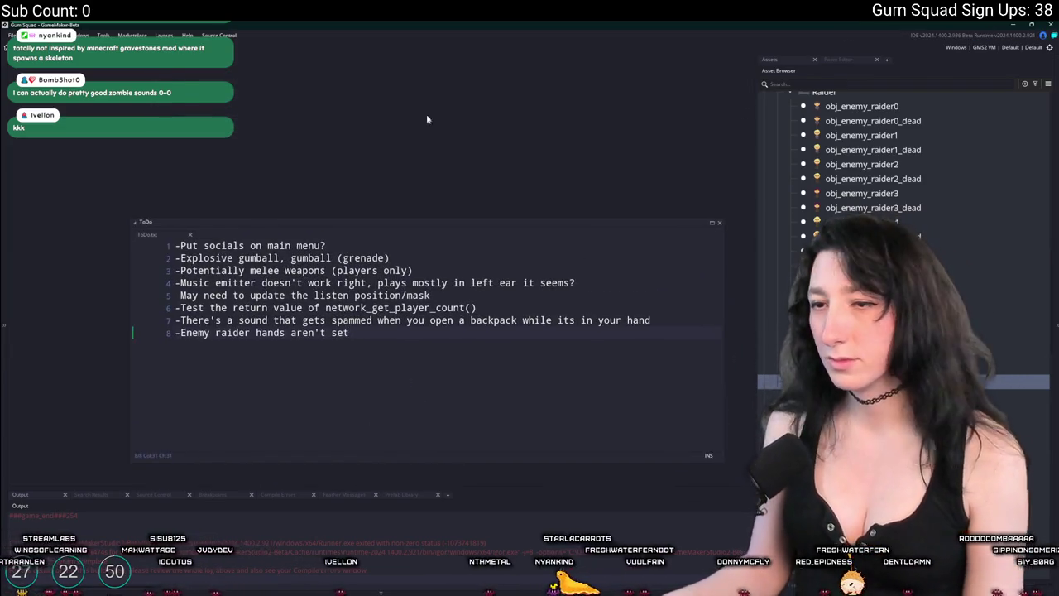
scroll(383, 372, down, 2)
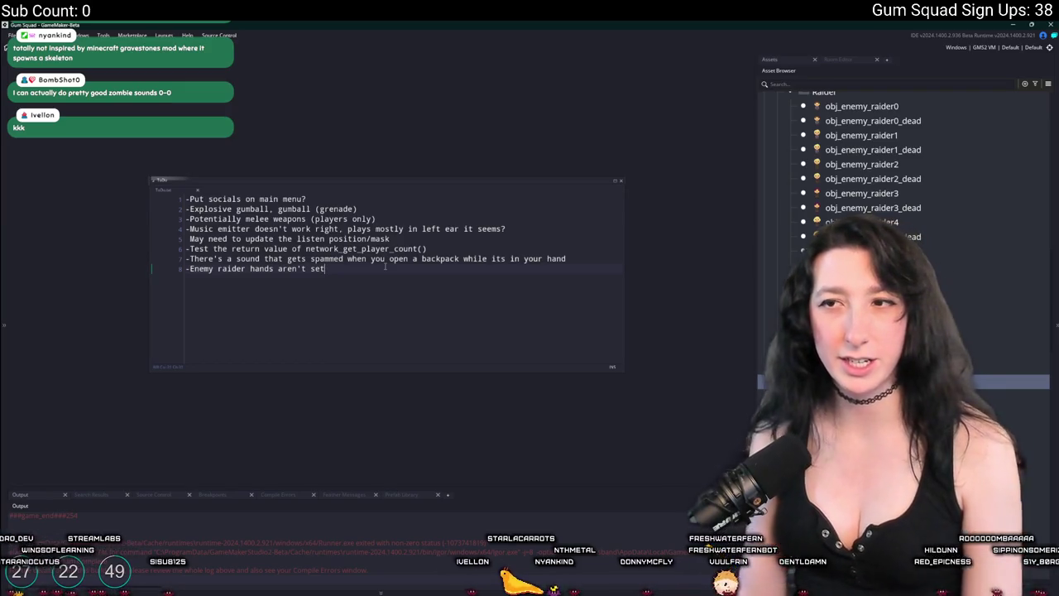
key(F5)
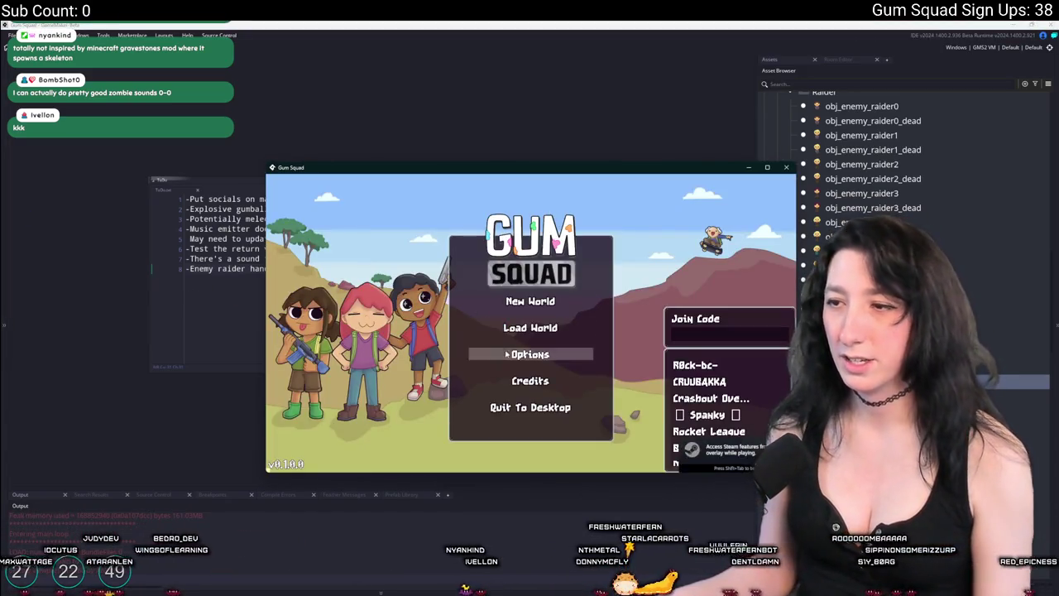
click(529, 354)
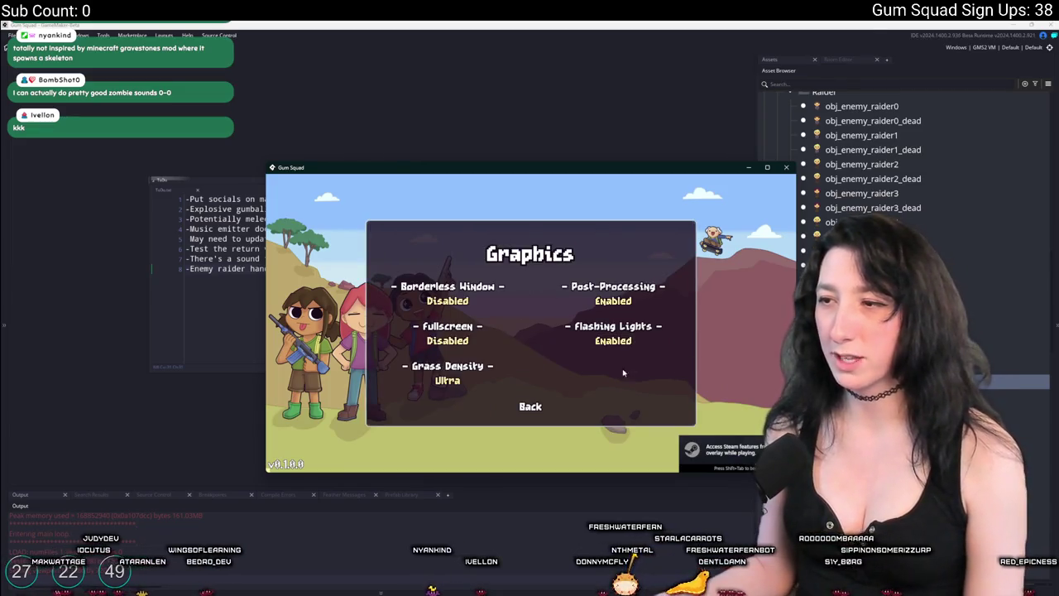
click(786, 169)
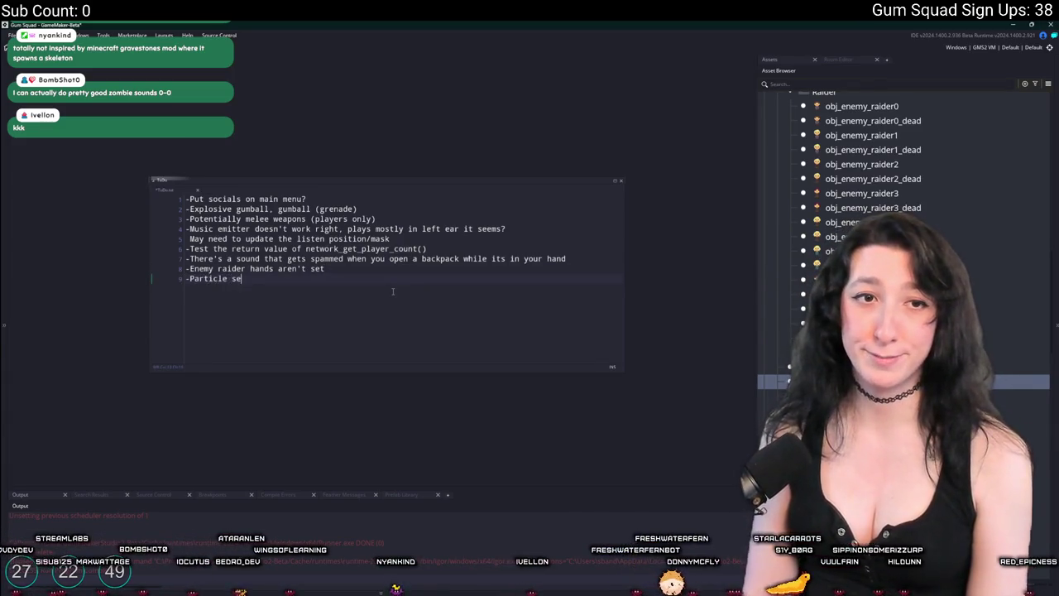
Open obj_ui_graphics through the 'graphics' asset search, then switch over to the browser
key(ctrl+t)
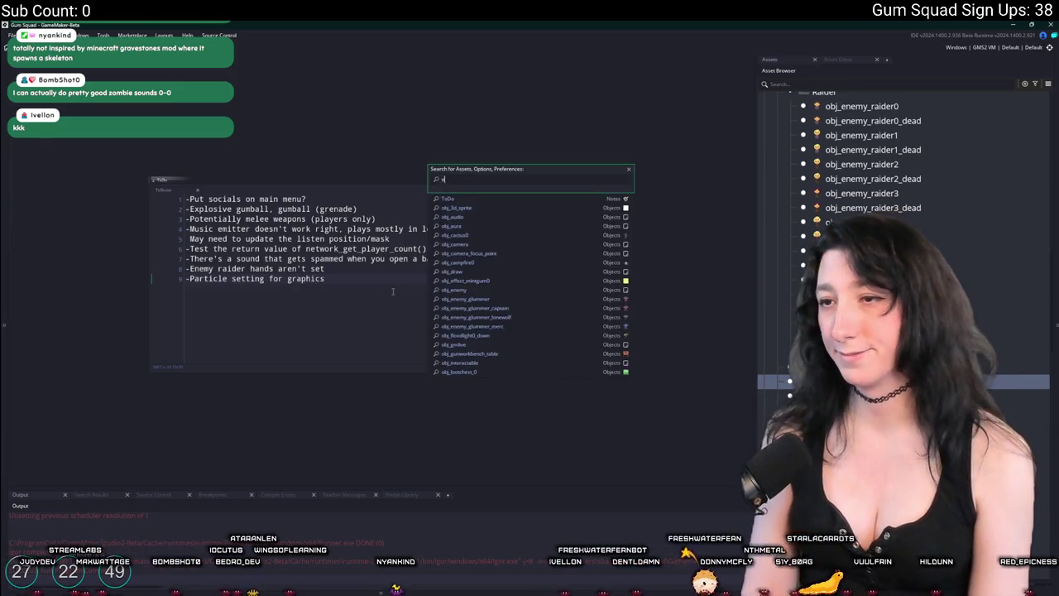
text(graphics)
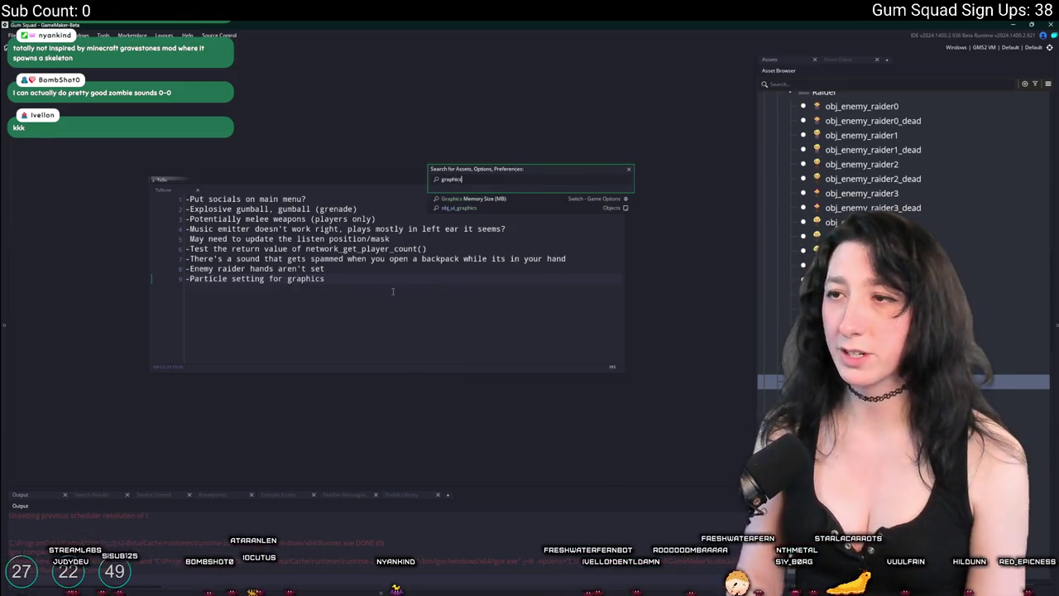
key(Down)
key(Return)
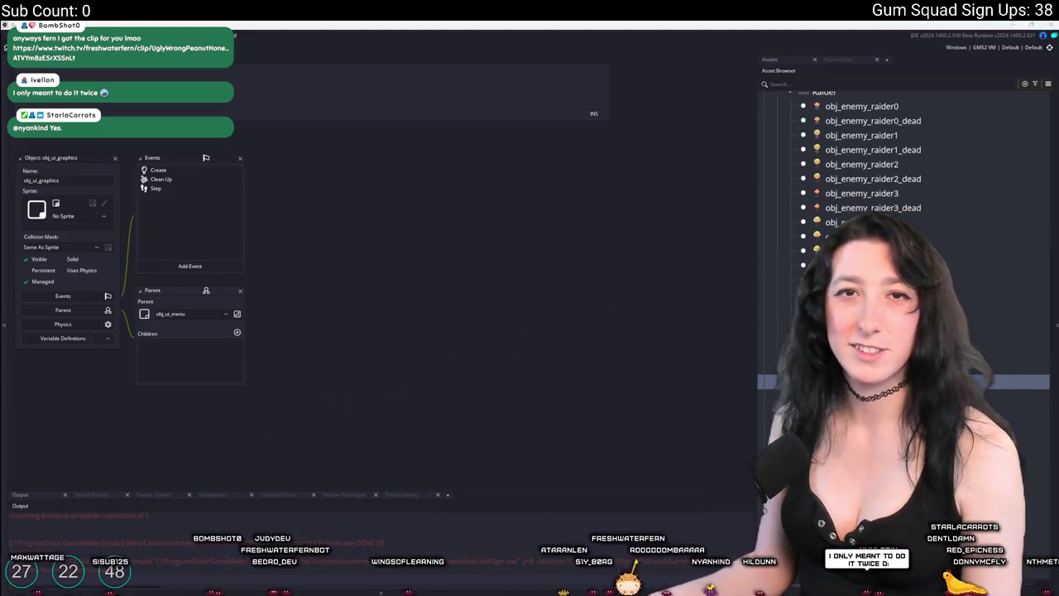
key(alt+Tab)
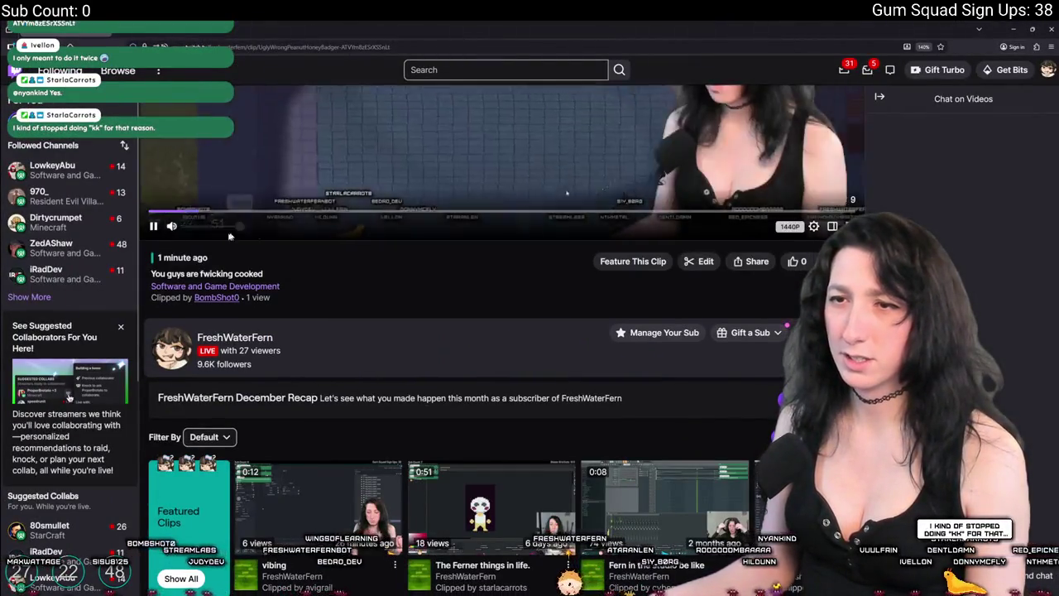
scroll(379, 278, up, 3)
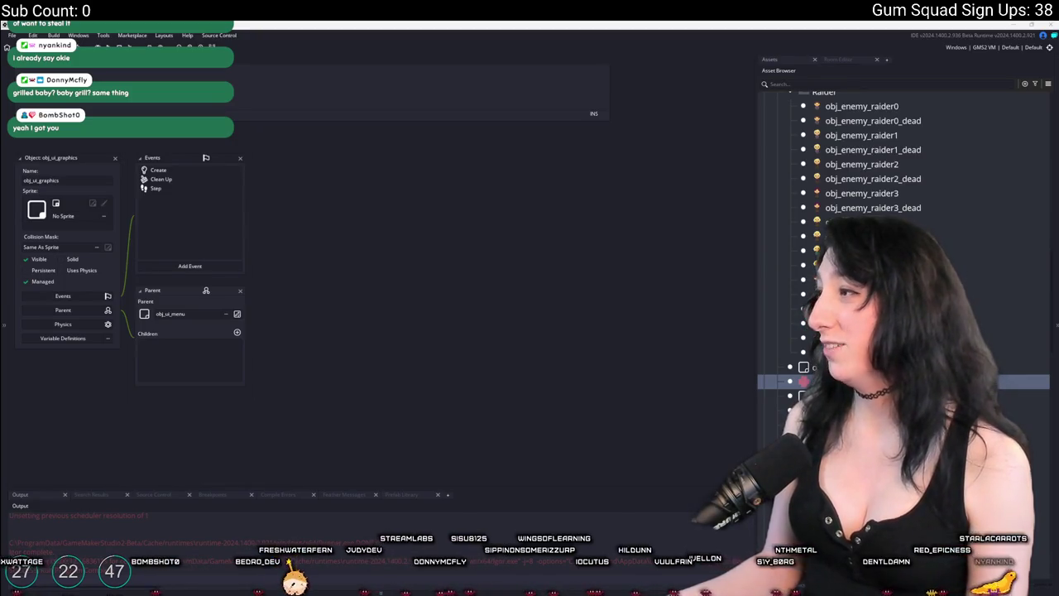
key(alt+Tab)
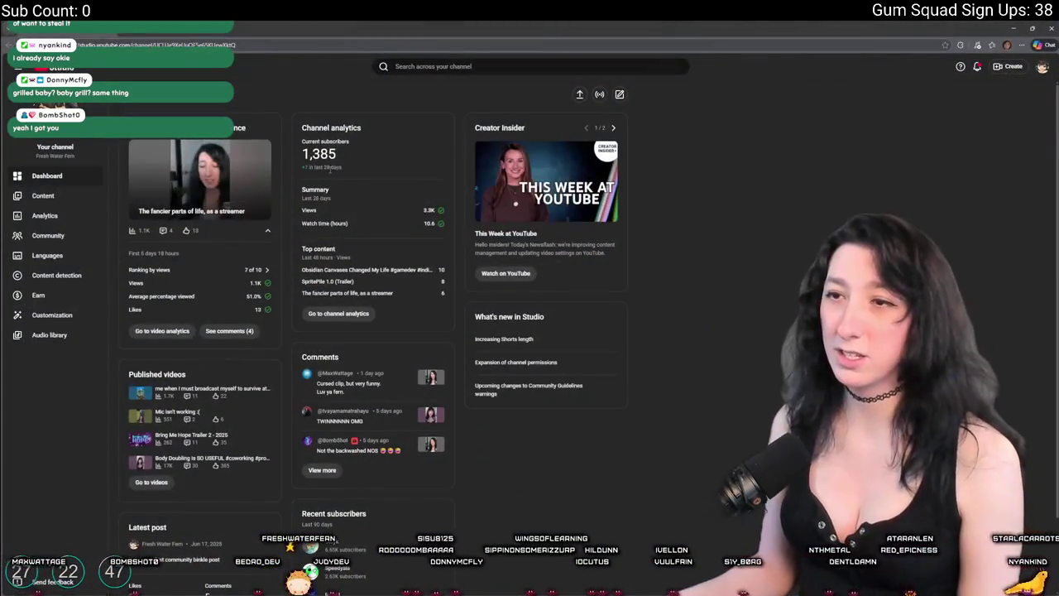
Show the channel's Shorts in YouTube Studio Content and glance at notifications before returning
click(68, 195)
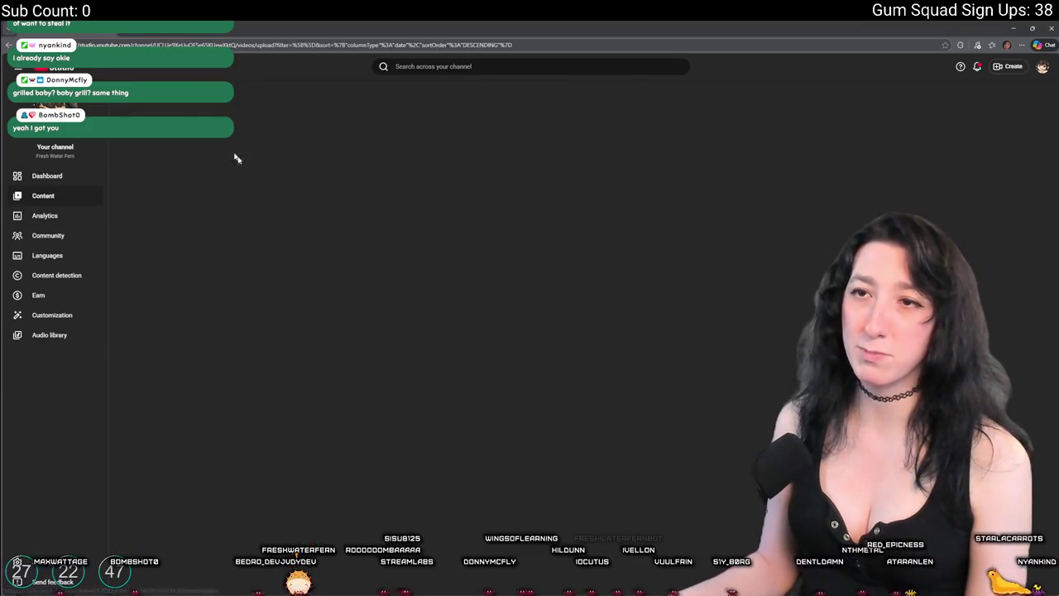
click(213, 119)
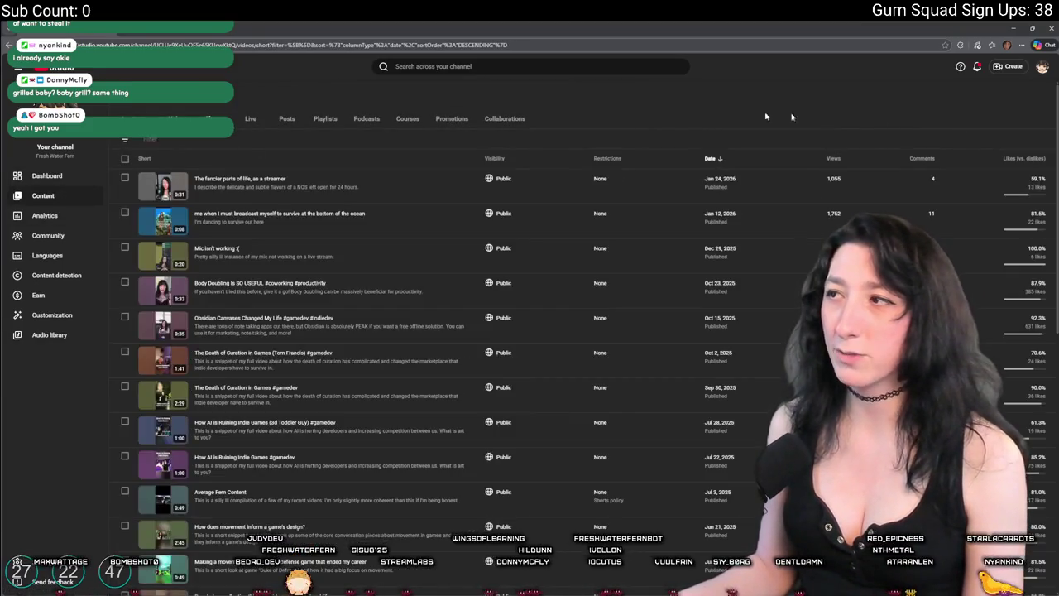
click(976, 70)
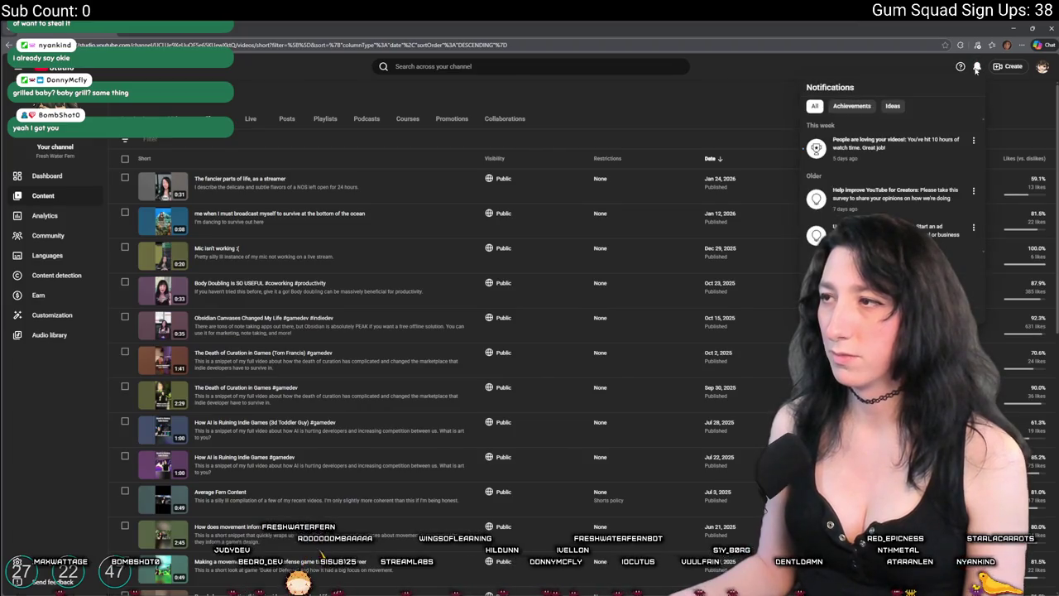
click(780, 99)
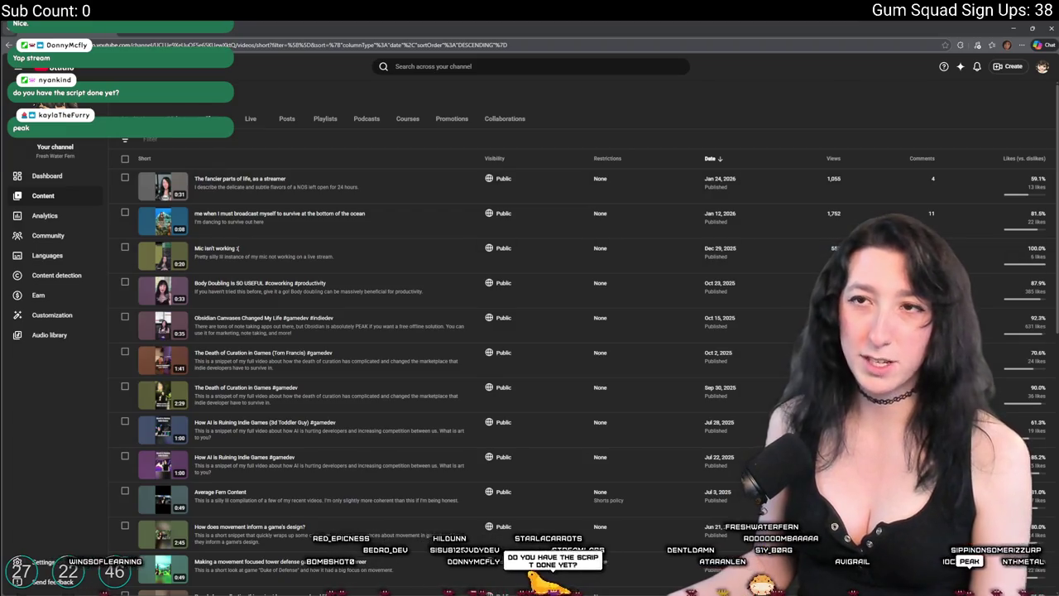
key(alt+Tab)
Launch Obsidian from the Windows search
key(super)
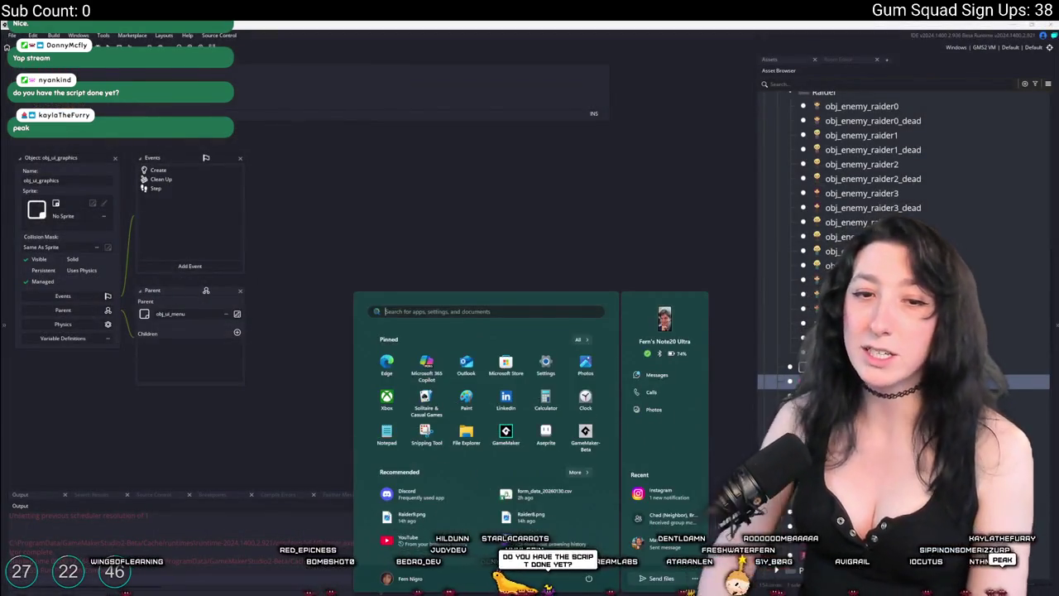
text(obsidian)
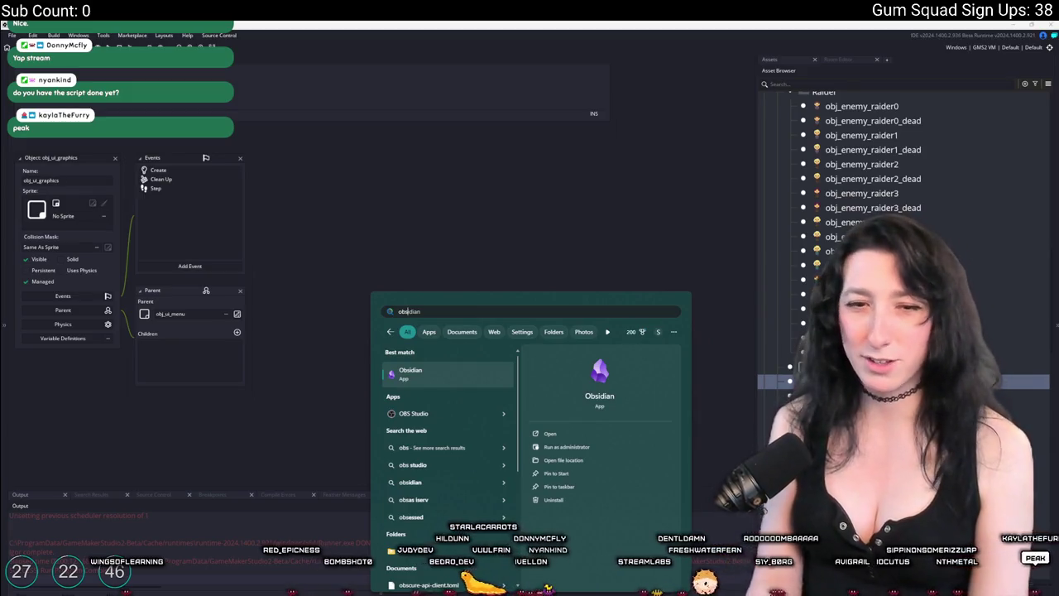
key(Return)
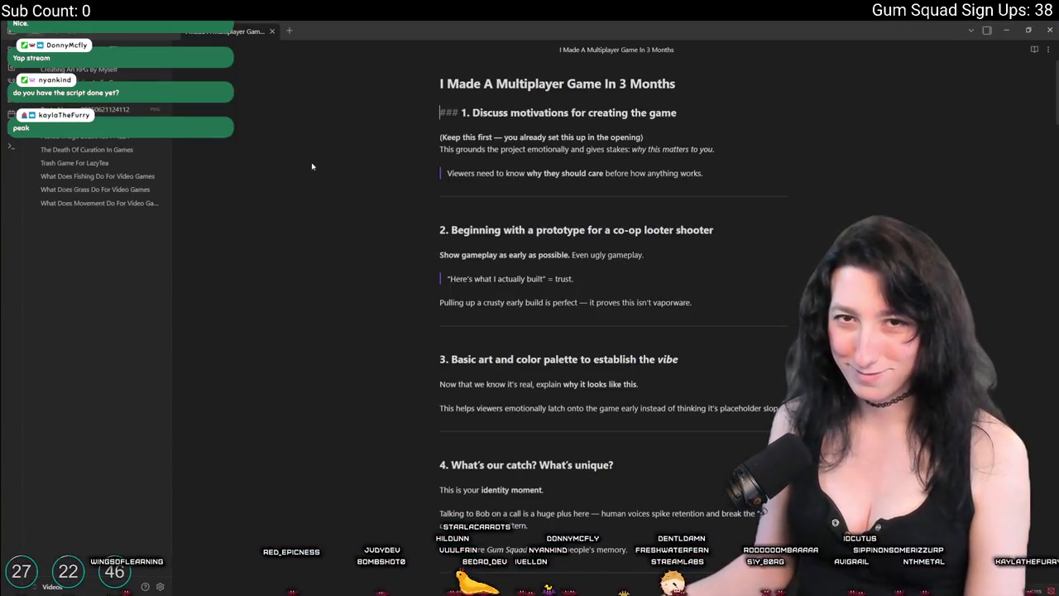
Read through the 'I Made A Multiplayer Game In 3 Months' script note, then minimize Obsidian
scroll(1044, 153, down, 10)
scroll(1035, 207, down, 10)
scroll(1020, 251, up, 4)
scroll(1020, 251, down, 15)
scroll(999, 388, up, 20)
scroll(1002, 381, down, 20)
scroll(1006, 376, up, 6)
scroll(1009, 370, down, 4)
scroll(1009, 370, down, 8)
scroll(1009, 370, up, 15)
scroll(1009, 370, down, 20)
scroll(613, 315, down, 10)
scroll(613, 315, up, 15)
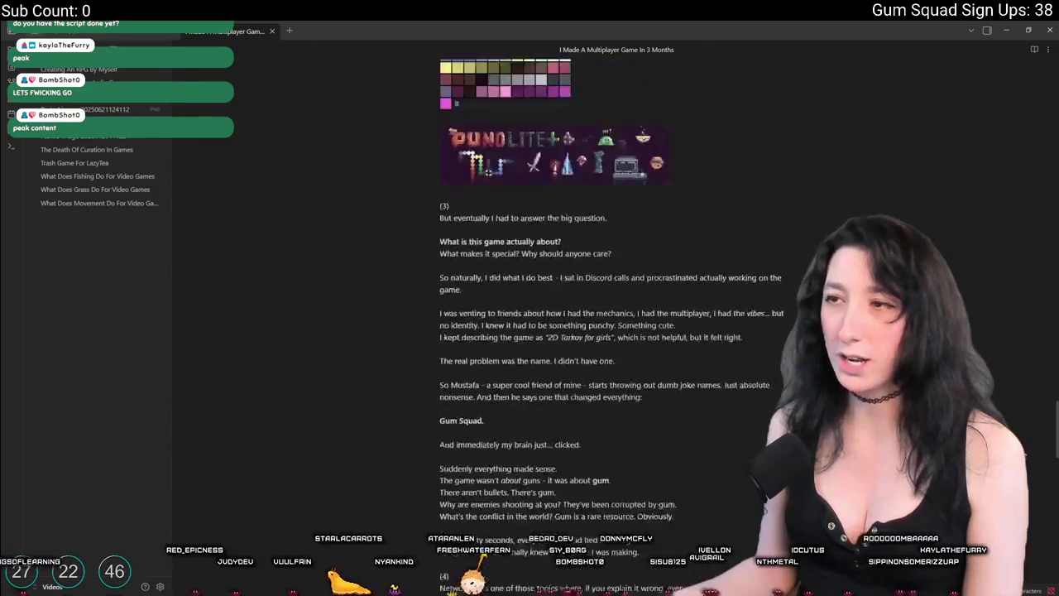
scroll(1037, 351, up, 15)
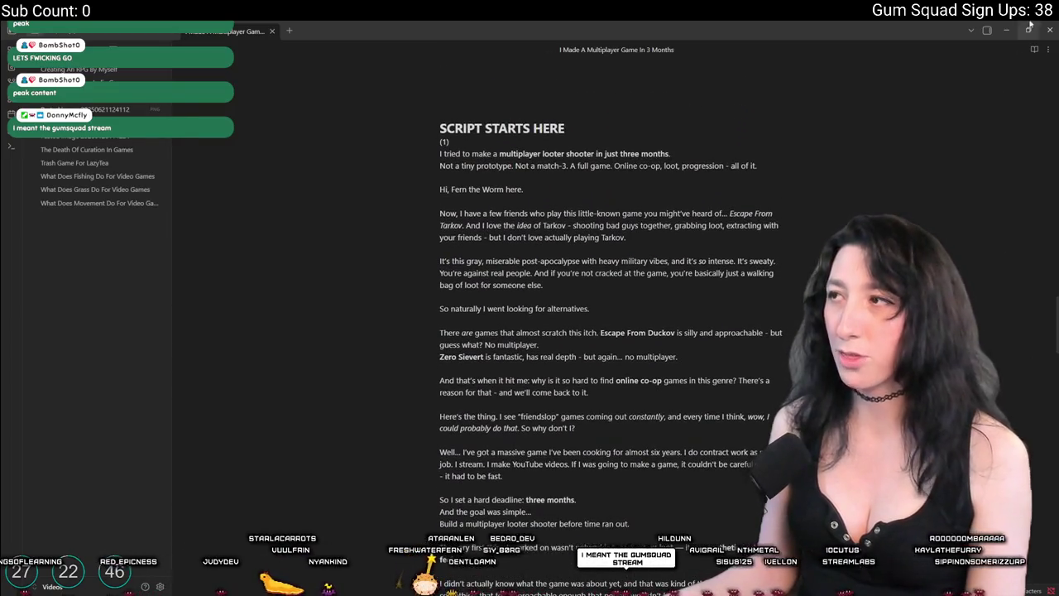
click(1006, 30)
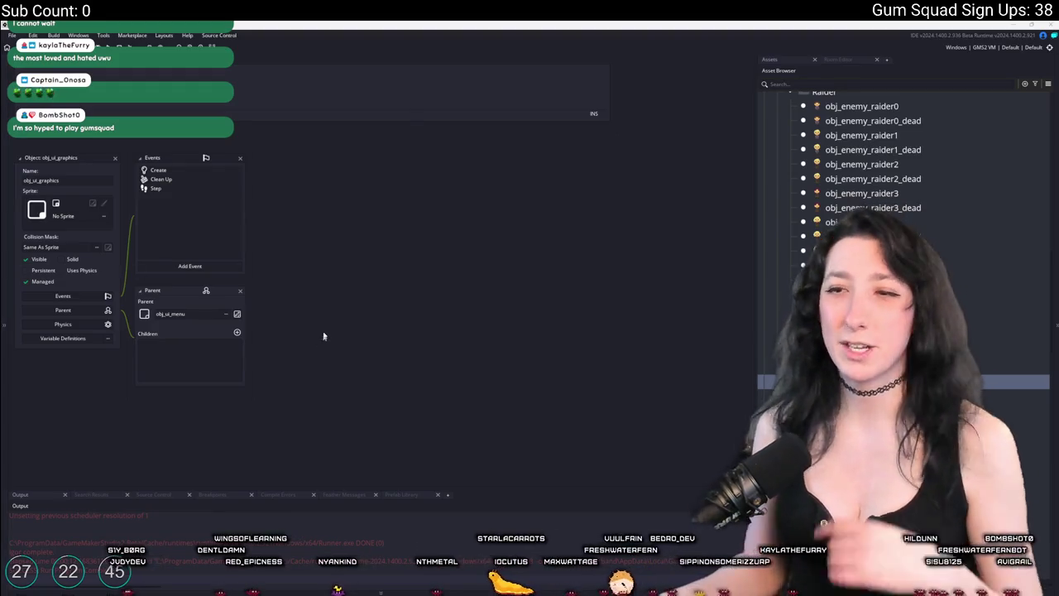
Open obj_ui_graphics's Create code full-size and duplicate the Flashing Lights settings block
double_click(264, 229)
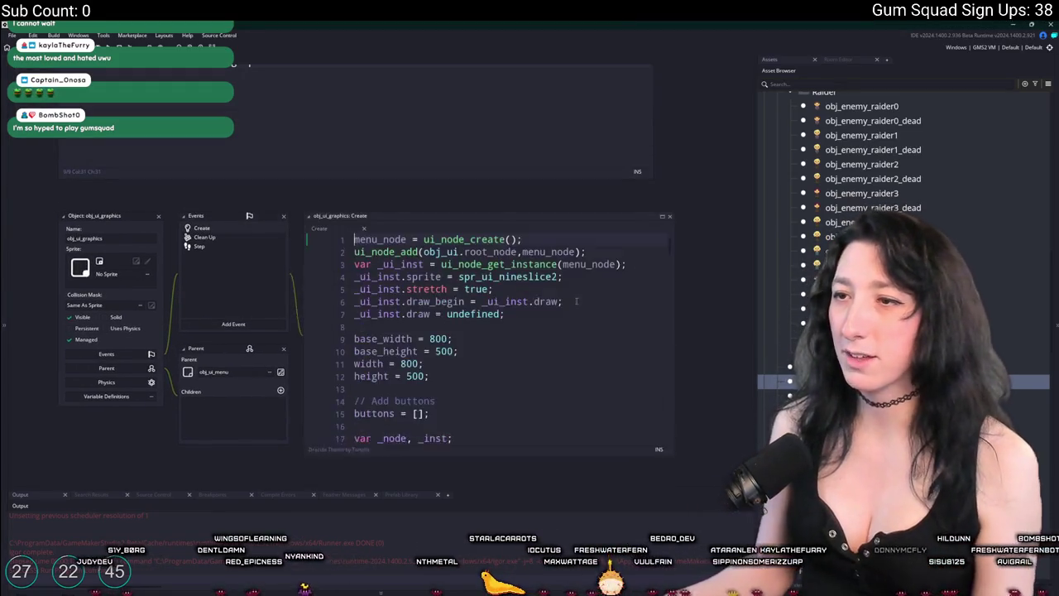
click(600, 201)
scroll(382, 406, down, 20)
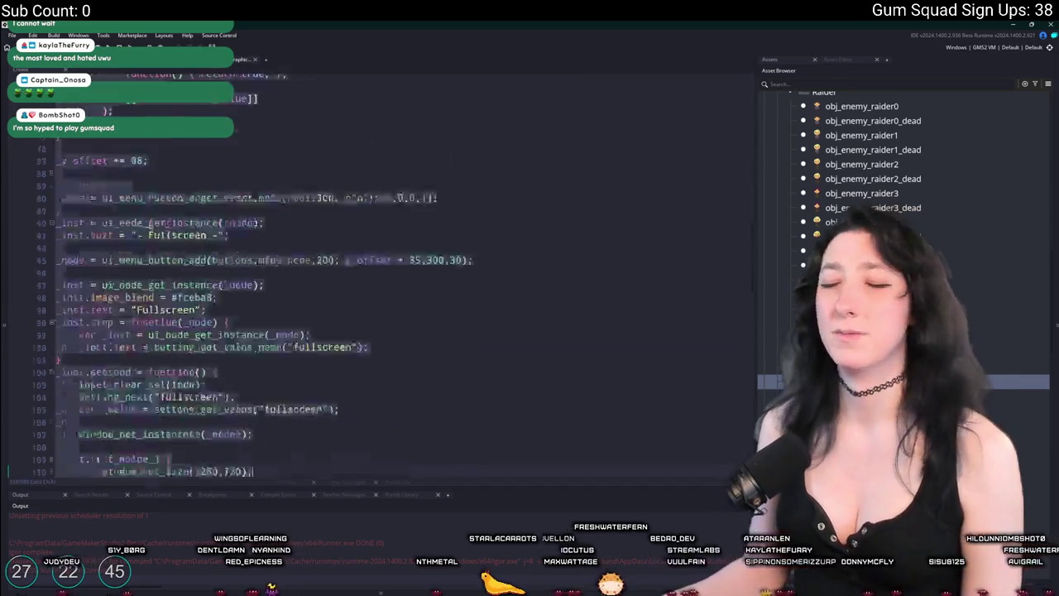
scroll(383, 406, up, 2)
drag(62, 356, 69, 106)
key(ctrl+d)
scroll(201, 201, down, 6)
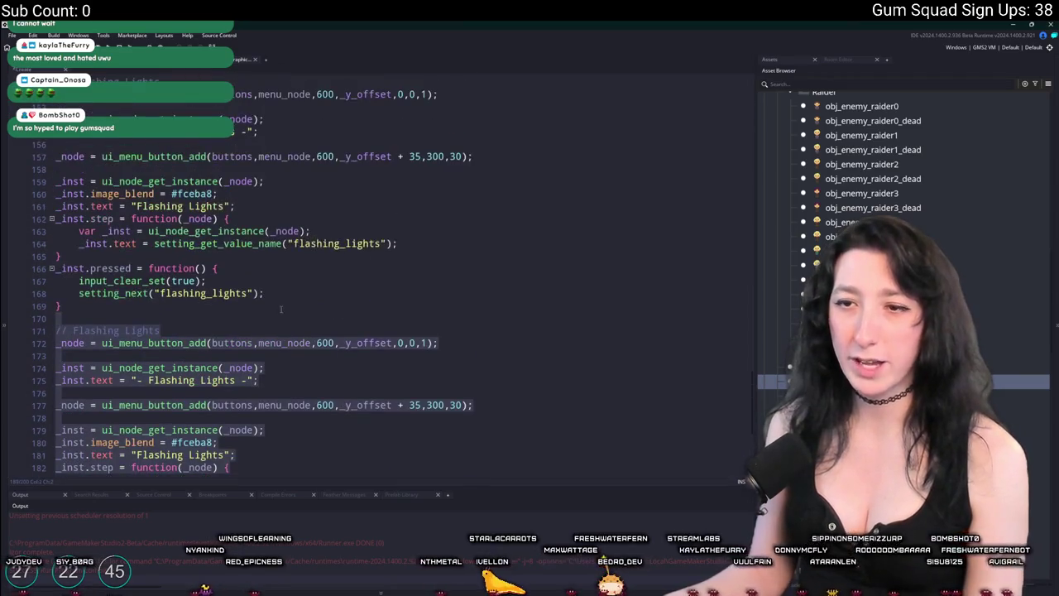
click(165, 132)
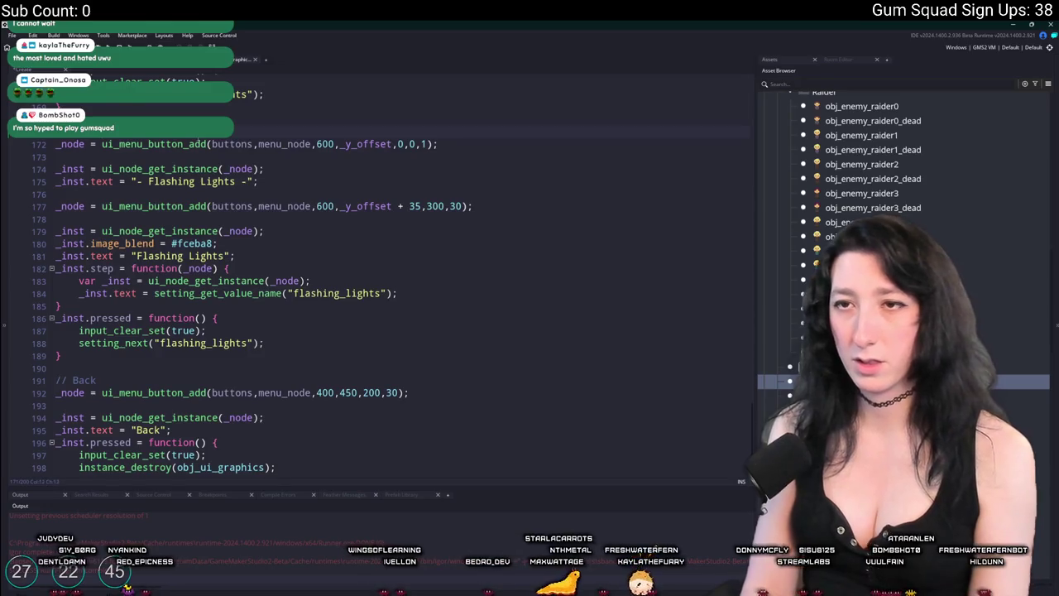
Rename the copied block's label from Flashing Lights to 'Particles'
click(191, 183)
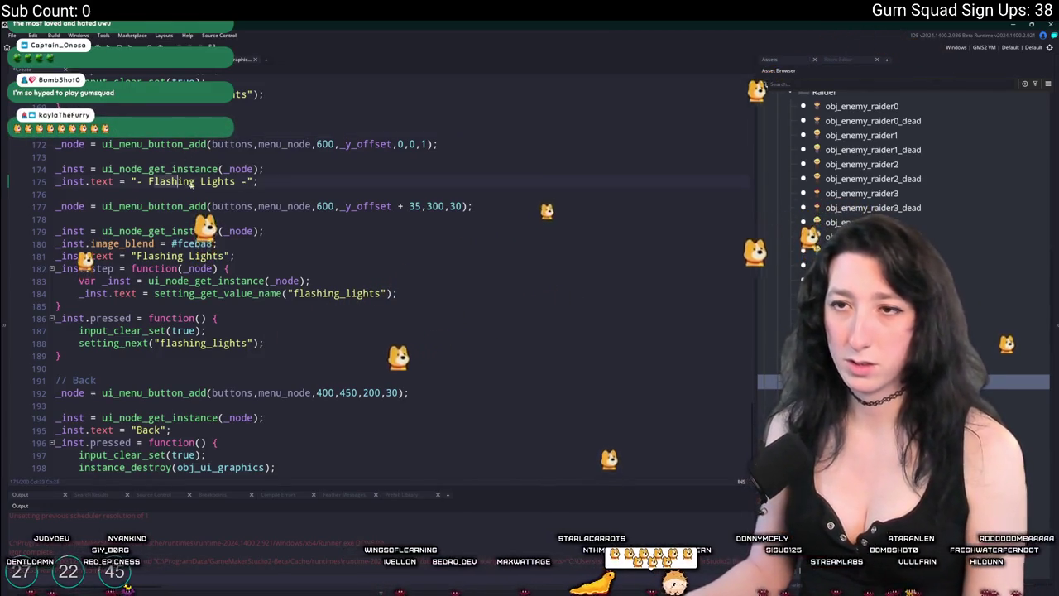
double_click(168, 183)
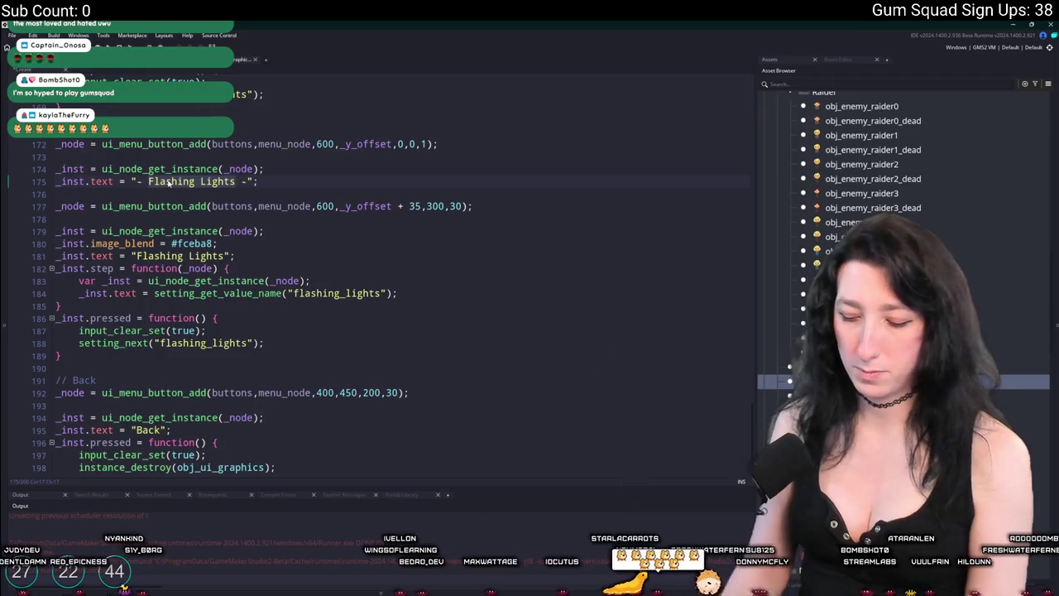
text(Particle)
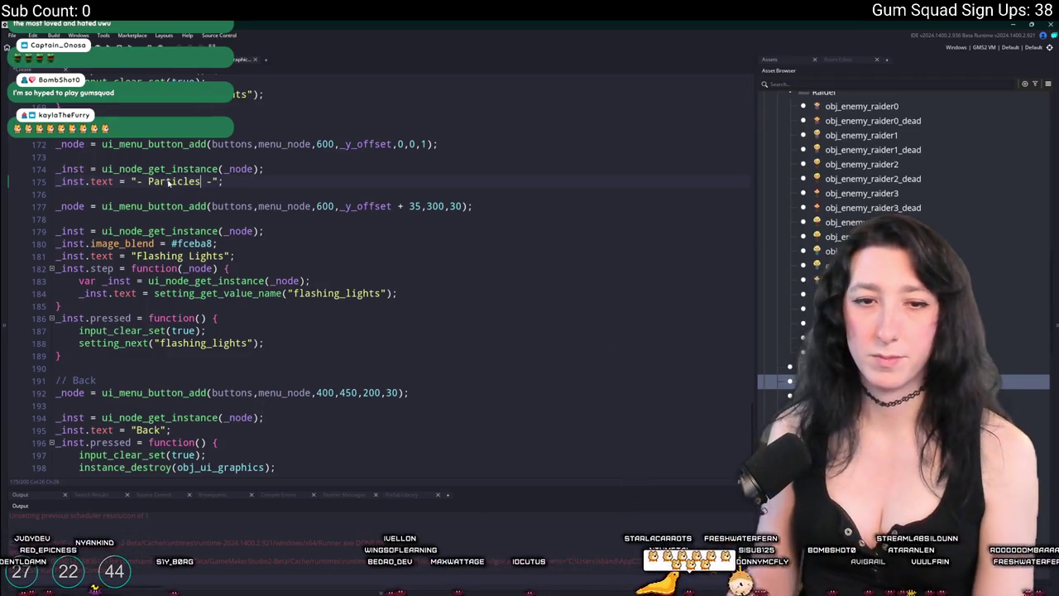
scroll(207, 231, up, 1)
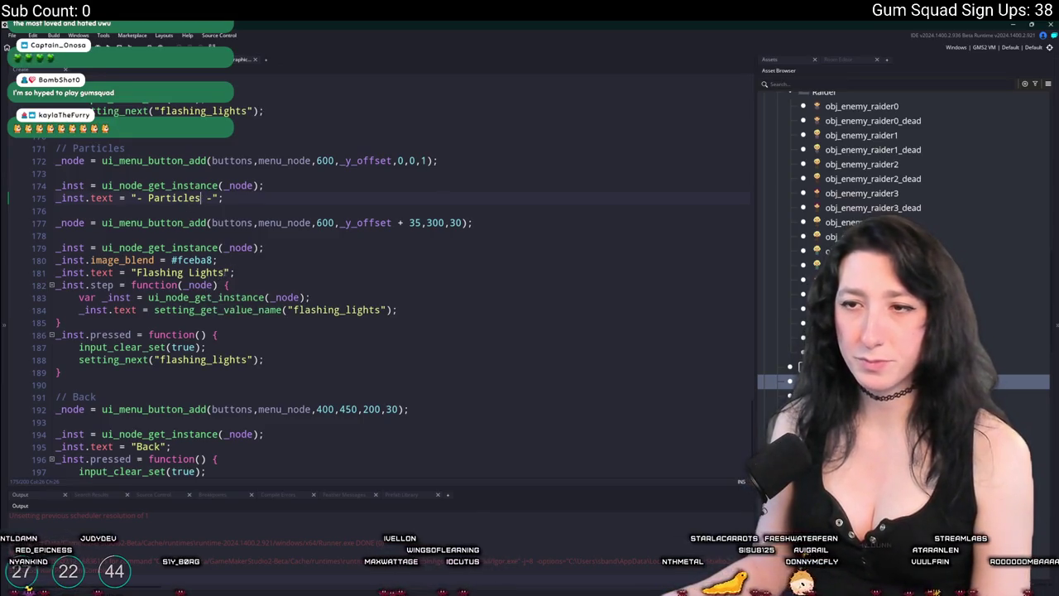
text(Particle)
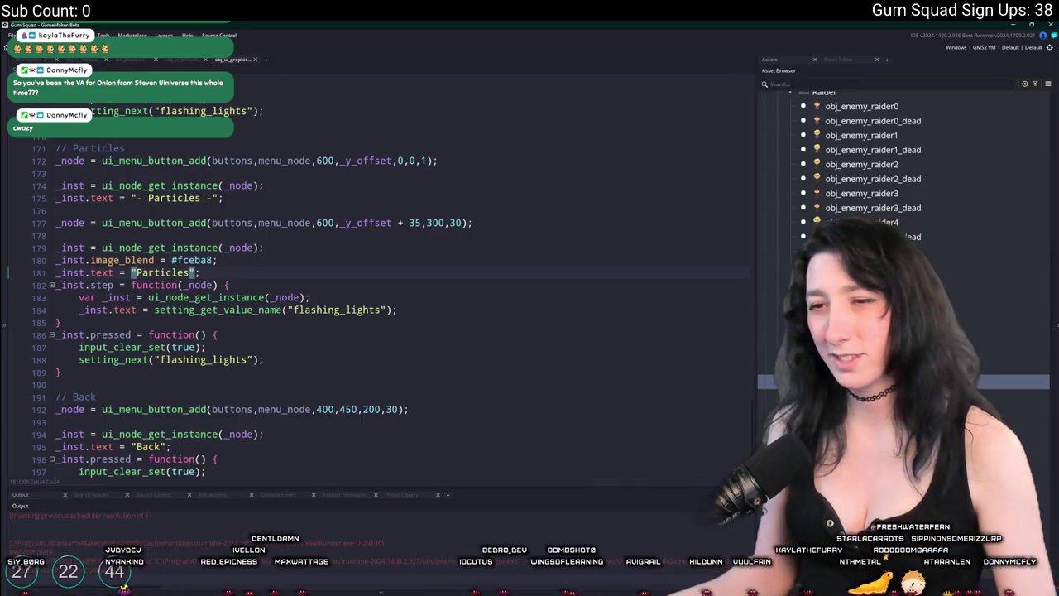
Search the whole project for references to flashing_lights
click(341, 310)
double_click(340, 310)
key(ctrl+shift+f)
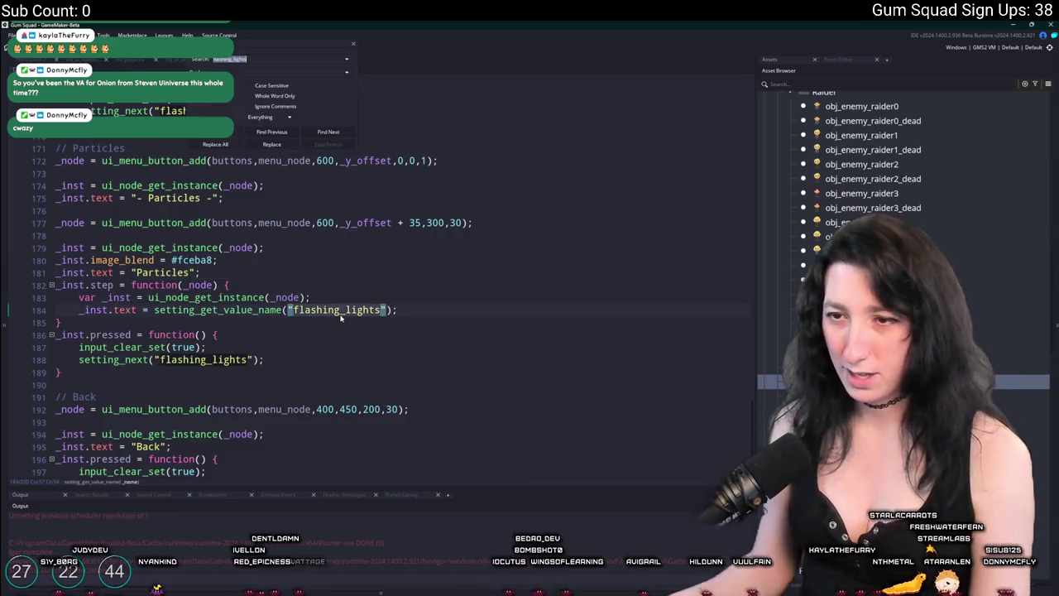
In scr_settings, duplicate the postprocessing setting line and rename the copy 'particles'
double_click(238, 547)
click(520, 289)
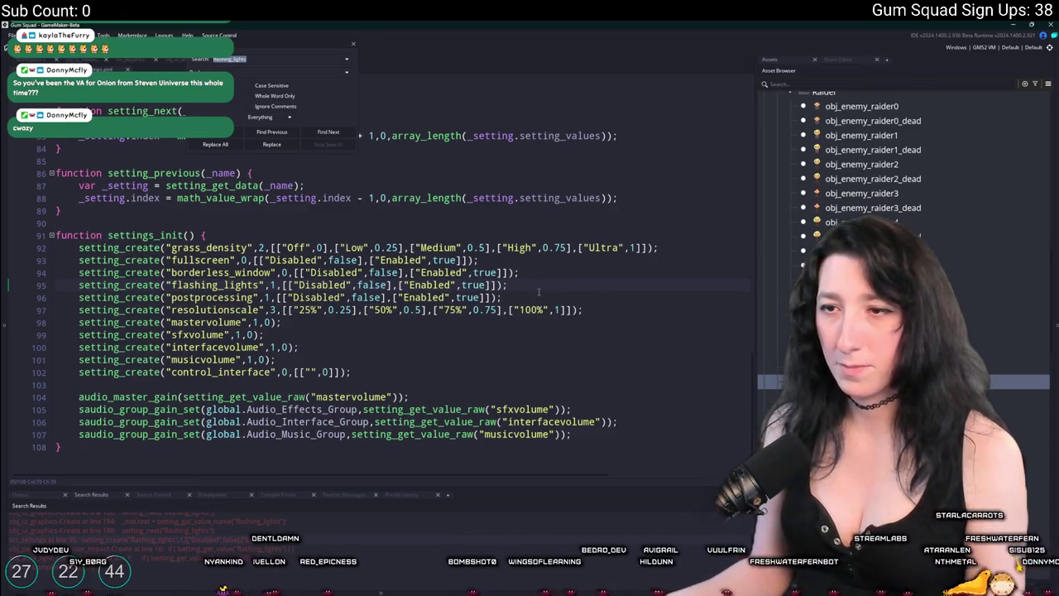
key(Down)
key(ctrl+d)
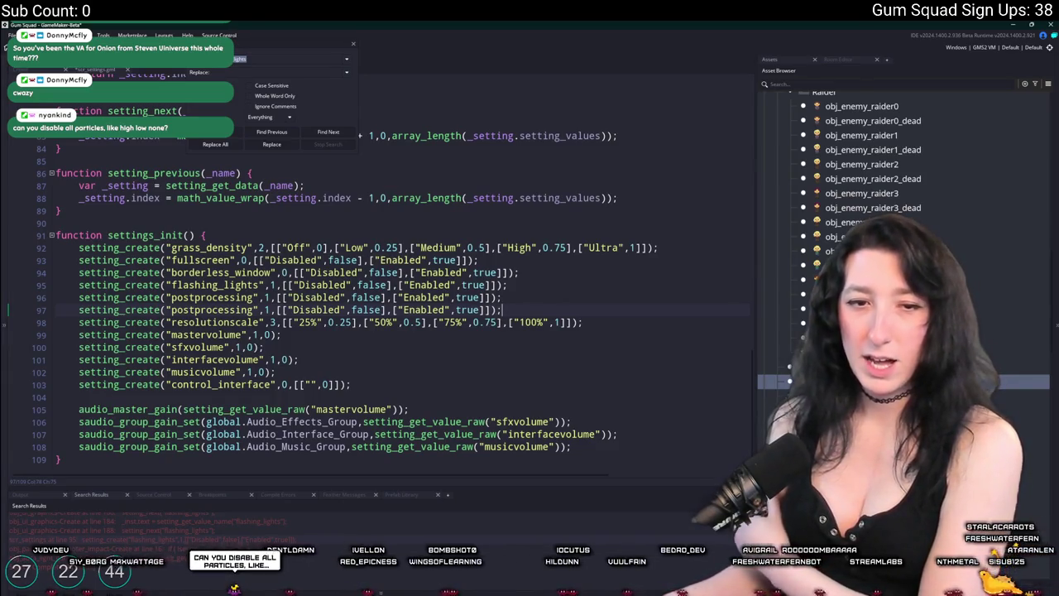
double_click(193, 310)
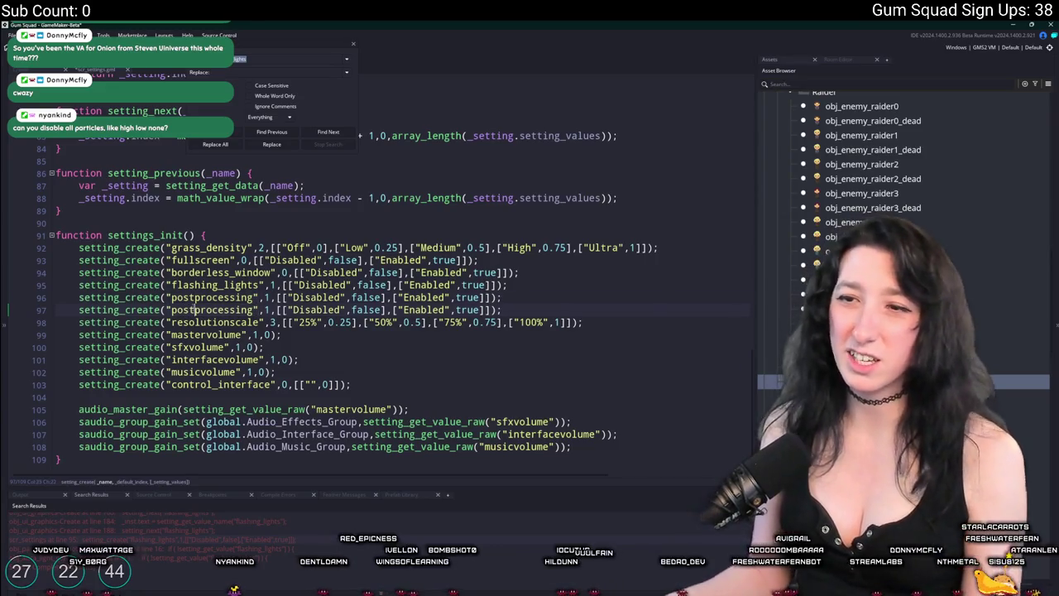
text(particles)
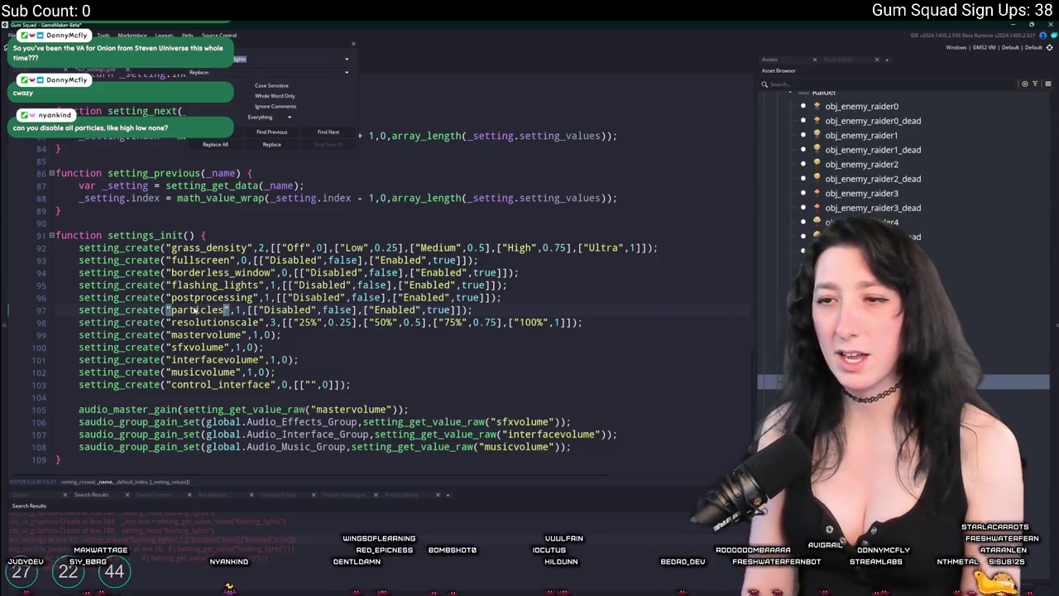
Change the particles options to Low with value 0.25 and High with value 1
double_click(286, 309)
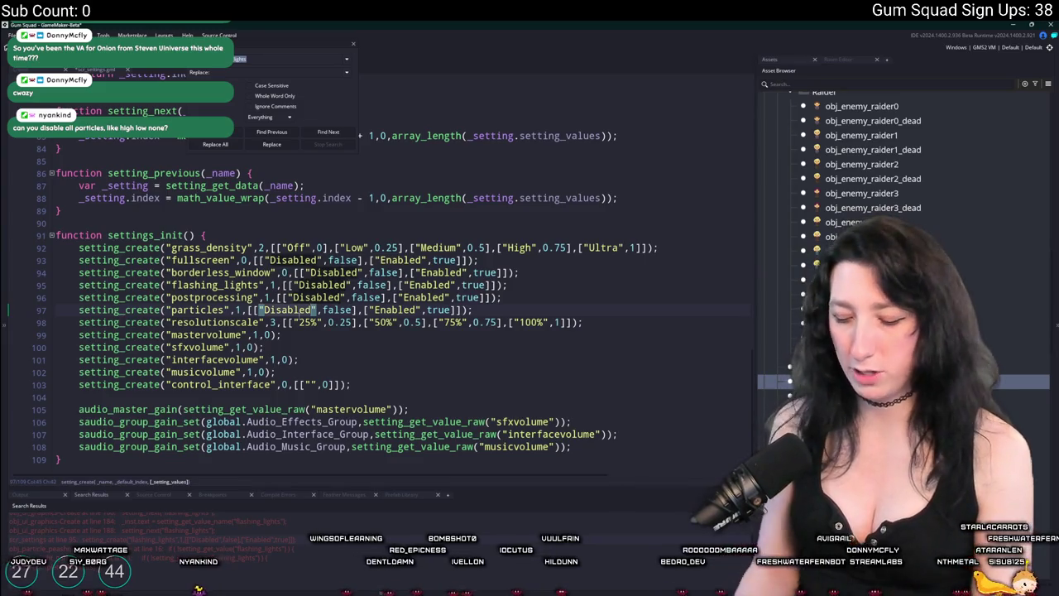
text(Low)
double_click(364, 309)
text(Hightt)
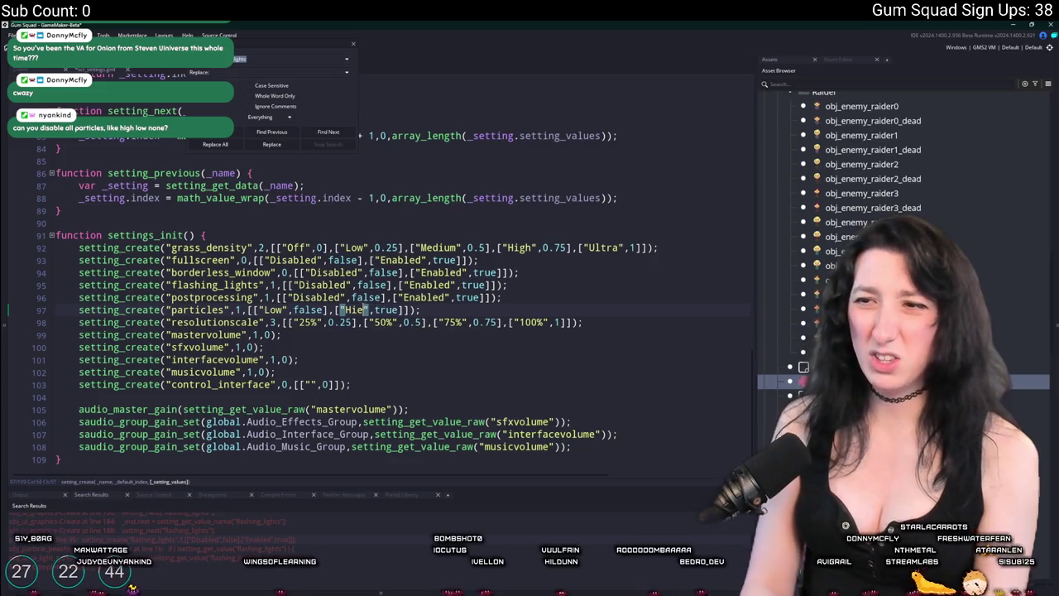
key(BackSpace)
key(BackSpace)
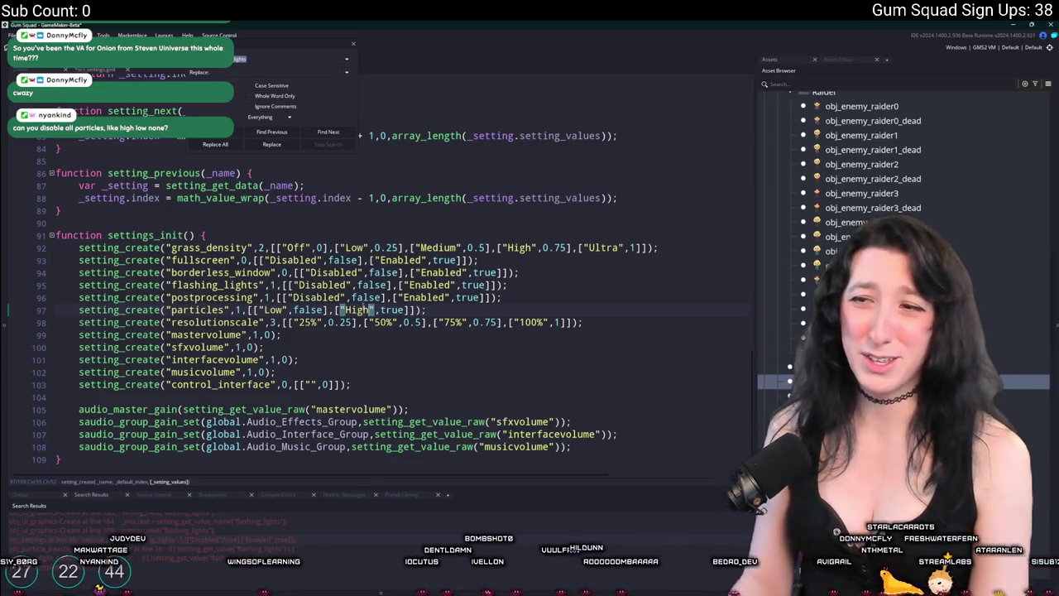
double_click(309, 309)
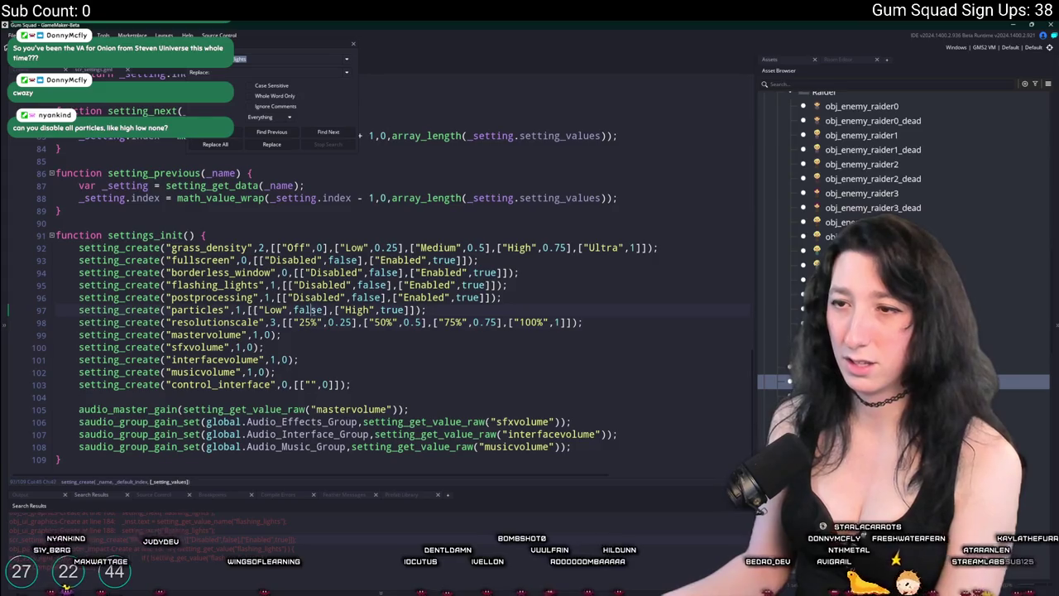
text(0.25)
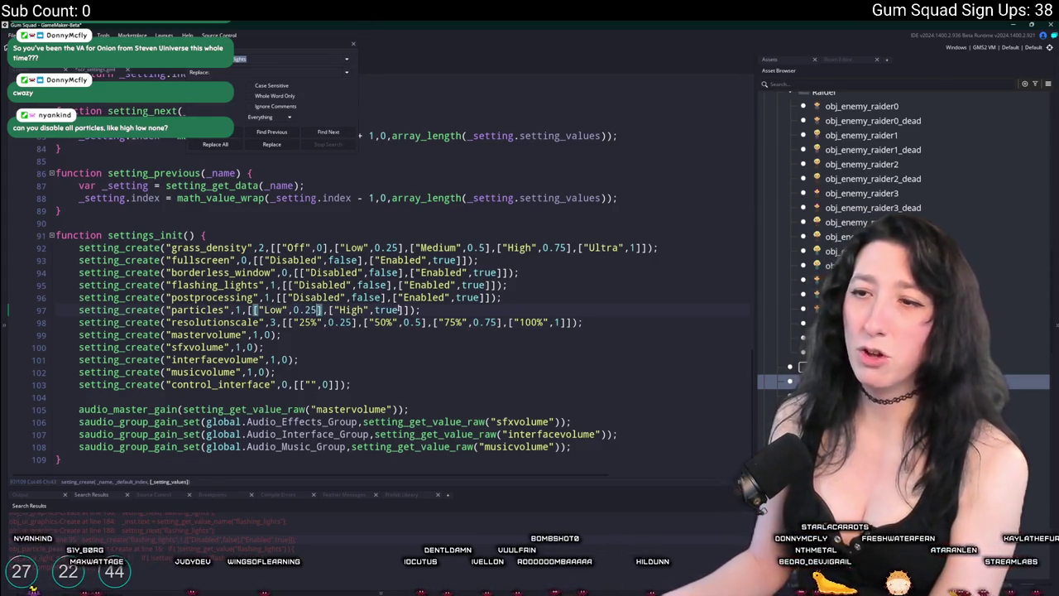
double_click(387, 310)
text(1)
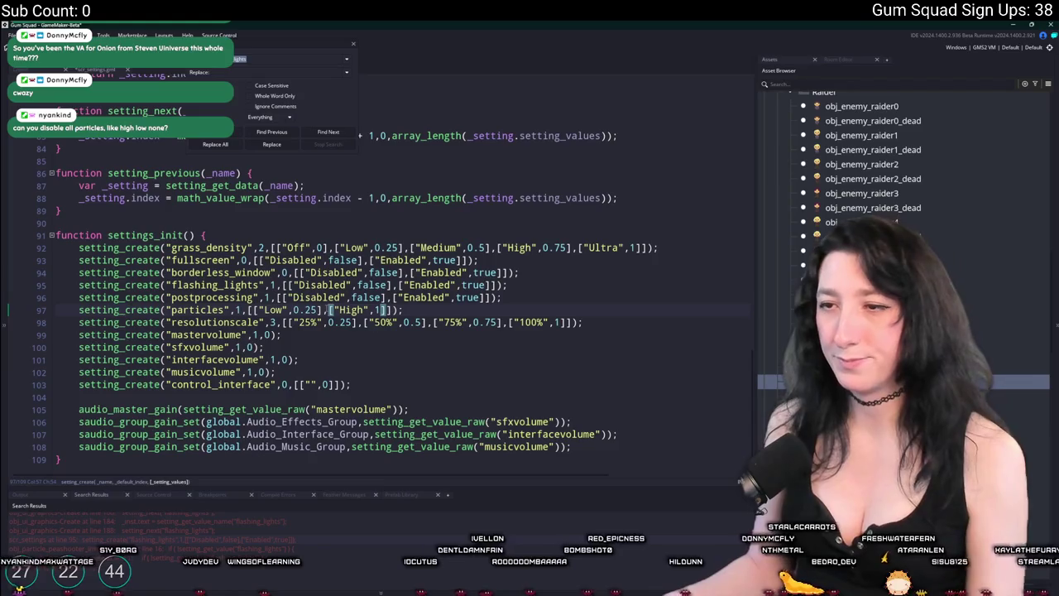
Duplicate the Low option as a Medium option with value 0.5
drag(330, 309, 258, 309)
key(ctrl+d)
double_click(350, 310)
text(Medium",0.25],[)
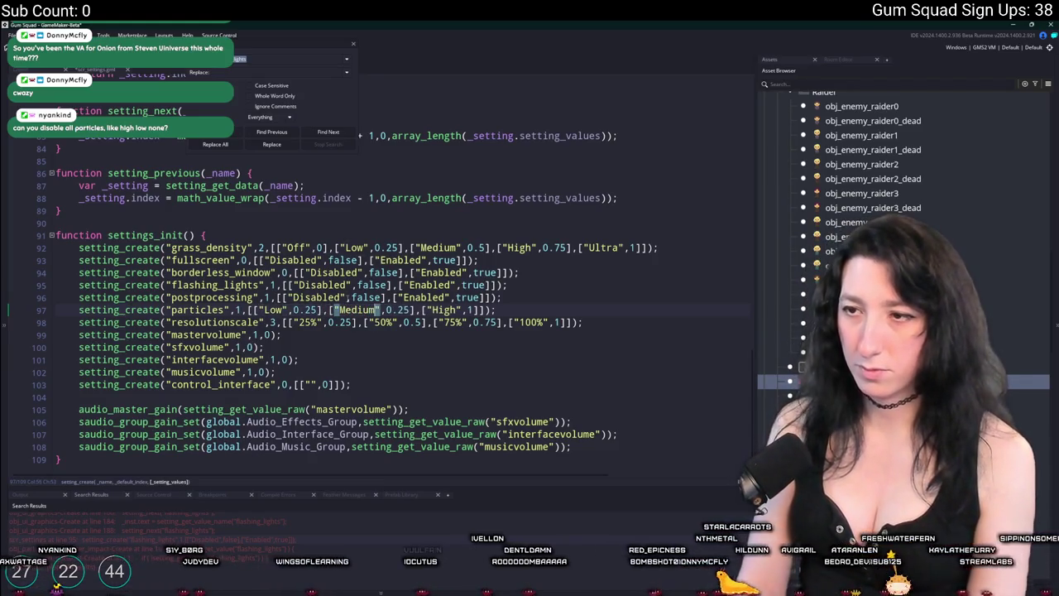
double_click(399, 310)
text(0.5)
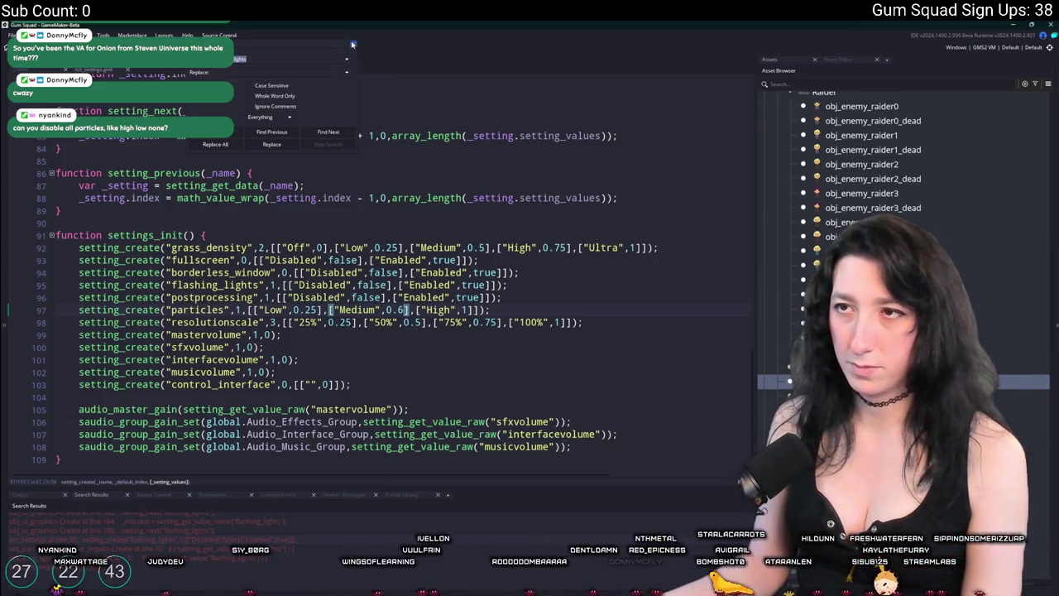
Adjust the option values to Low 0.3 and Medium 0.65
key(Escape)
click(321, 309)
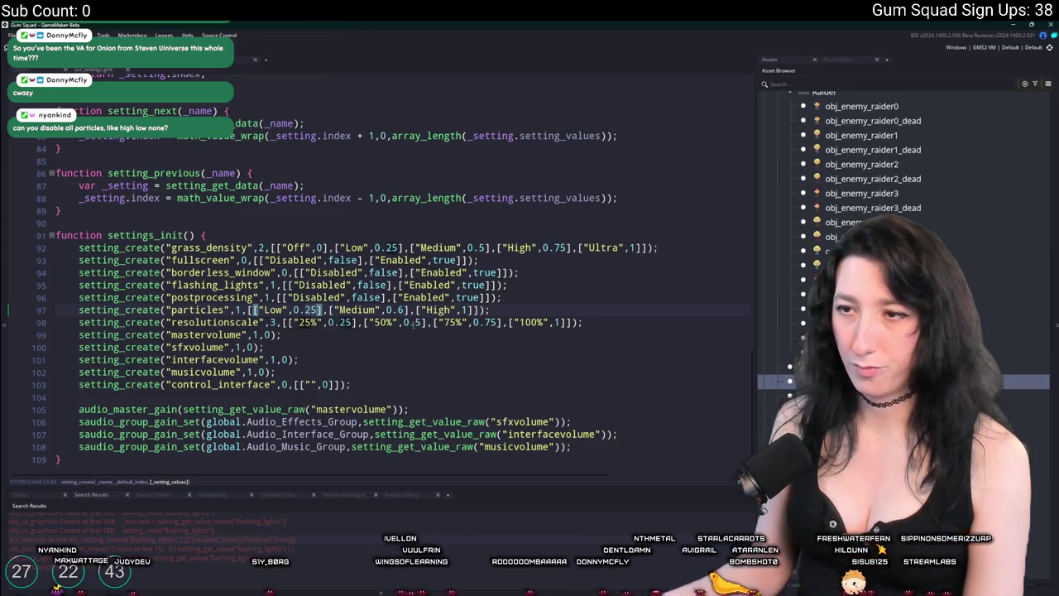
key(BackSpace)
key(BackSpace)
text(3)
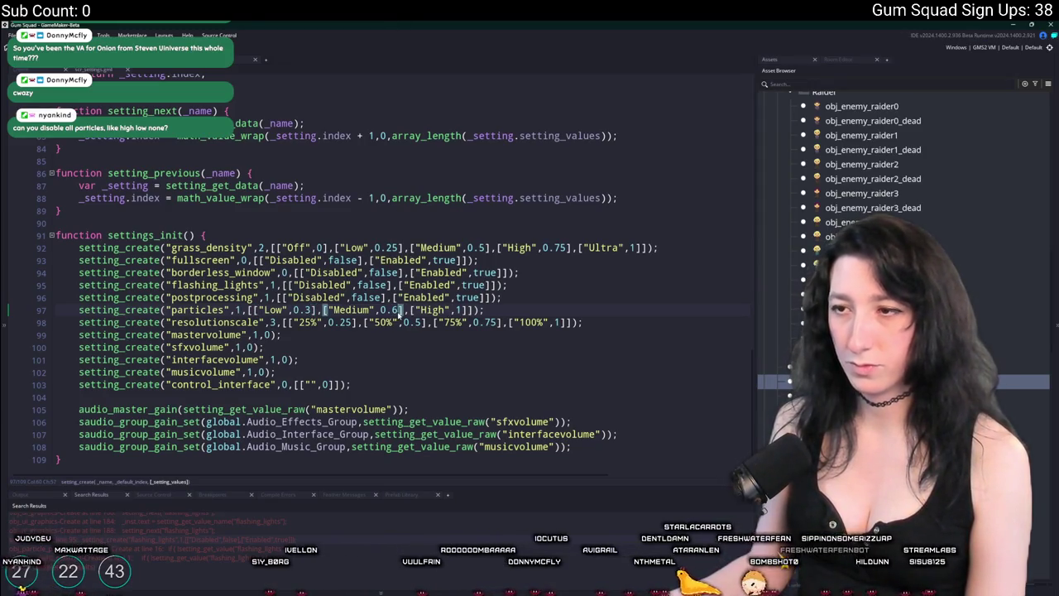
text(5)
double_click(195, 310)
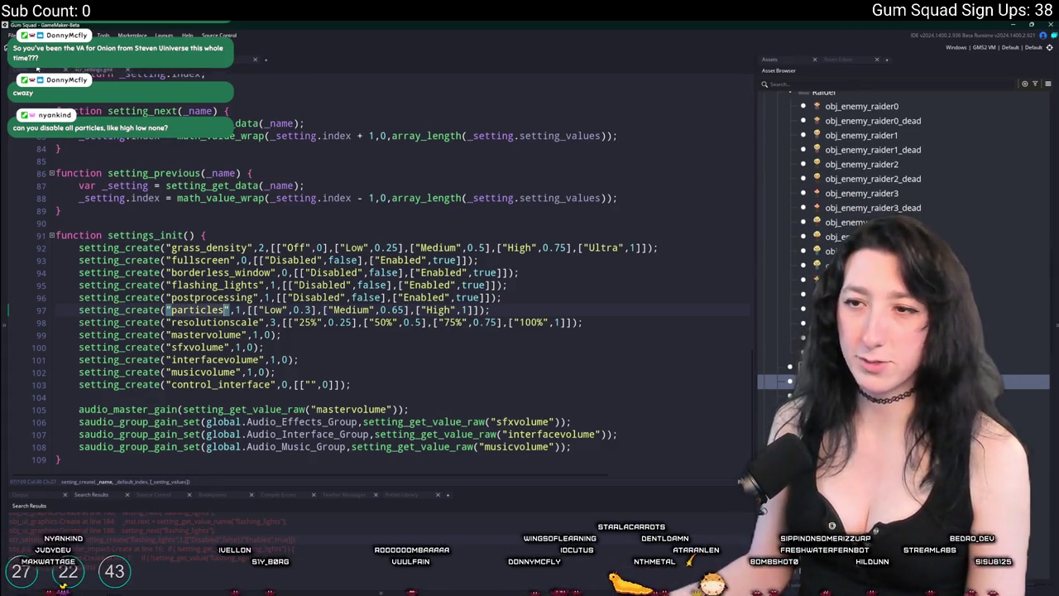
click(183, 69)
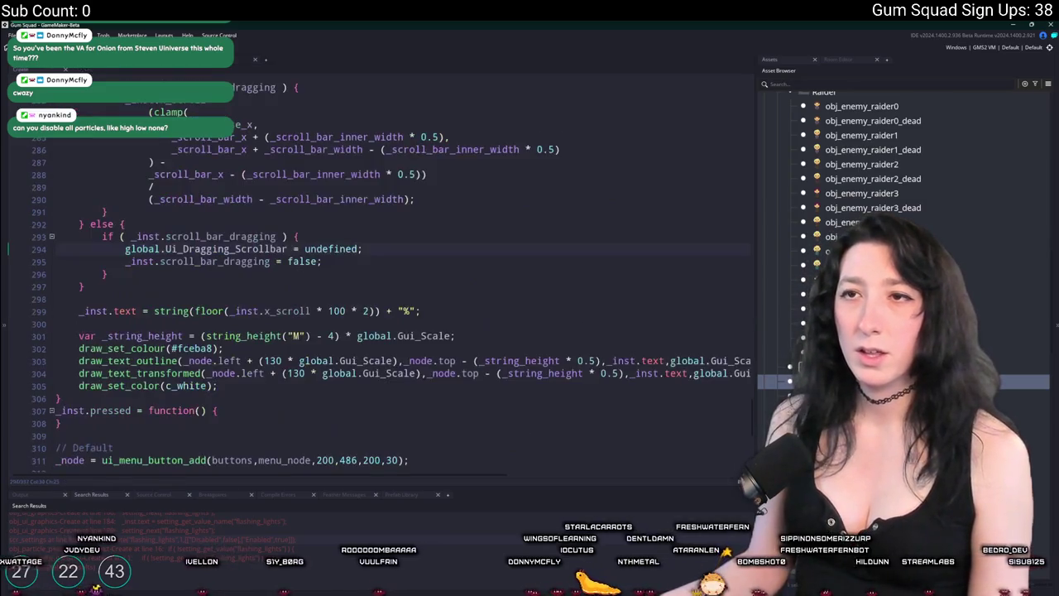
Replace flashing_lights with particles on lines 184 and 188 of the Particles button code
click(149, 69)
click(104, 70)
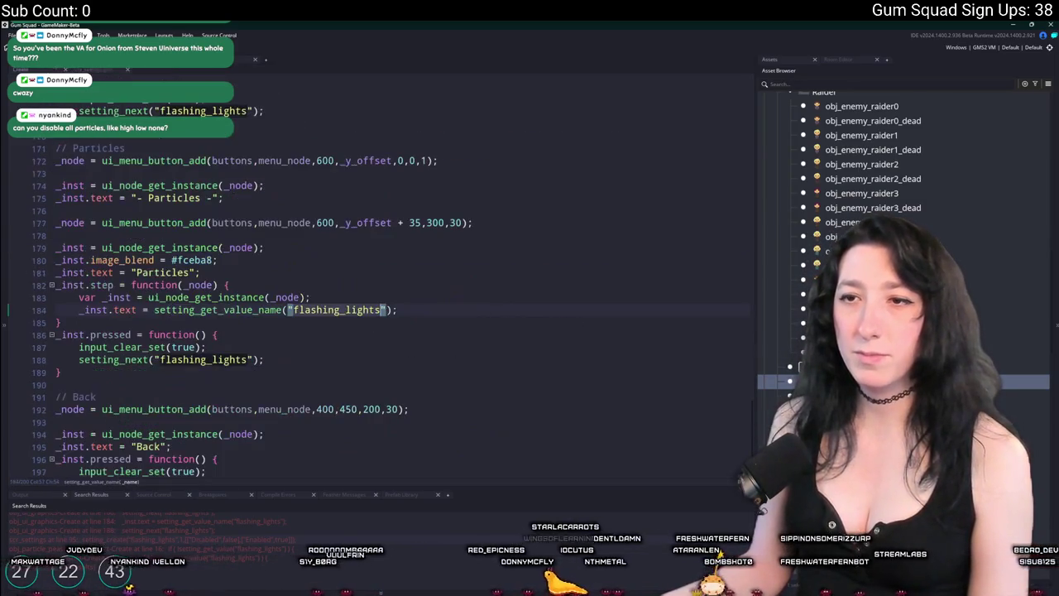
double_click(339, 309)
text(particles)
click(204, 346)
double_click(203, 359)
text(particles)
Copy the _y_offset += 96 line and paste it above the // Particles section
click(149, 69)
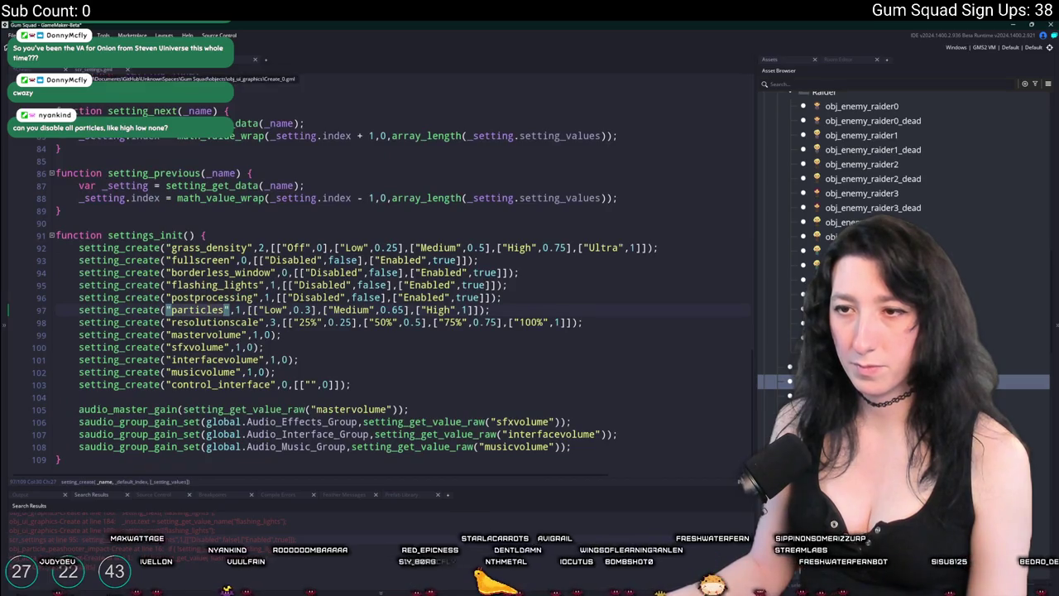
click(106, 69)
scroll(357, 303, down, 2)
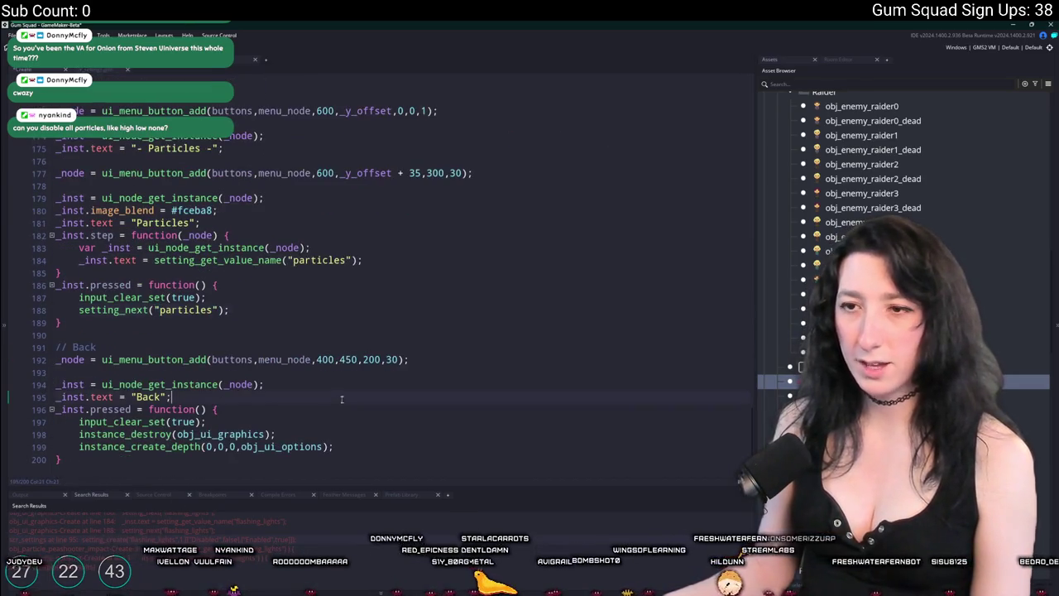
scroll(358, 303, up, 2)
scroll(357, 303, up, 2)
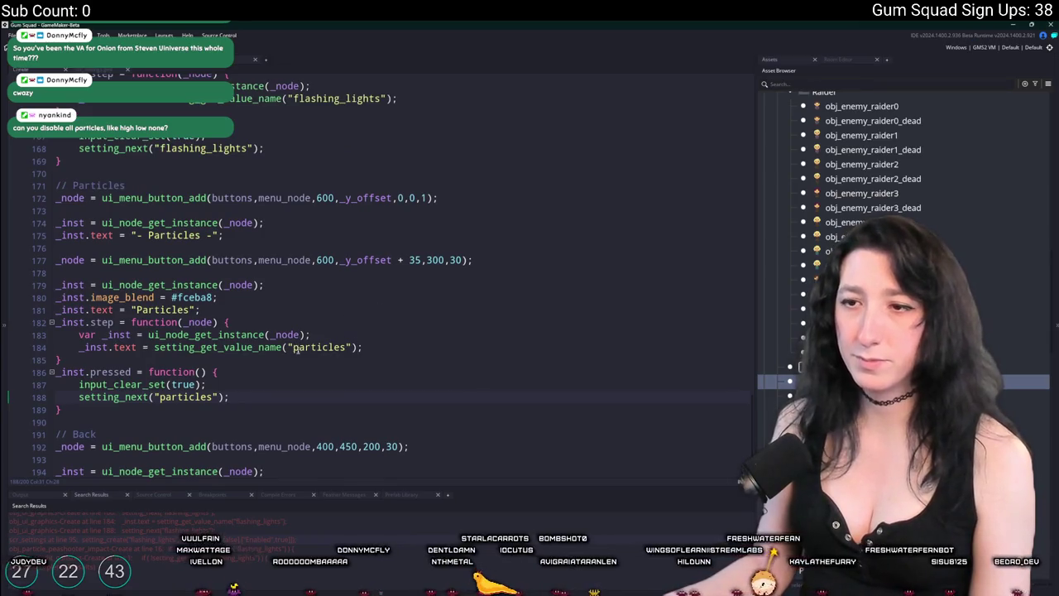
scroll(302, 350, up, 1)
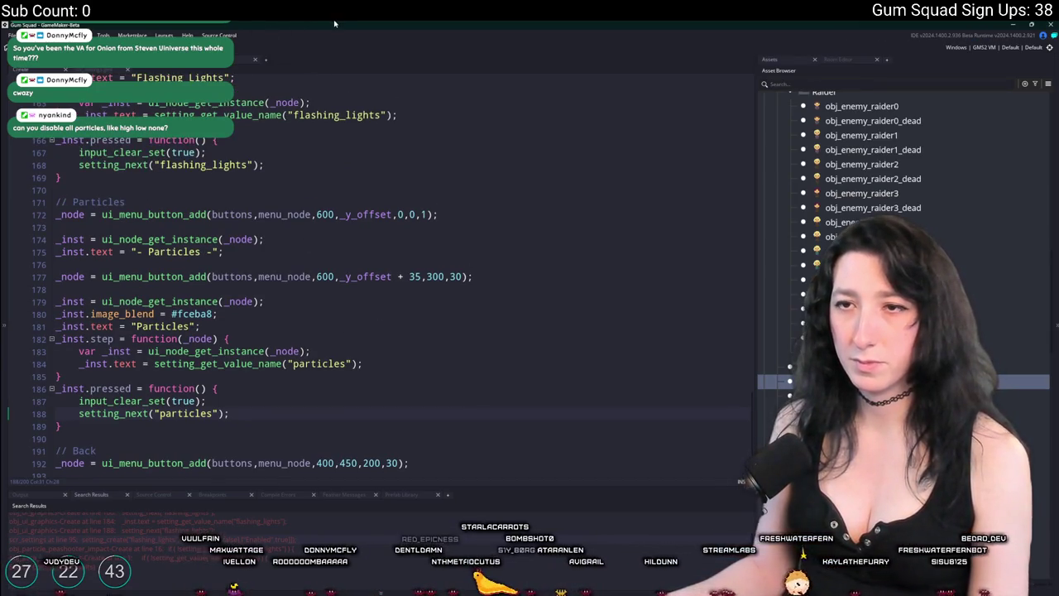
scroll(133, 257, down, 2)
scroll(133, 256, up, 8)
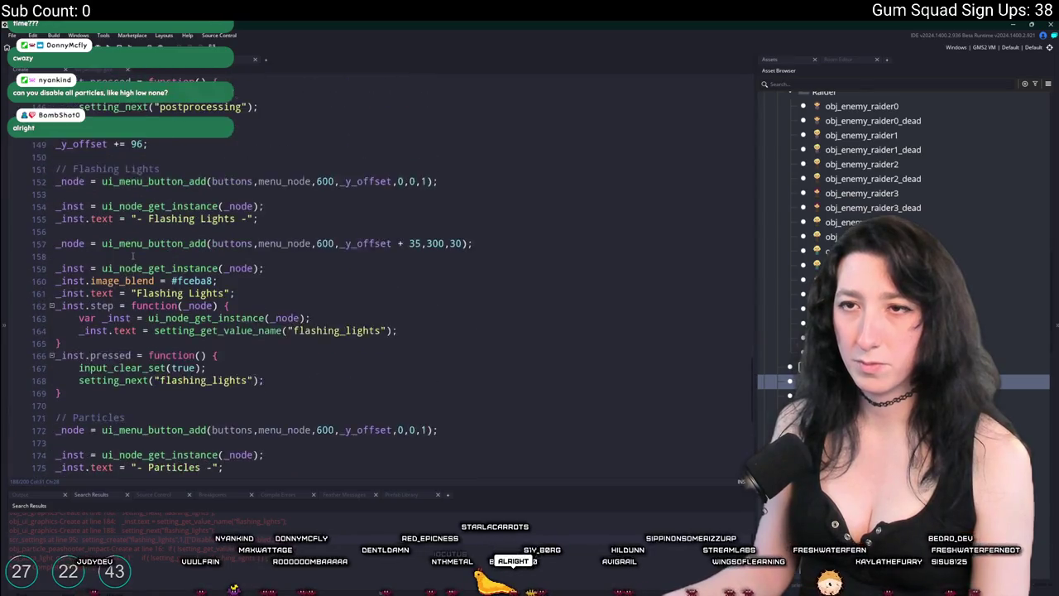
scroll(133, 257, up, 2)
click(60, 211)
key(ctrl+c)
scroll(122, 448, down, 1)
click(122, 436)
key(ctrl+v)
scroll(121, 436, down, 4)
scroll(192, 373, down, 3)
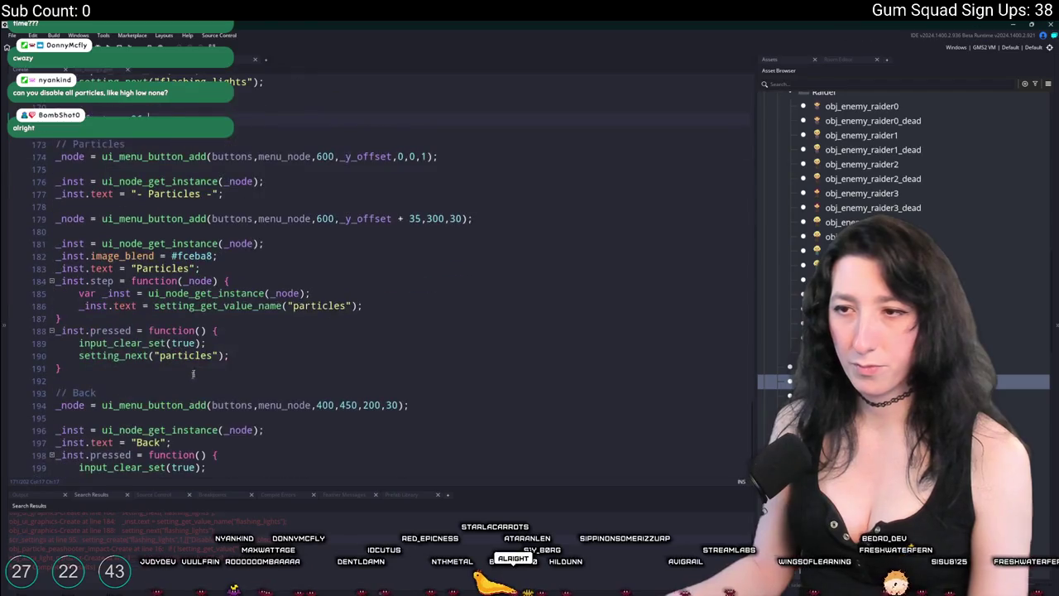
scroll(288, 281, down, 2)
scroll(303, 409, up, 20)
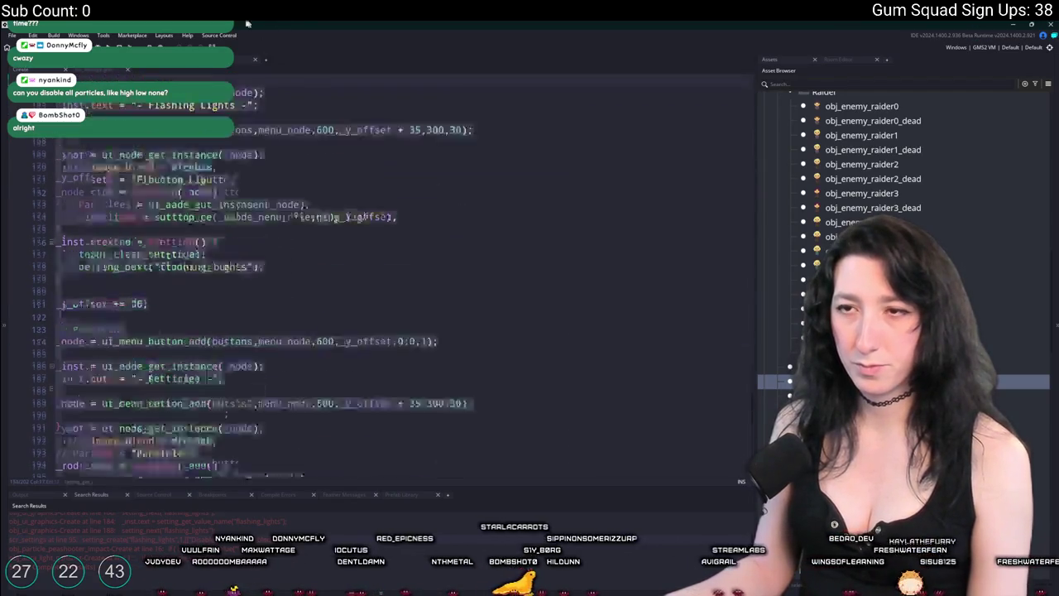
Glance at the graphics object's Clean Up and Step events, then close scr_settings
click(150, 192)
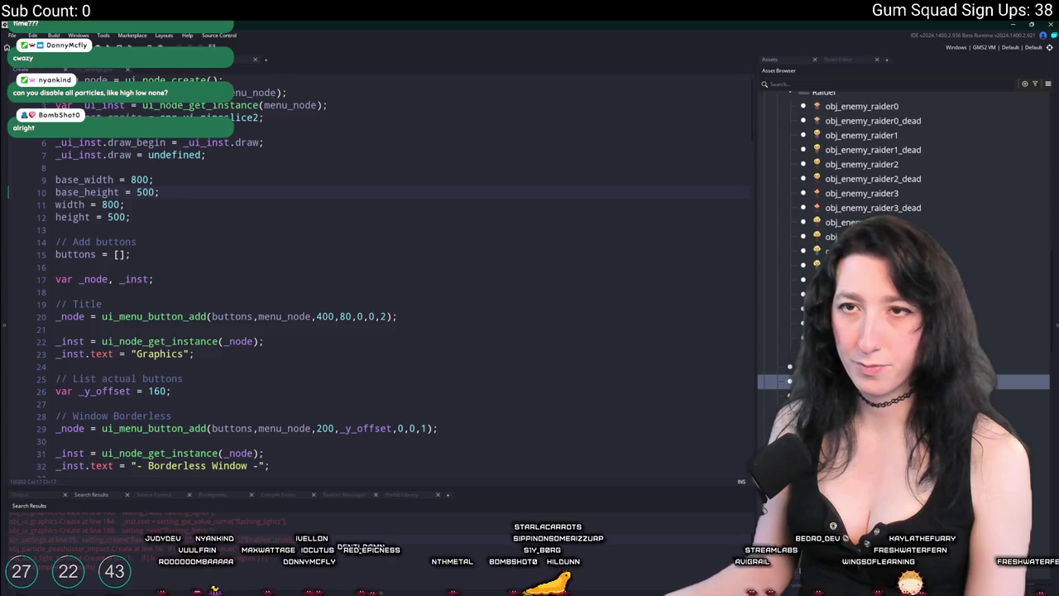
double_click(232, 229)
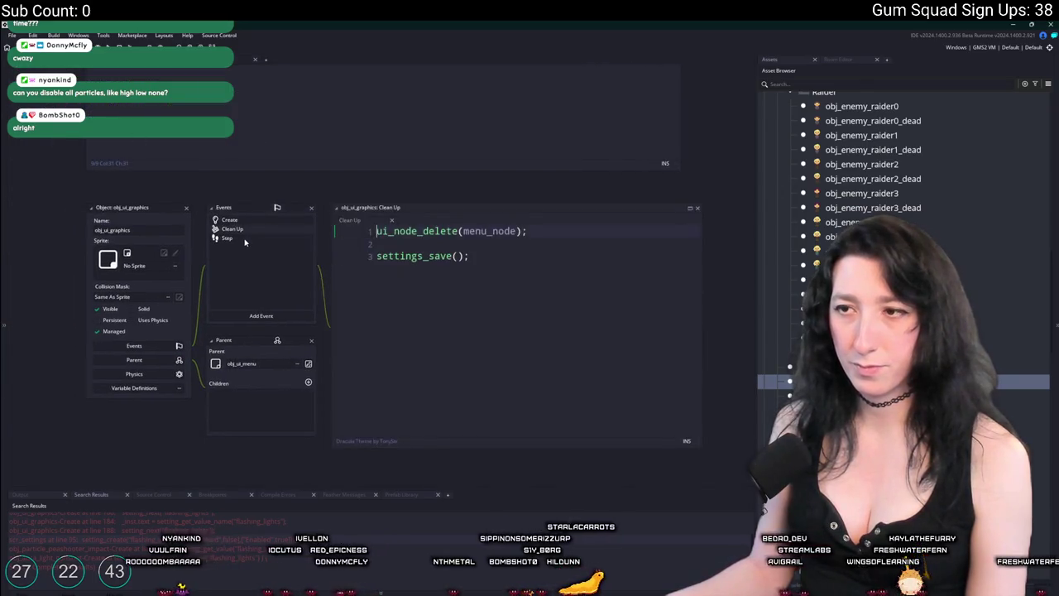
double_click(245, 240)
click(349, 220)
middle_click(397, 254)
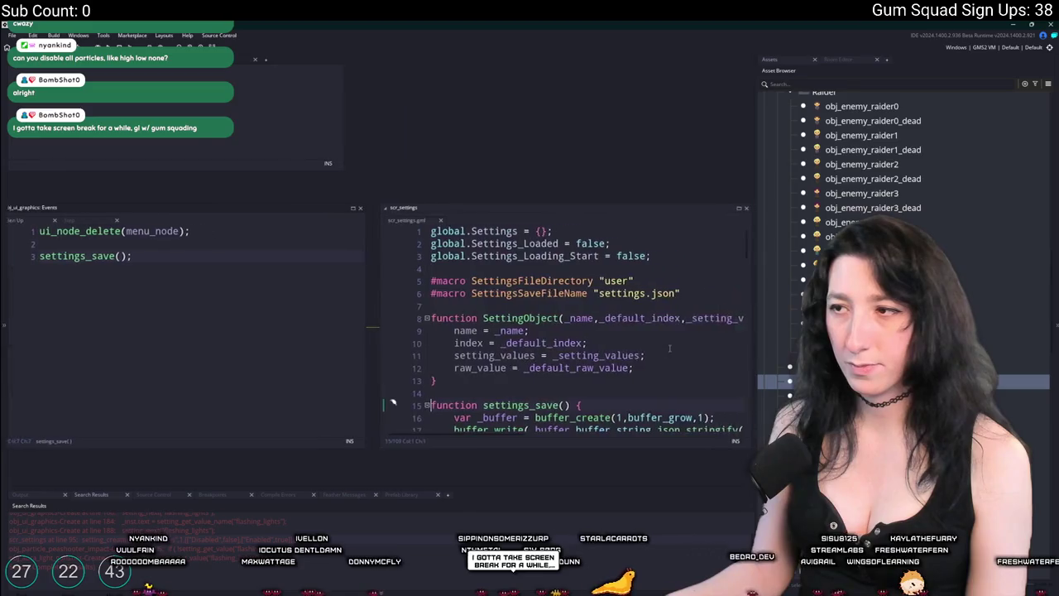
click(430, 221)
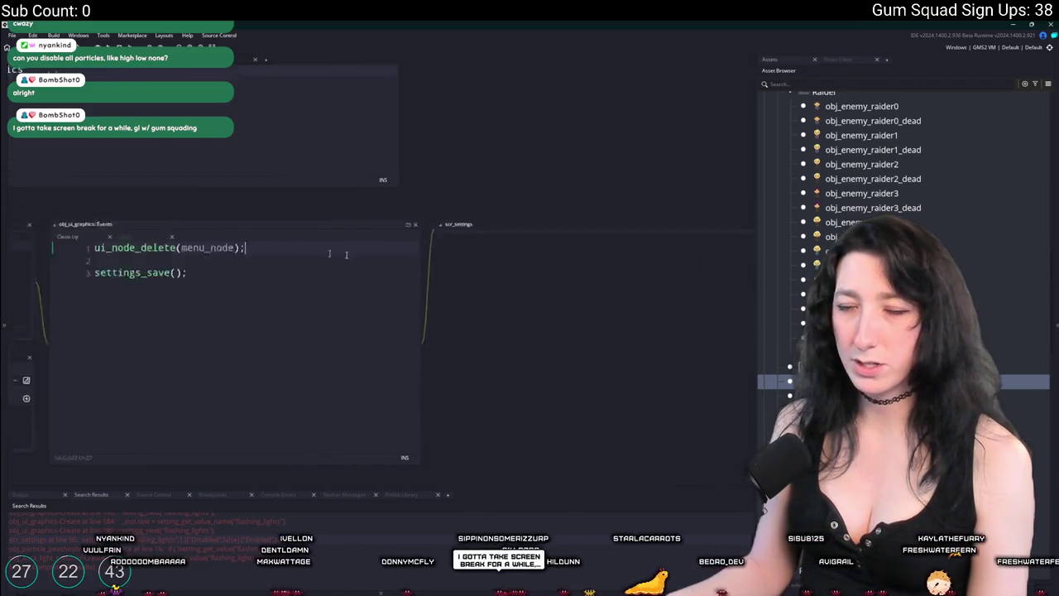
scroll(292, 184, up, 5)
drag(292, 184, 270, 245)
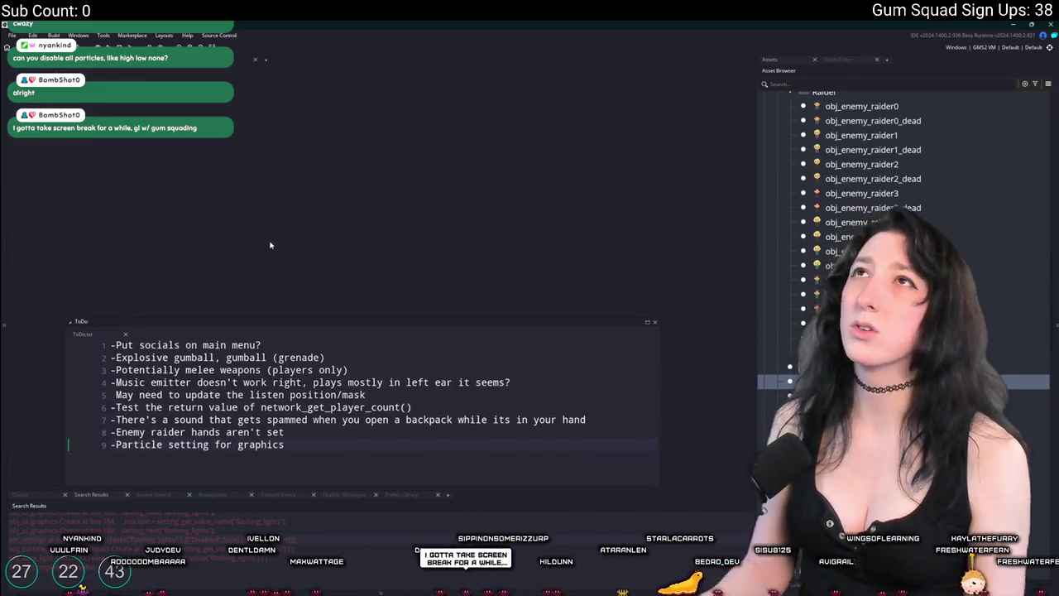
Search assets for 'rain' and open obj_particles_rain
key(ctrl+t)
text(obj)
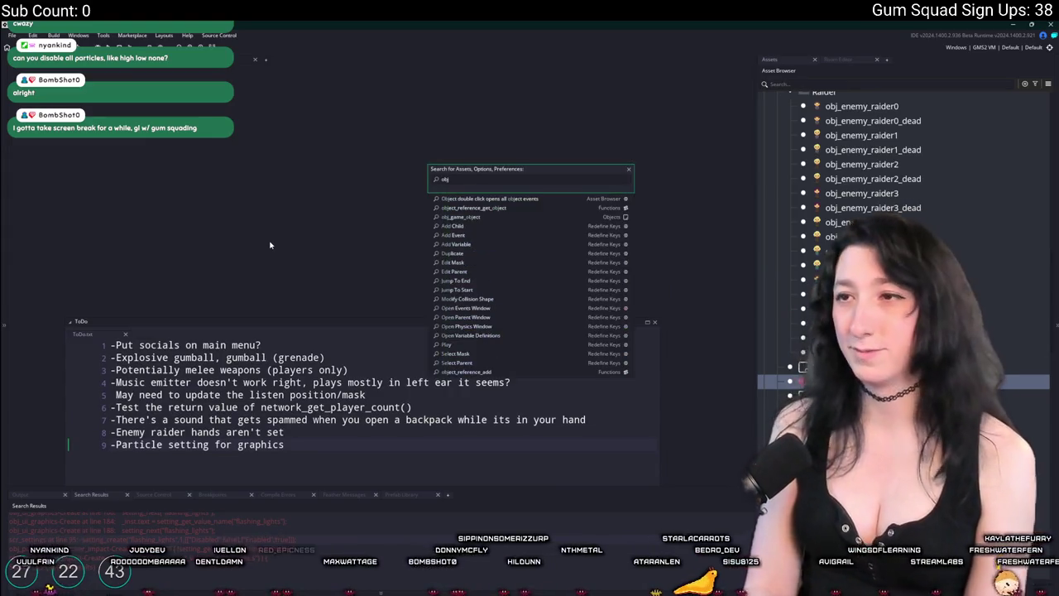
key(BackSpace)
key(BackSpace)
key(BackSpace)
text(weather)
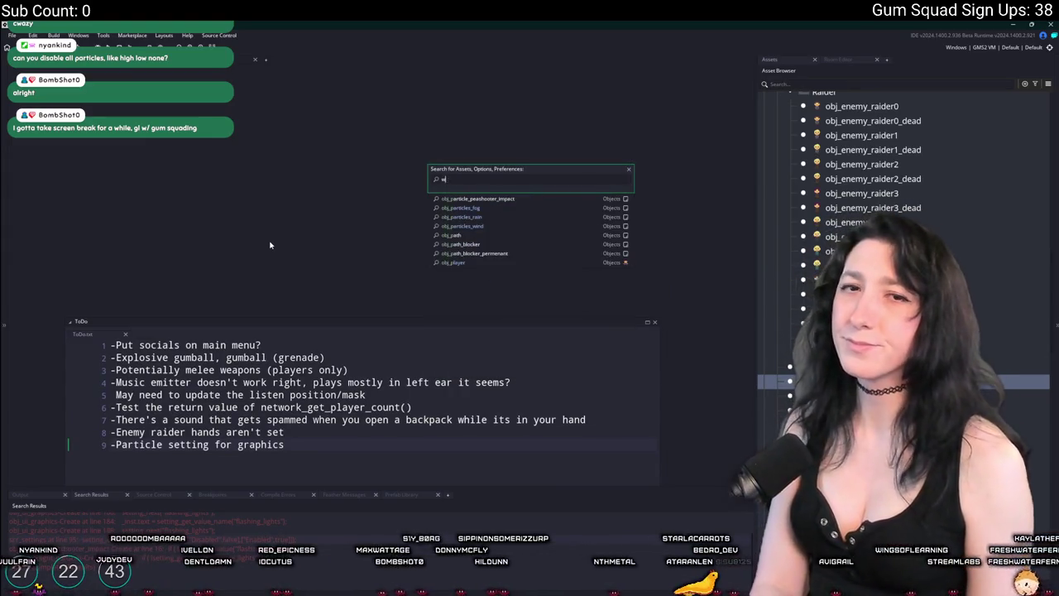
key(BackSpace)
key(BackSpace)
key(BackSpace)
key(Escape)
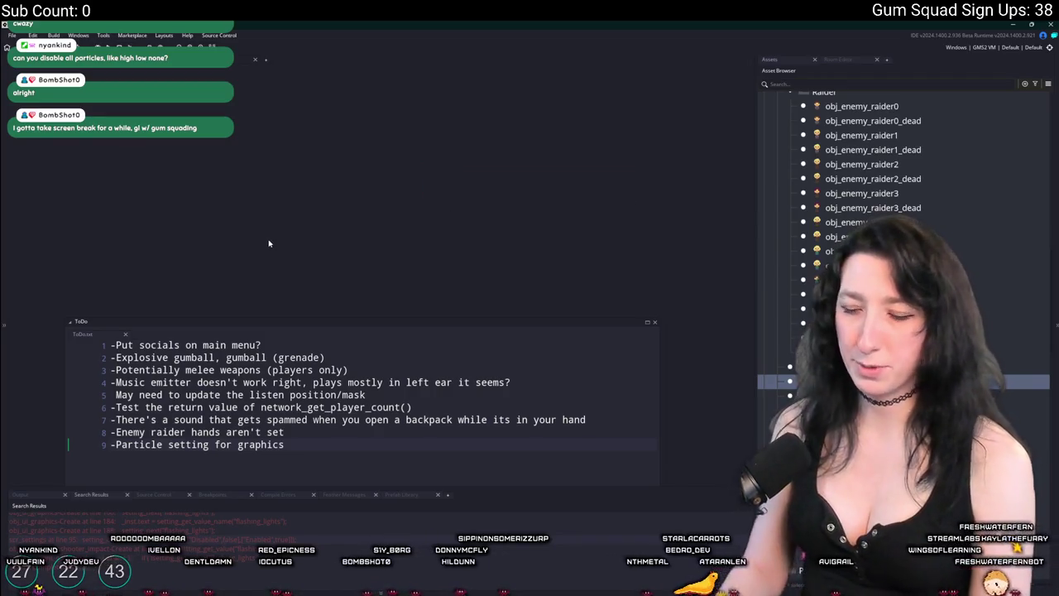
key(ctrl+t)
text(rain)
key(Down)
key(Down)
key(Down)
key(Return)
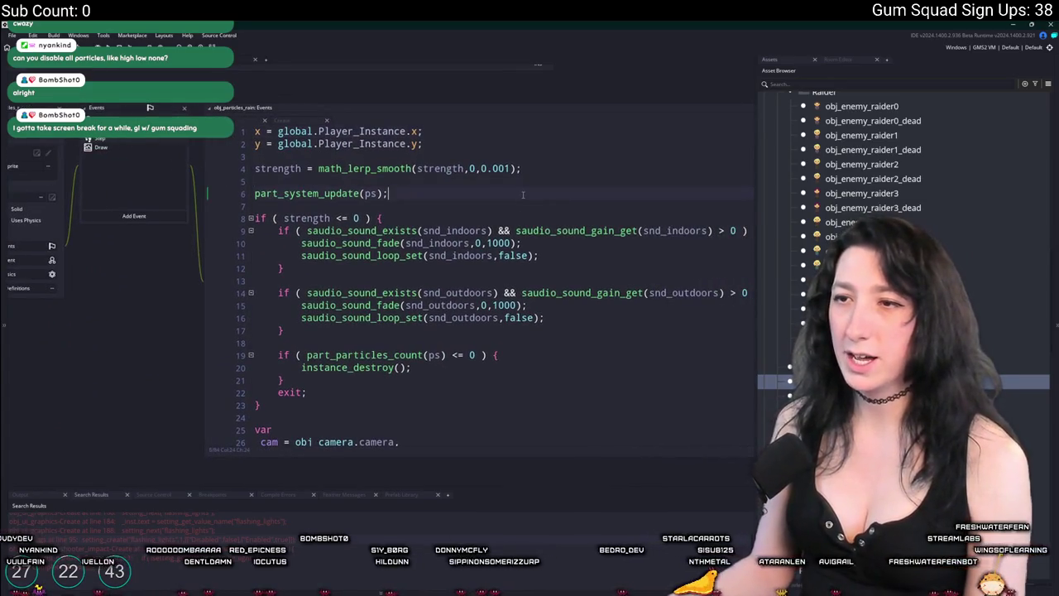
Add 'var _setting = setting_get_current("particles")' and show_message(_setting) to the rain Step event
scroll(417, 348, down, 2)
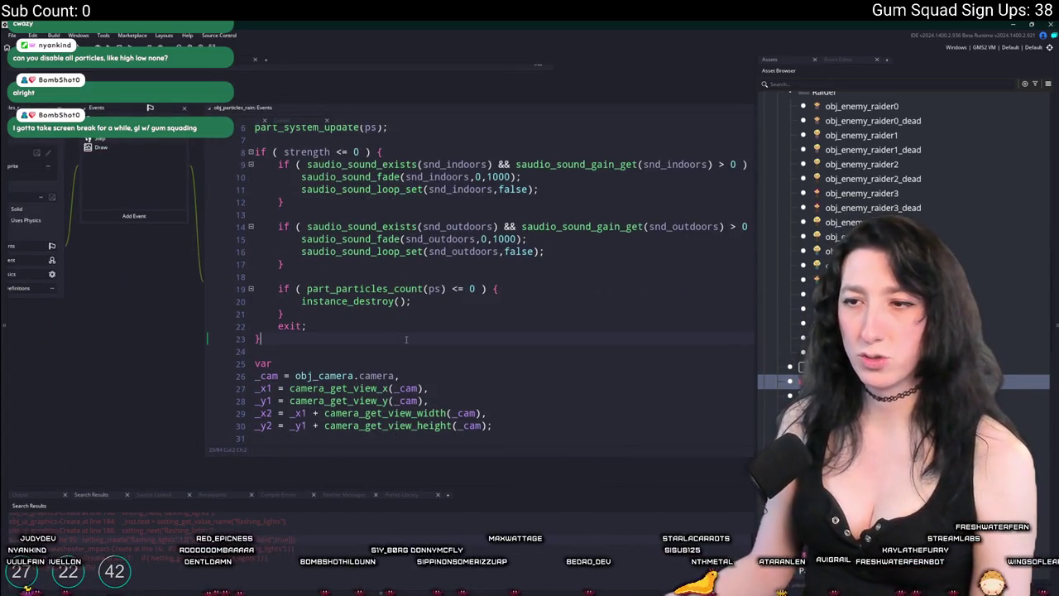
key(Return)
key(Return)
text(var _setting = setting)
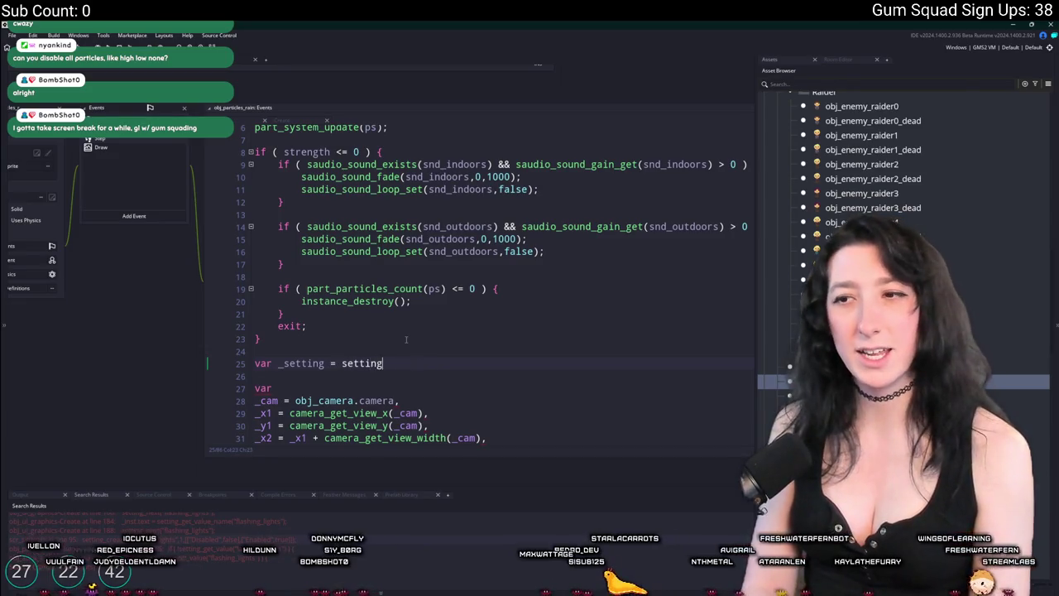
text(_get_)
key(Return)
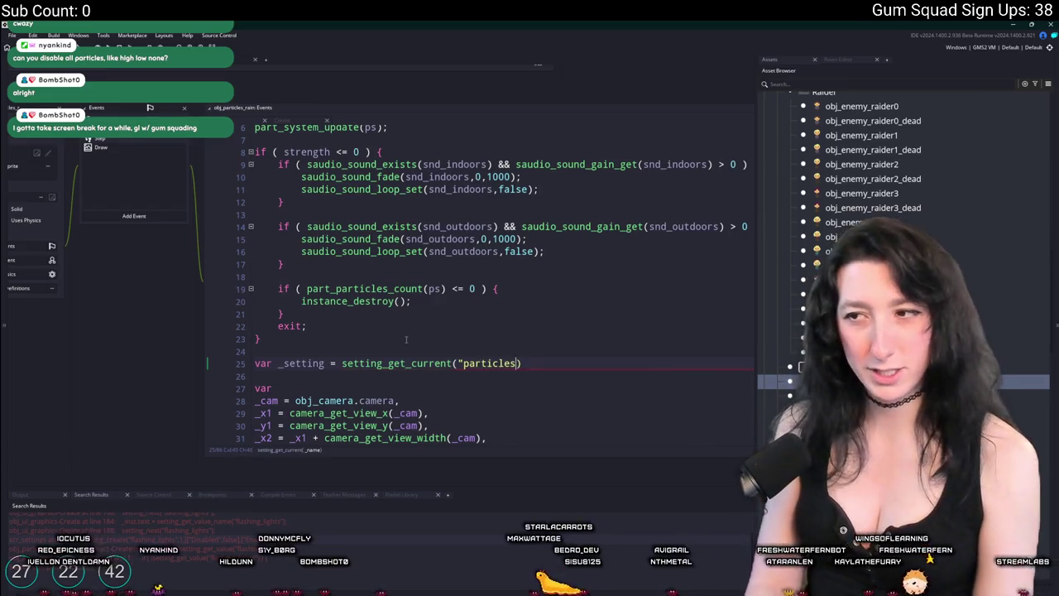
scroll(407, 339, down, 1)
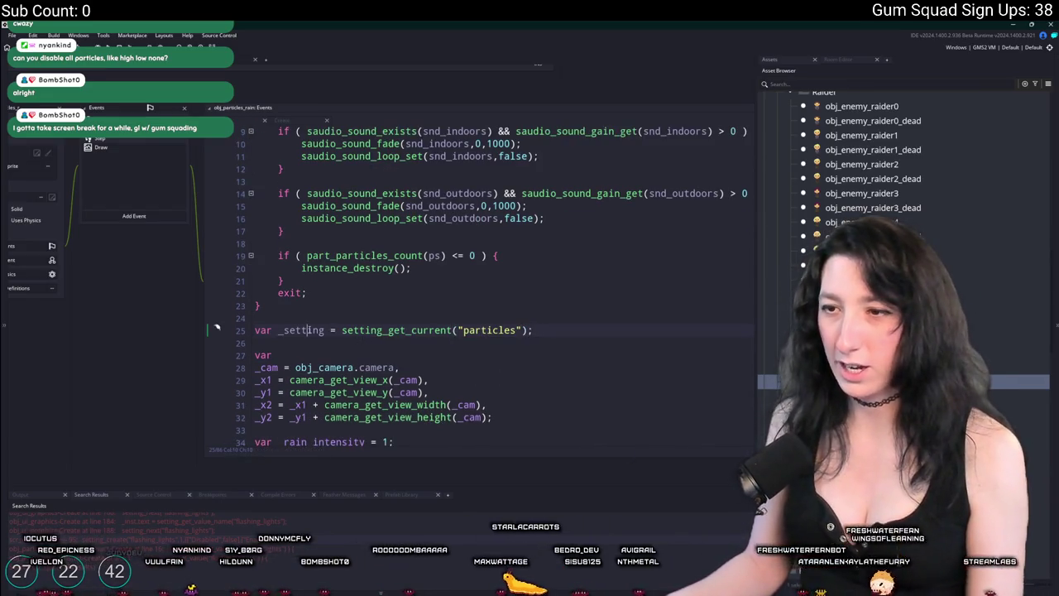
key(Return)
text(sh)
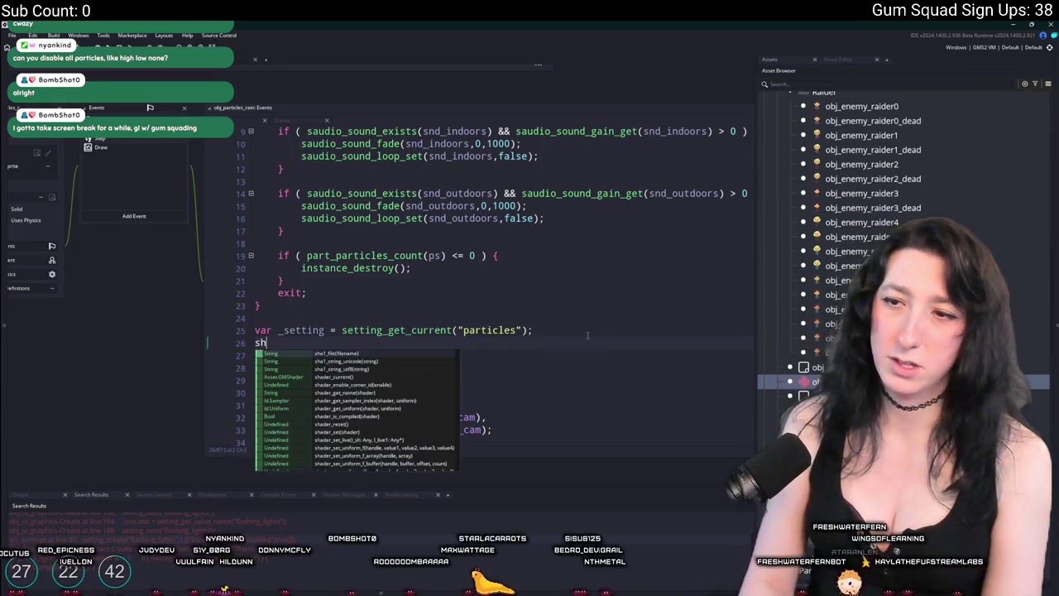
text(ow_messagei(_setting);)
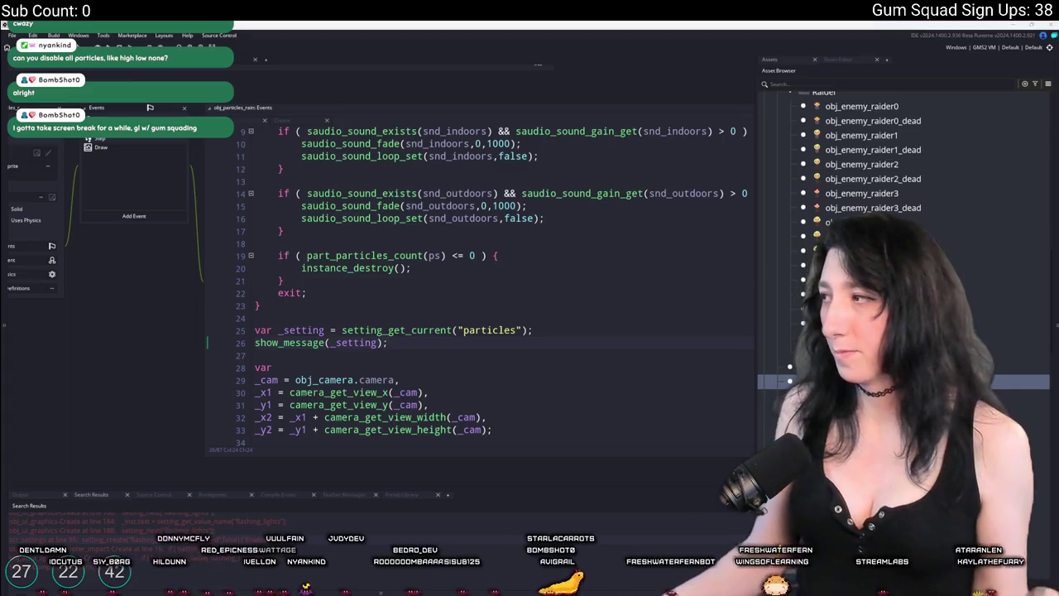
key(super+e)
drag(678, 153, 413, 115)
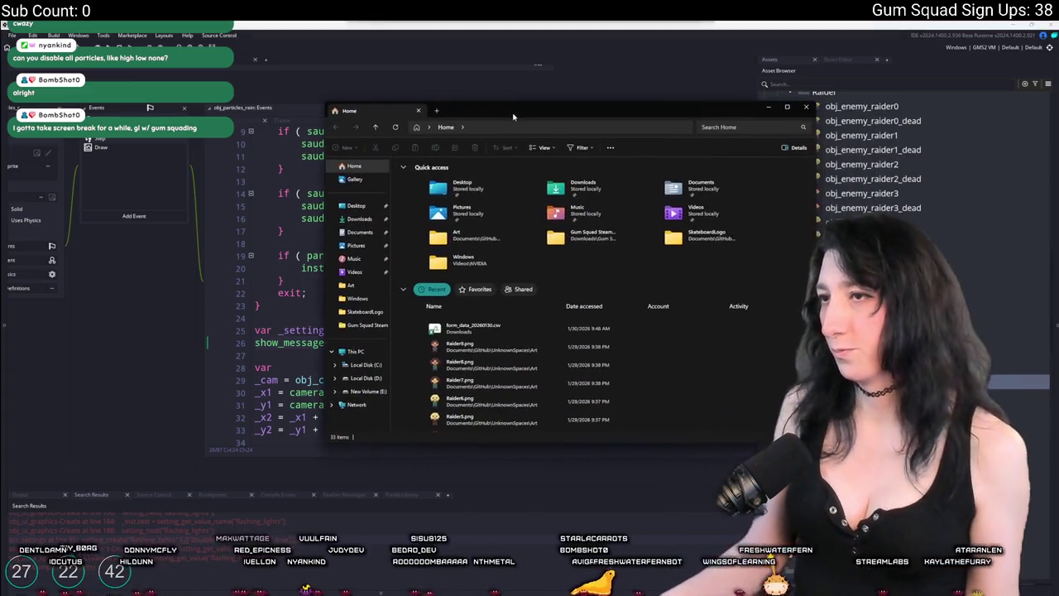
key(ctrl+w)
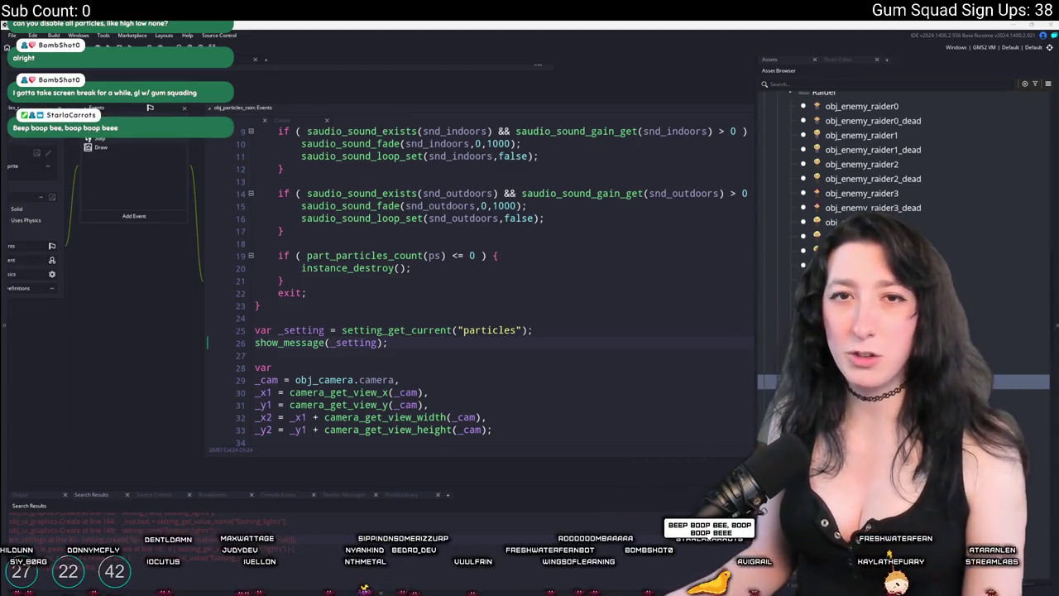
click(371, 330)
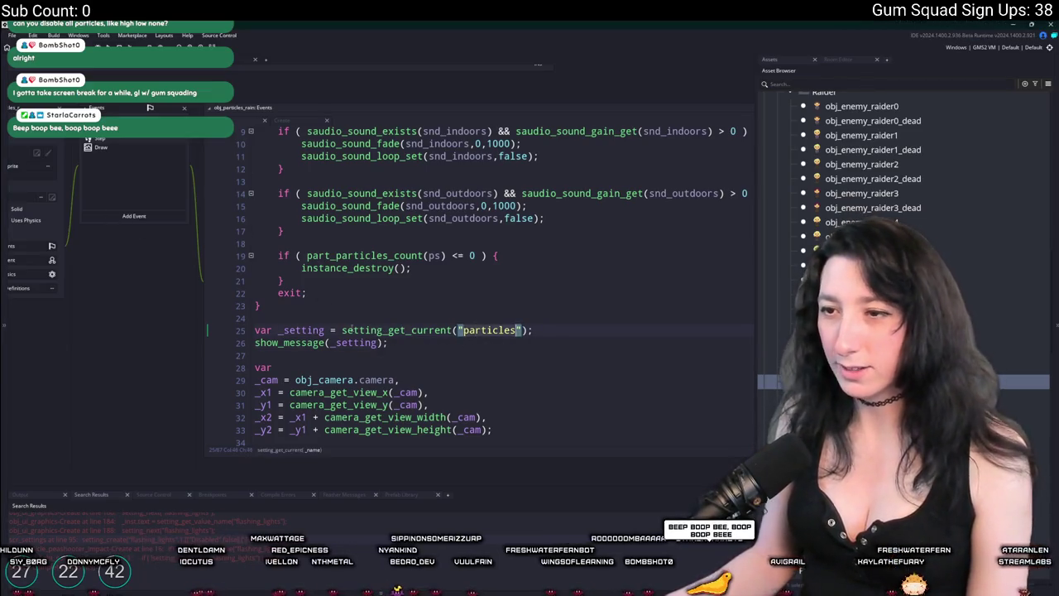
Uncomment the weather_mode, strength and weather_time lines in obj_weather's Step, then run the game
key(ctrl+t)
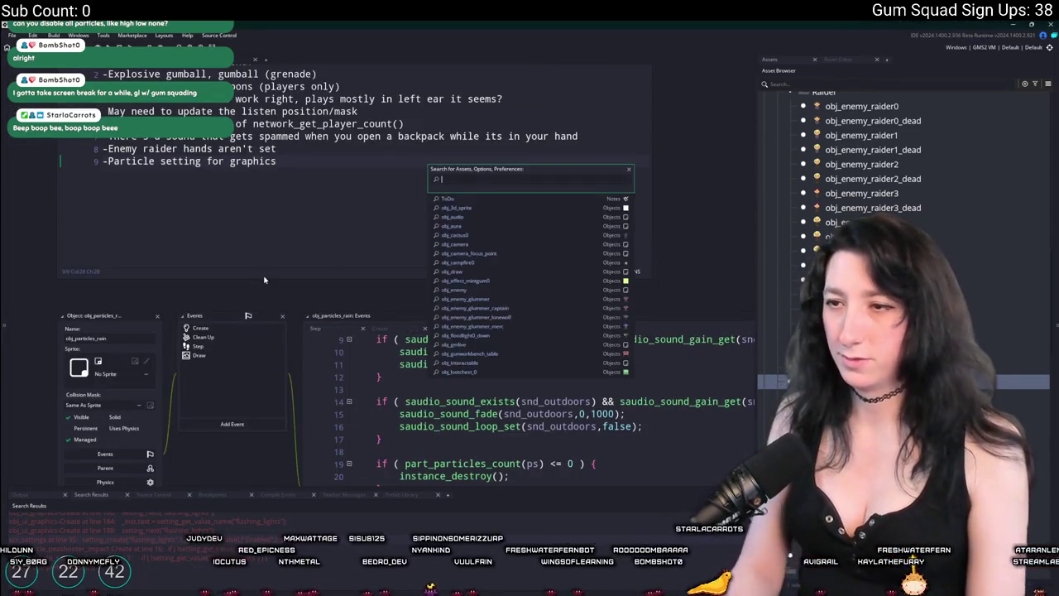
text(obj_wea)
key(Return)
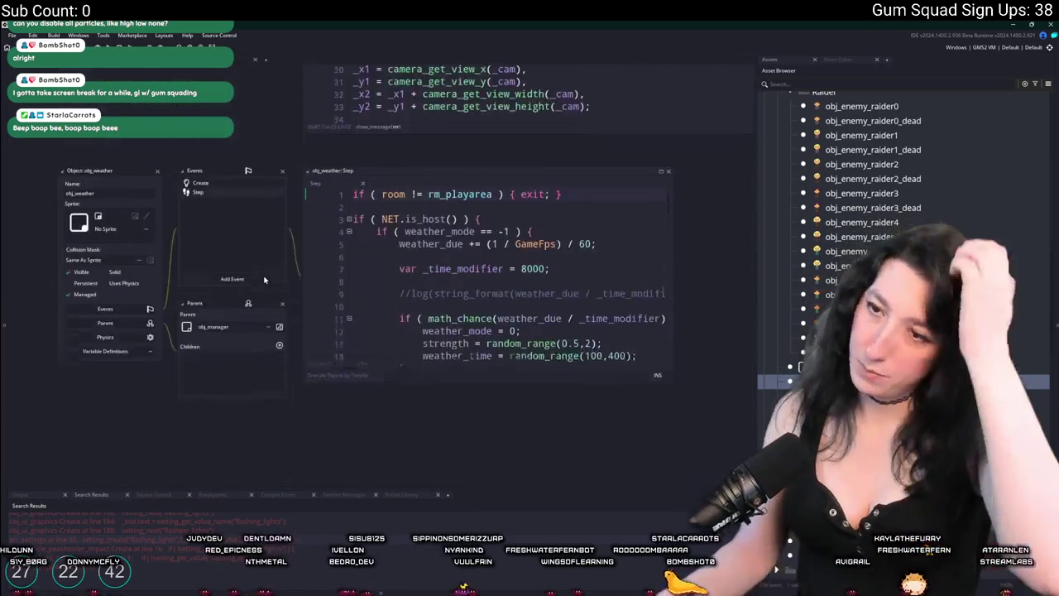
scroll(424, 232, down, 2)
scroll(424, 229, down, 1)
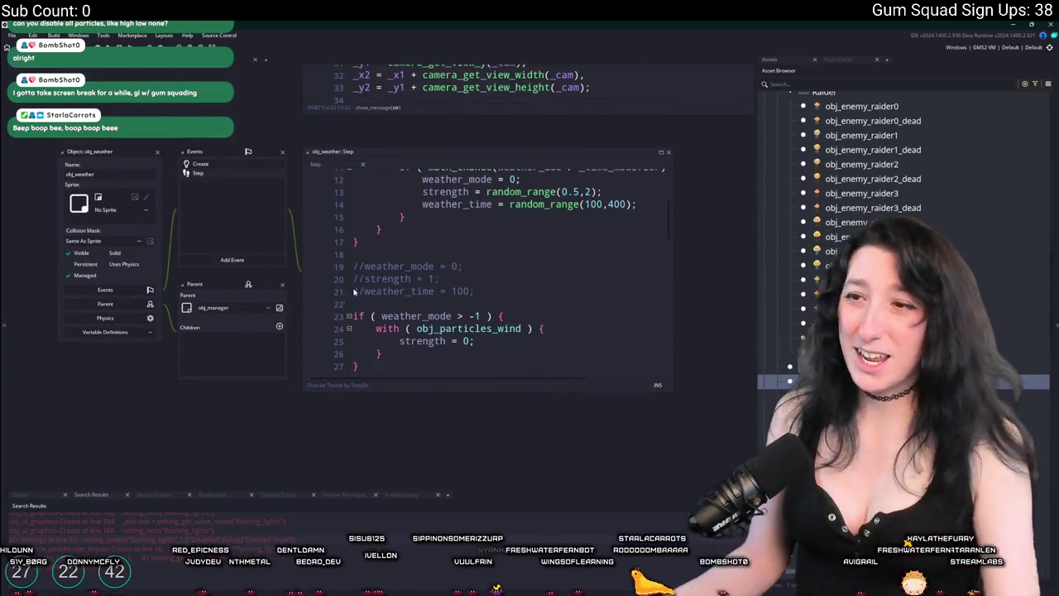
drag(353, 291, 354, 279)
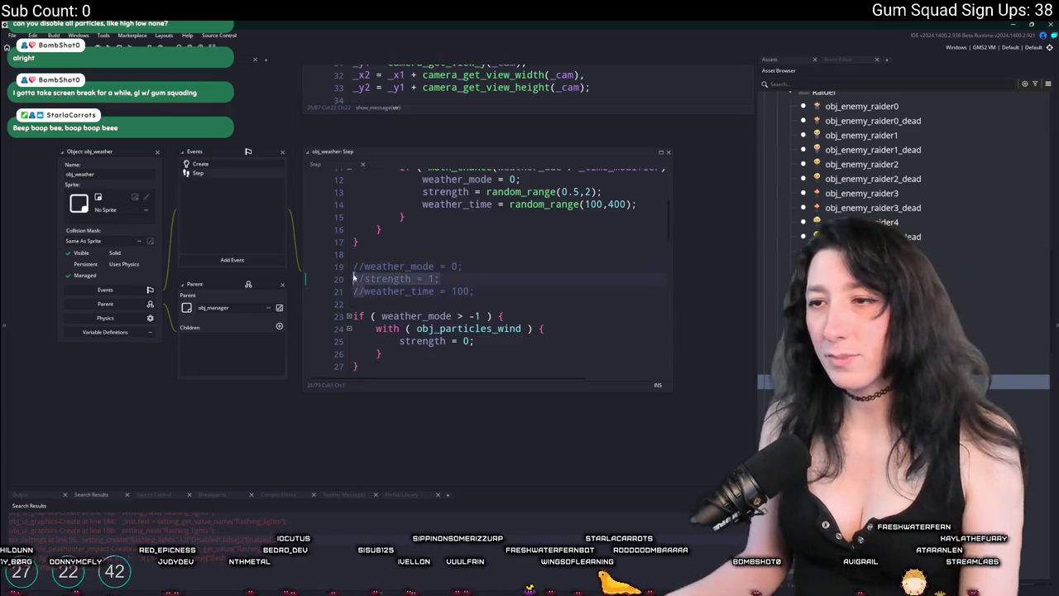
key(ctrl+shift+k)
scroll(221, 196, up, 3)
key(F5)
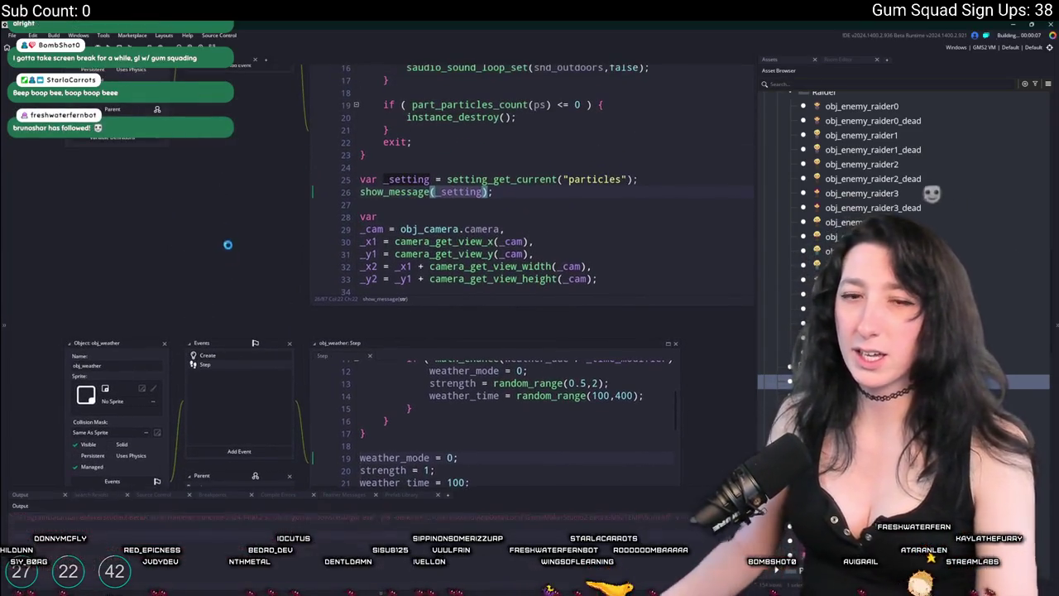
scroll(182, 216, up, 3)
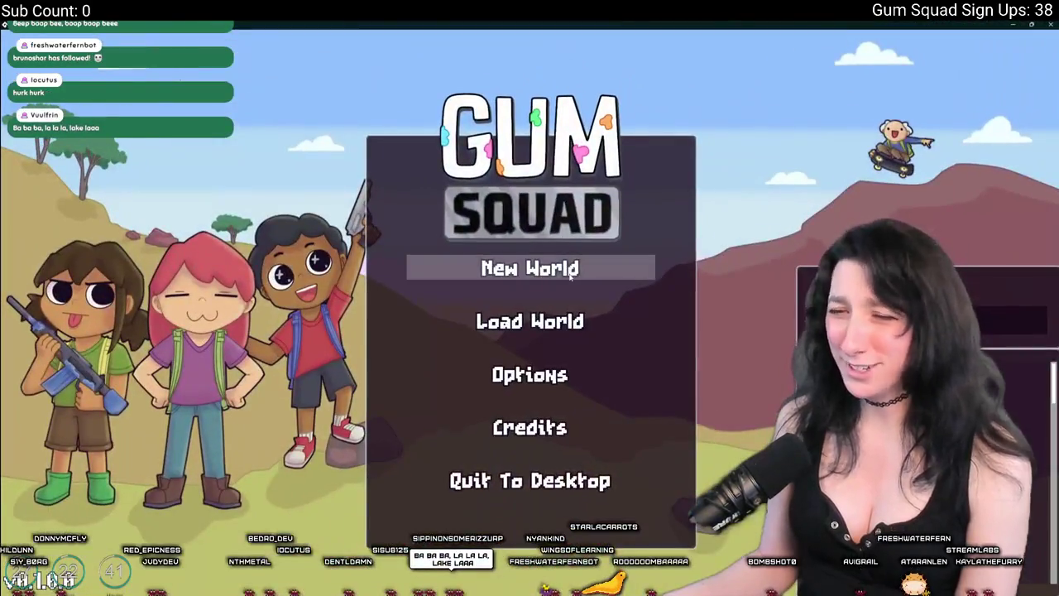
Step through the running game's New World setup menus
click(571, 275)
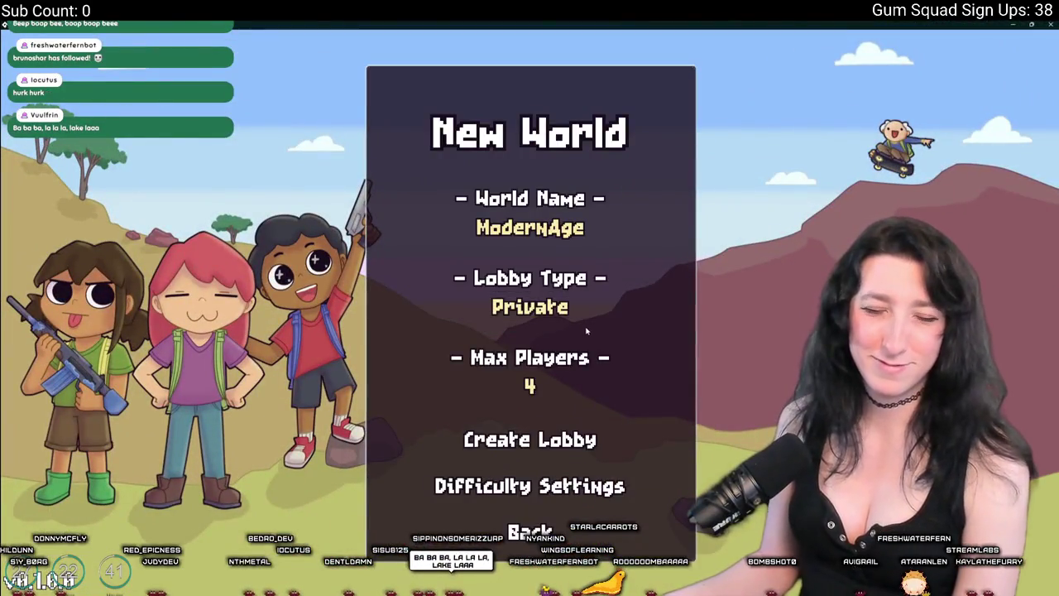
key(Escape)
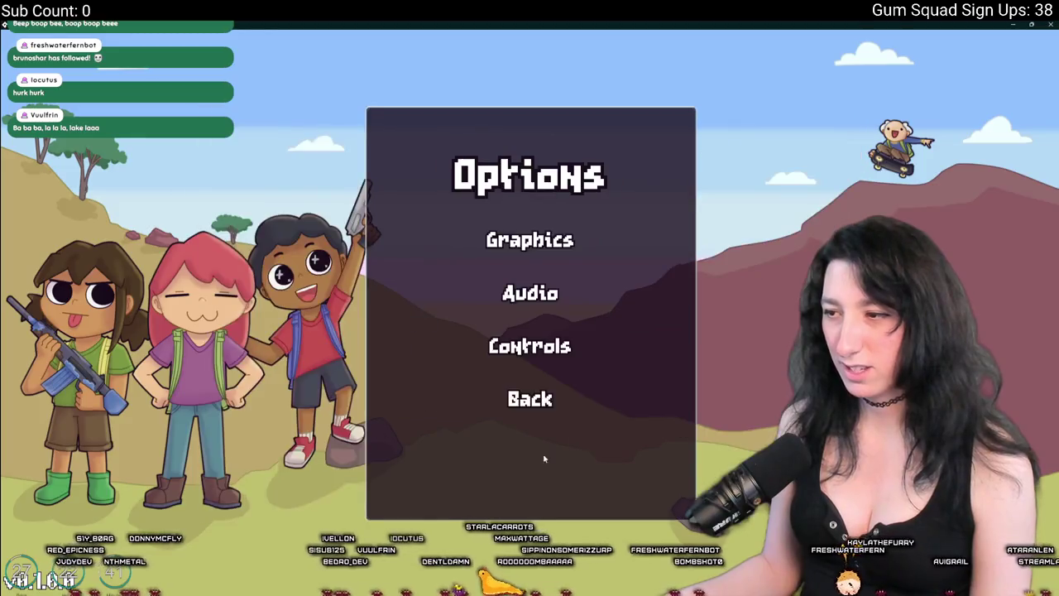
key(Return)
key(Return)
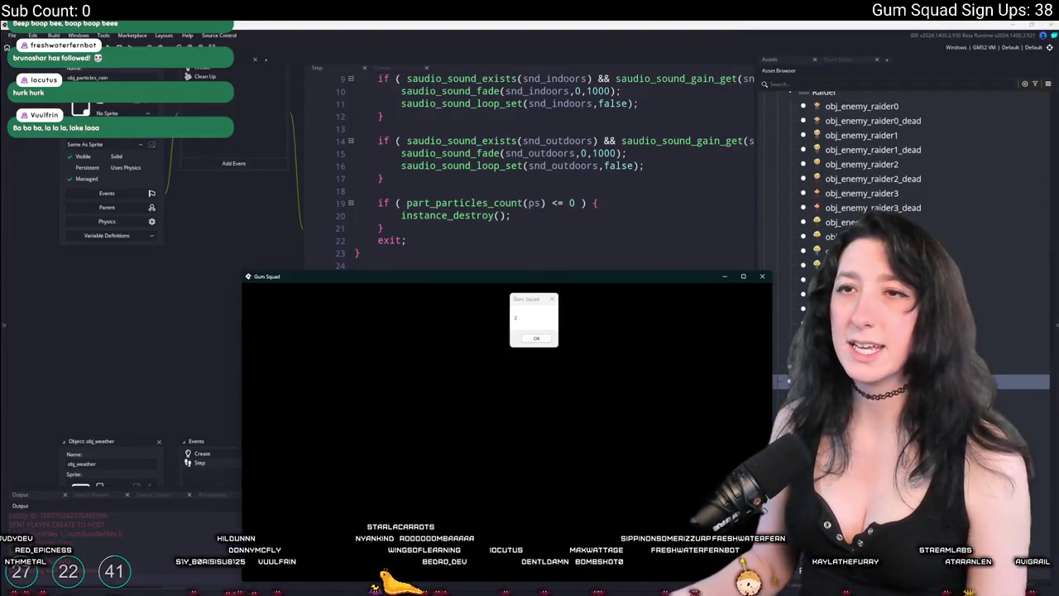
Replace setting_get_current with setting_get_value in the rain code, drop the extra brackets, and rebuild with F5
click(434, 253)
double_click(542, 277)
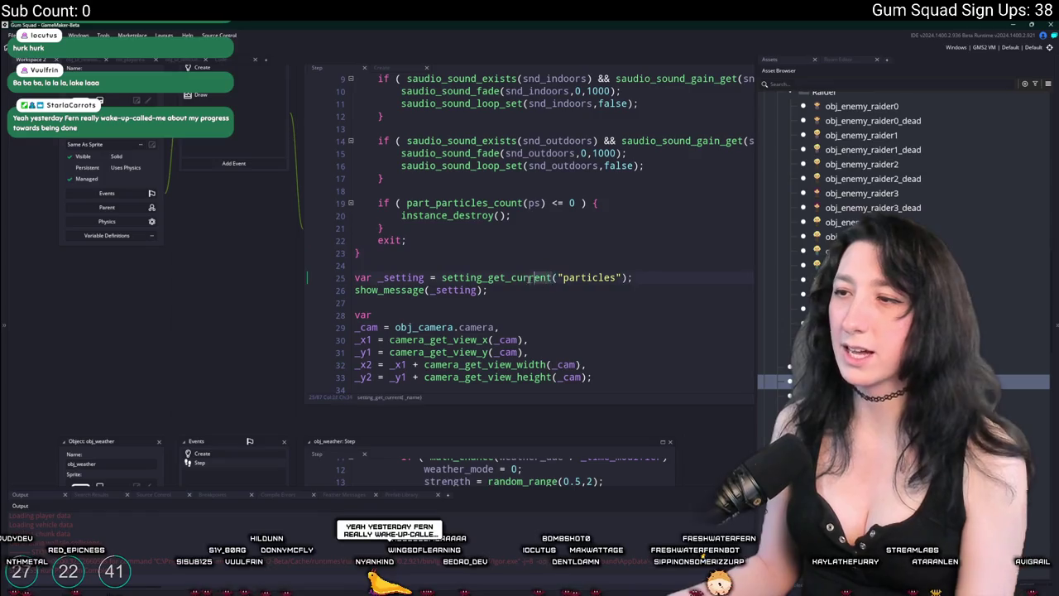
key(BackSpace)
click(497, 312)
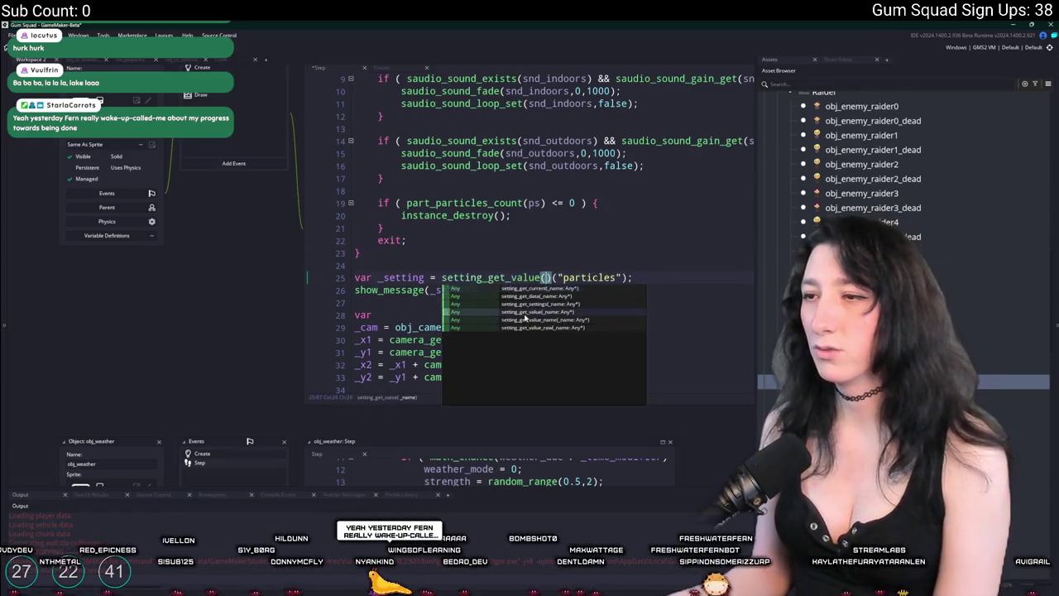
key(BackSpace)
key(Delete)
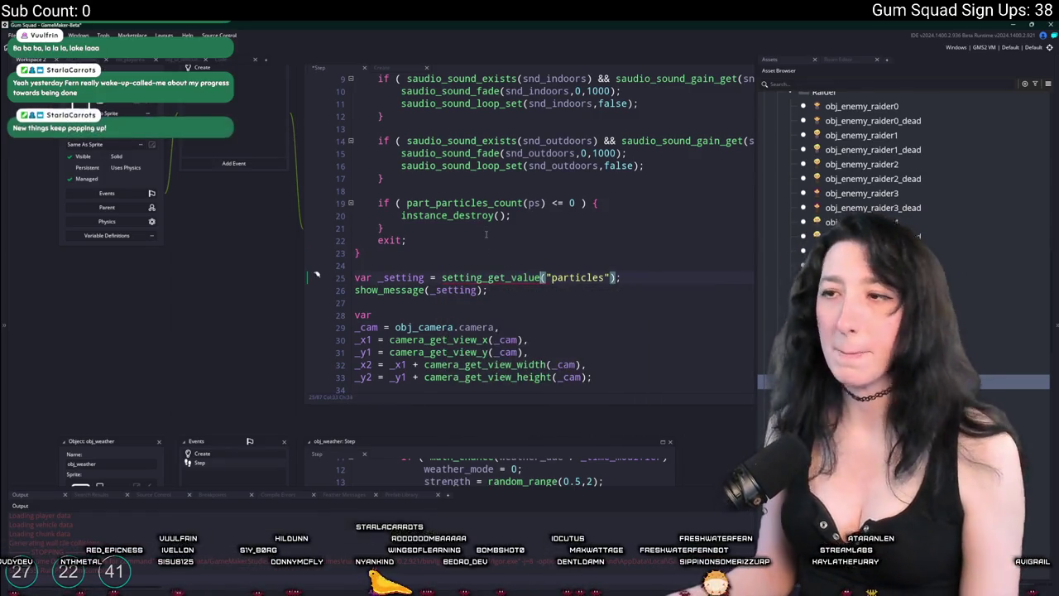
key(F5)
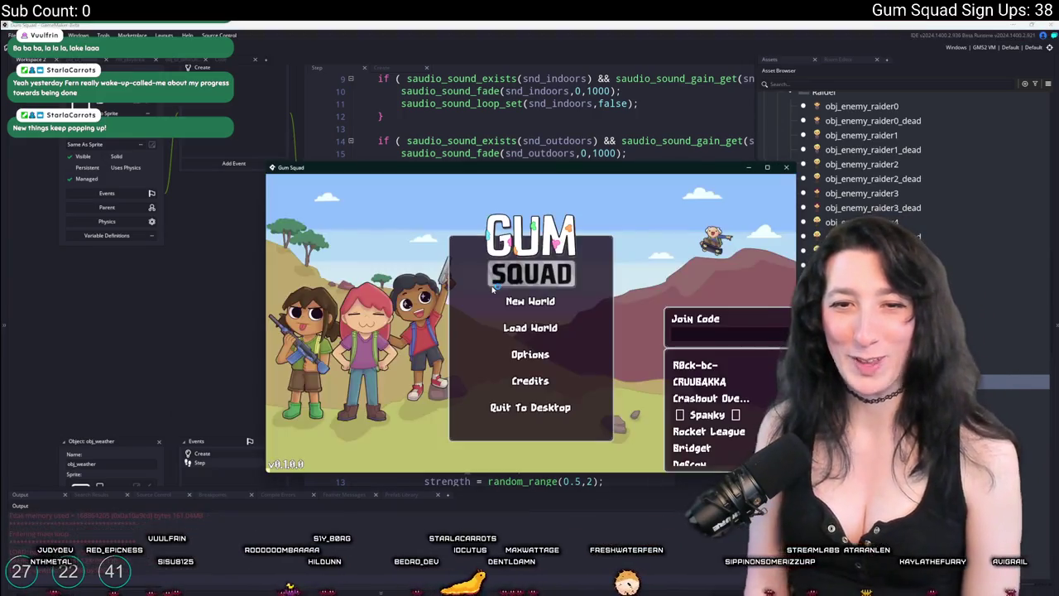
Check the graphics options, create a lobby, then close and rebuild the game
click(530, 354)
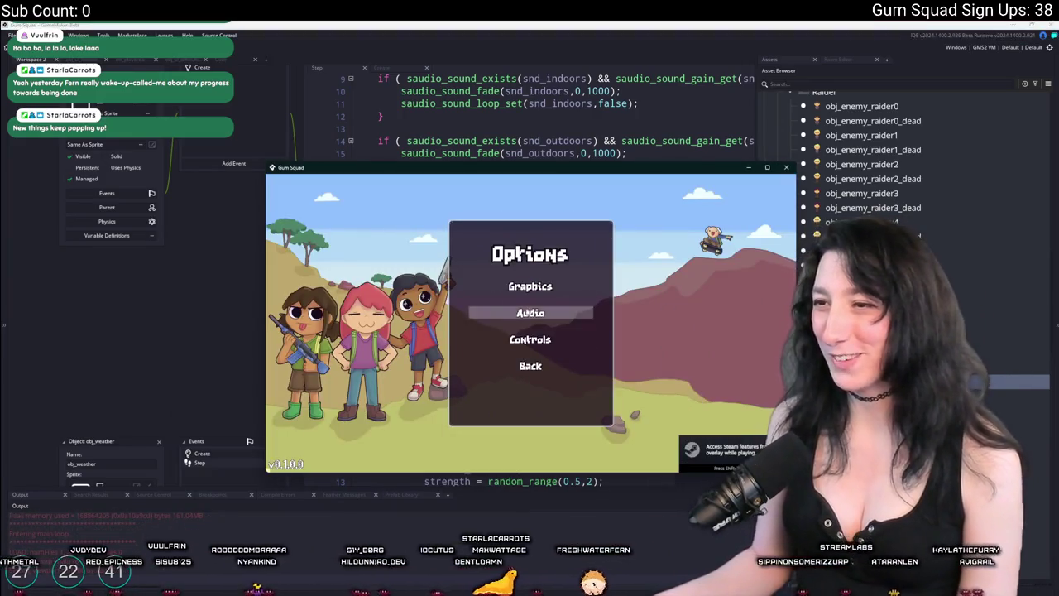
click(530, 284)
click(520, 399)
click(543, 373)
click(534, 233)
click(531, 385)
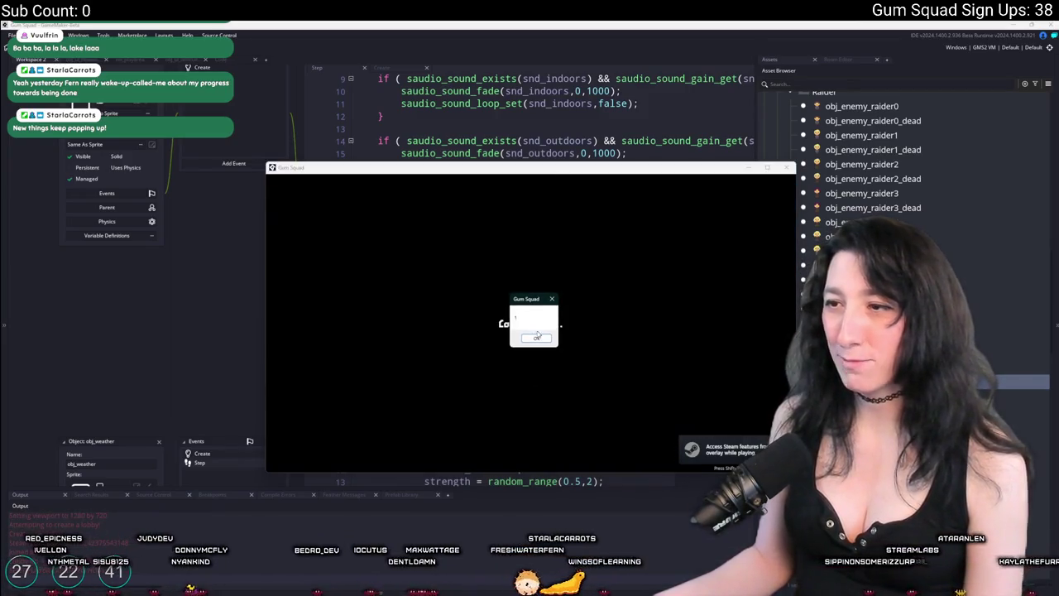
key(F5)
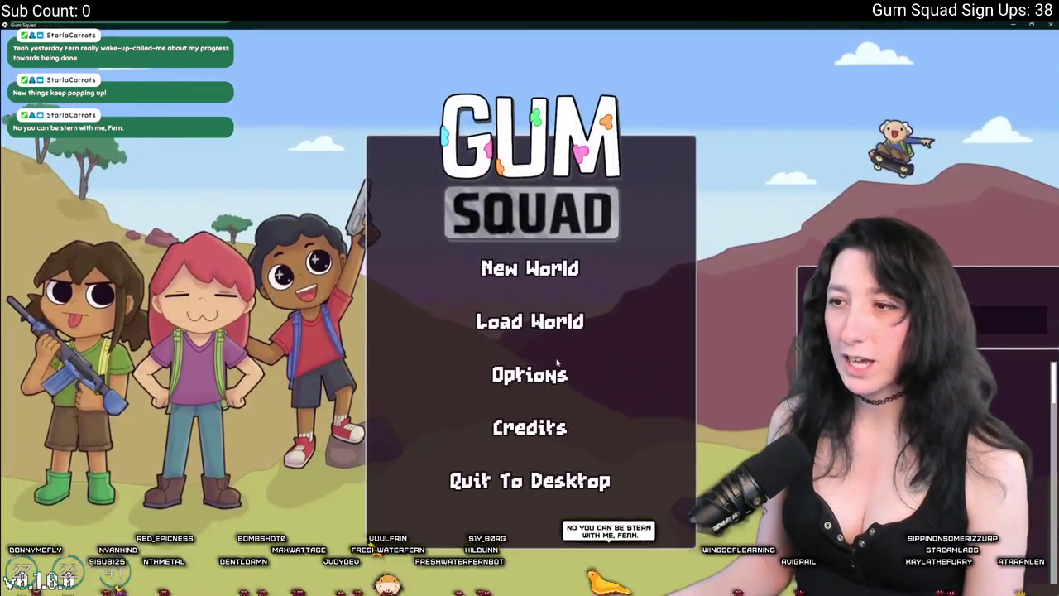
Lower Particles to Medium in graphics options, create a lobby to test it, and leave the game
click(530, 373)
click(609, 429)
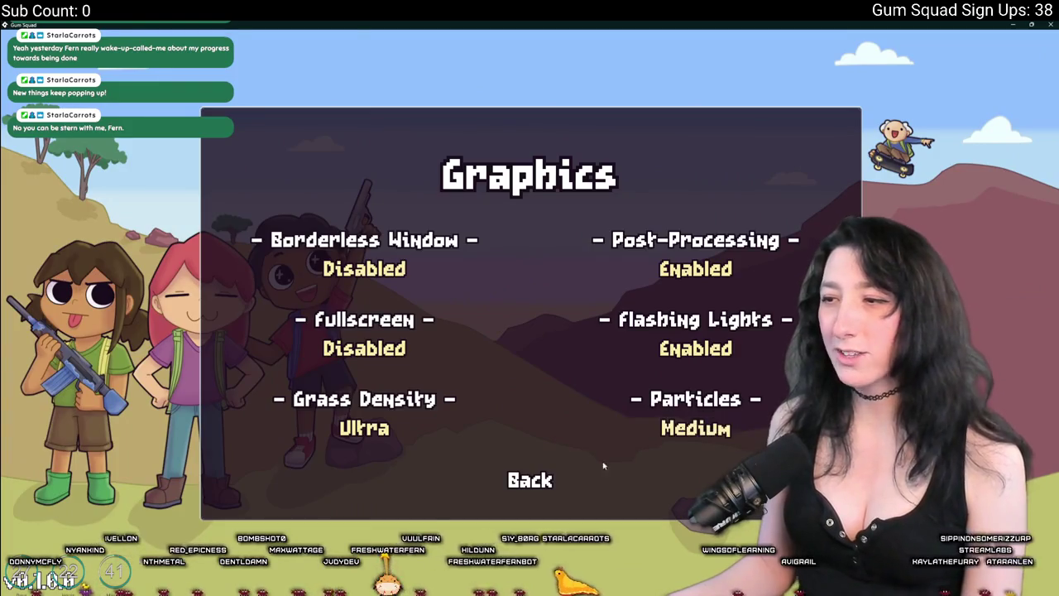
click(546, 477)
click(520, 401)
click(530, 268)
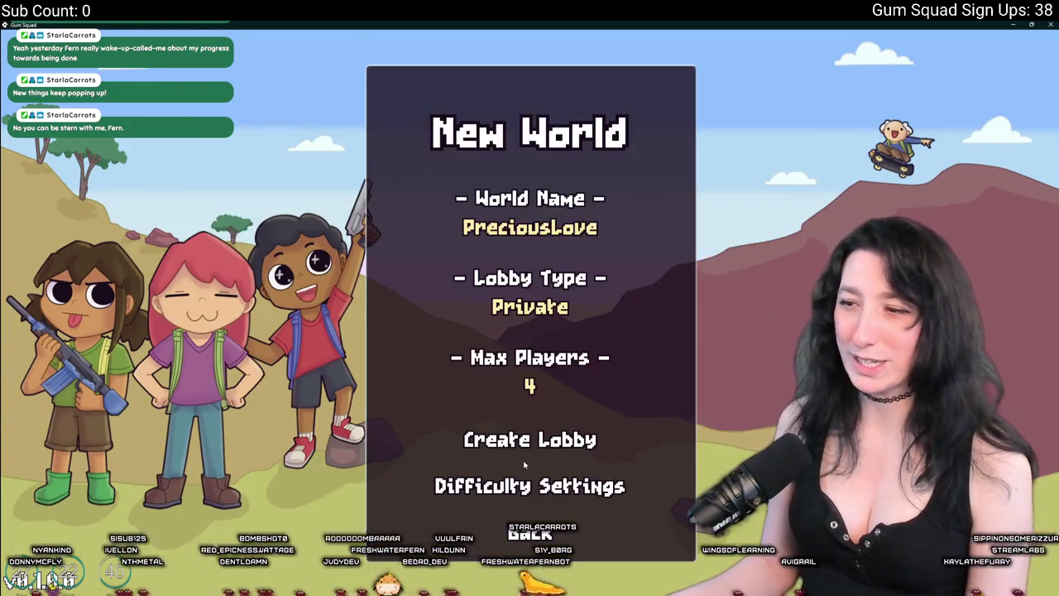
click(532, 445)
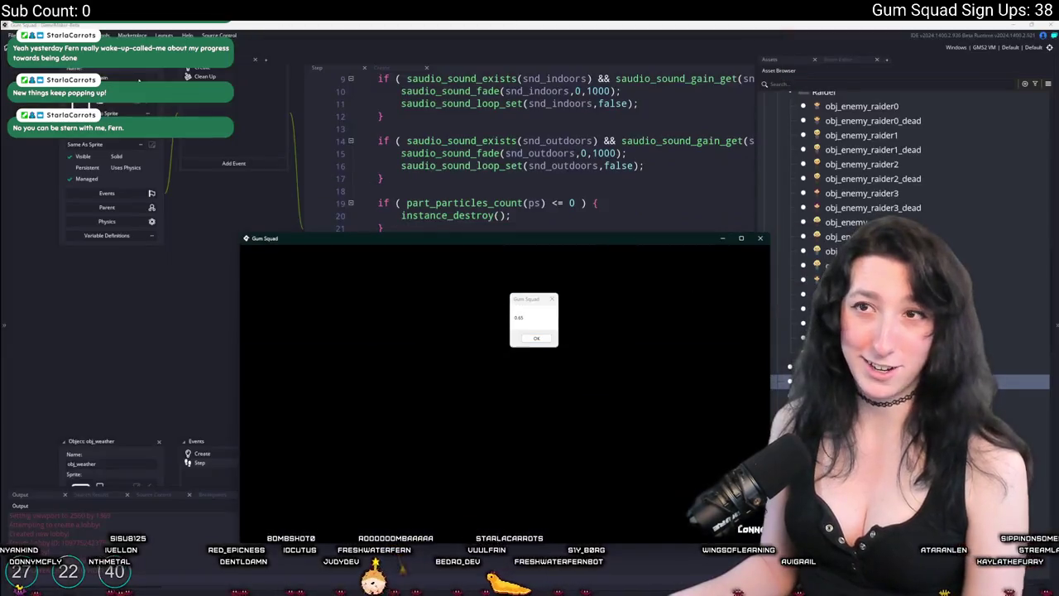
key(alt+Tab)
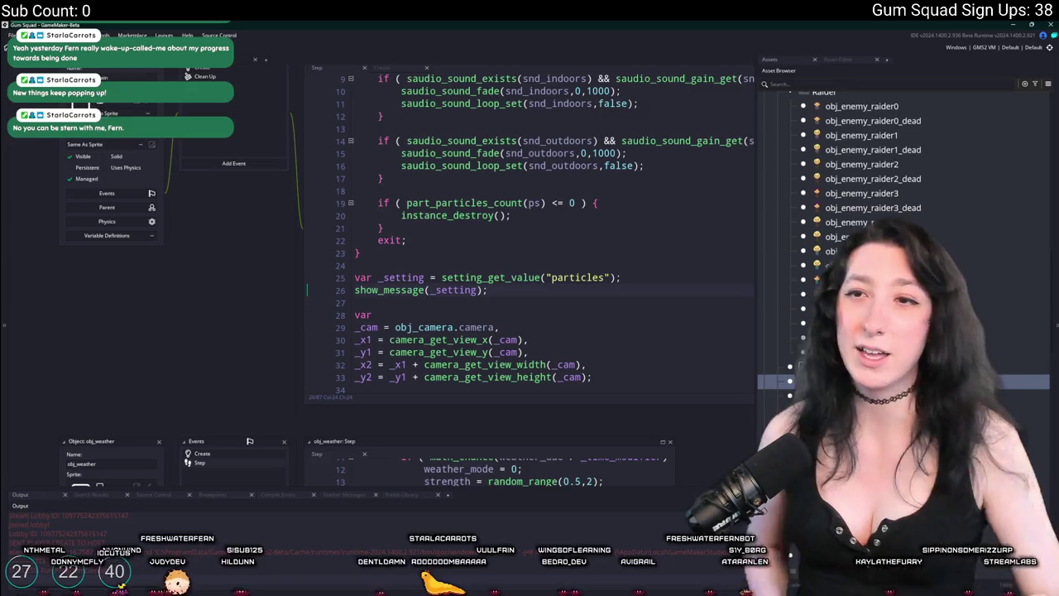
Delete the debug show_message line and its empty line
key(shift+Home)
key(BackSpace)
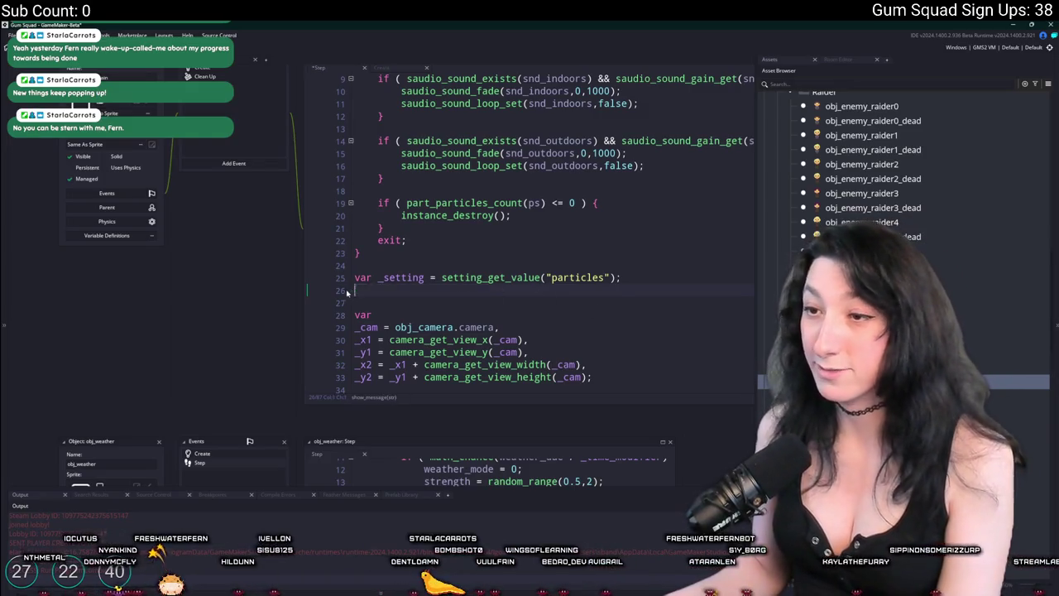
key(BackSpace)
Multiply the rain chance and burst count on lines 64–65 by _setting, then save
scroll(477, 312, down, 4)
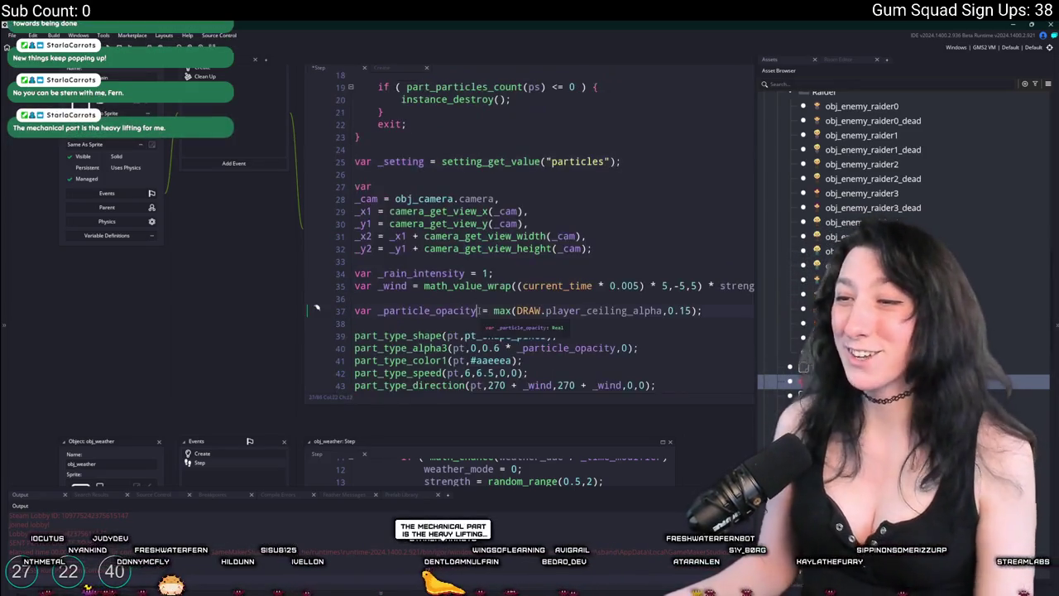
click(515, 290)
scroll(515, 290, down, 4)
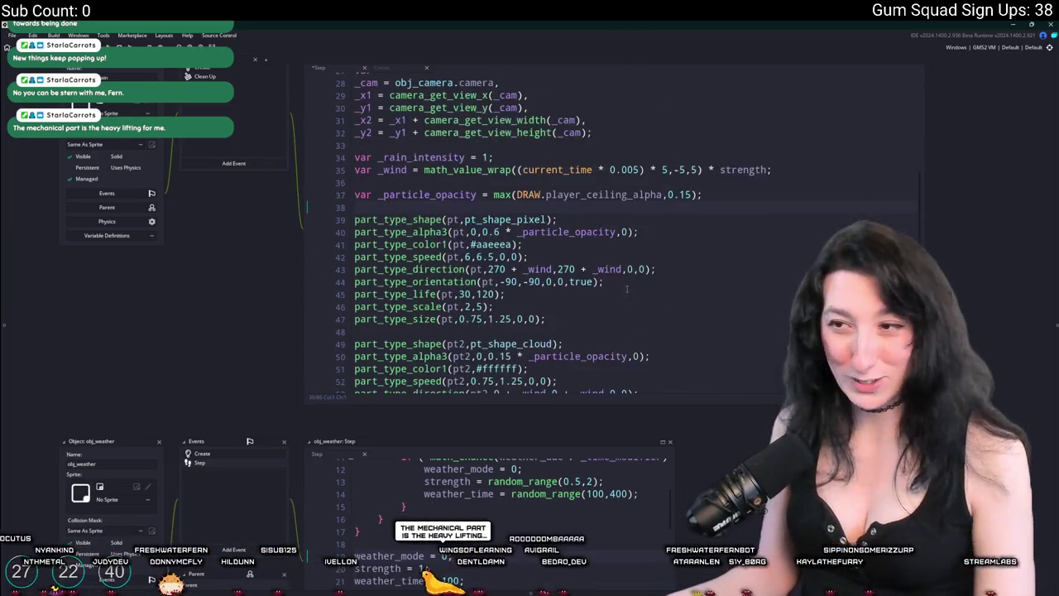
click(622, 223)
scroll(621, 234, down, 2)
scroll(621, 234, down, 2)
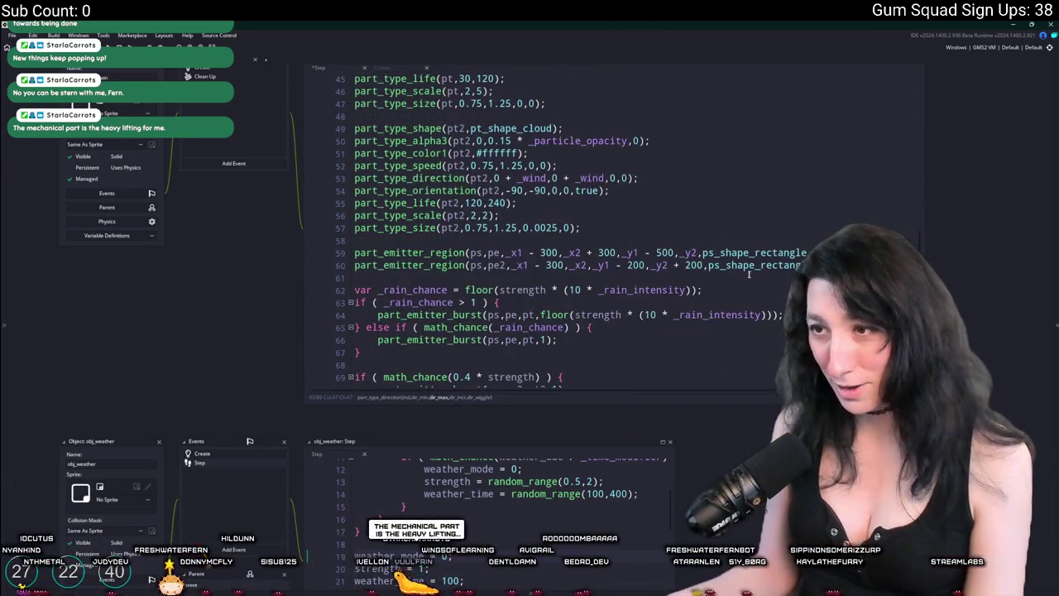
scroll(677, 273, down, 2)
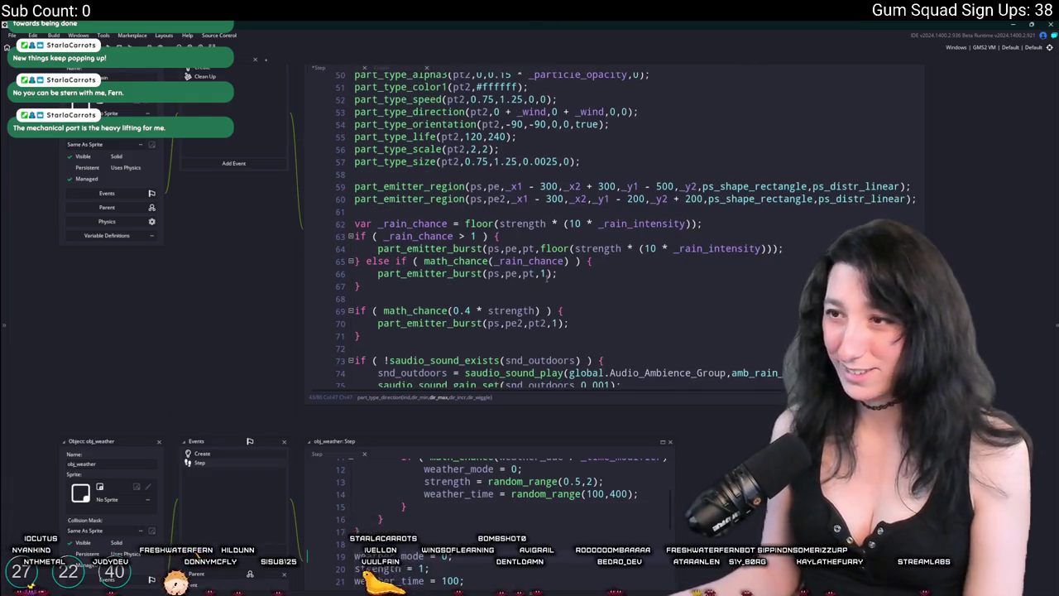
click(568, 261)
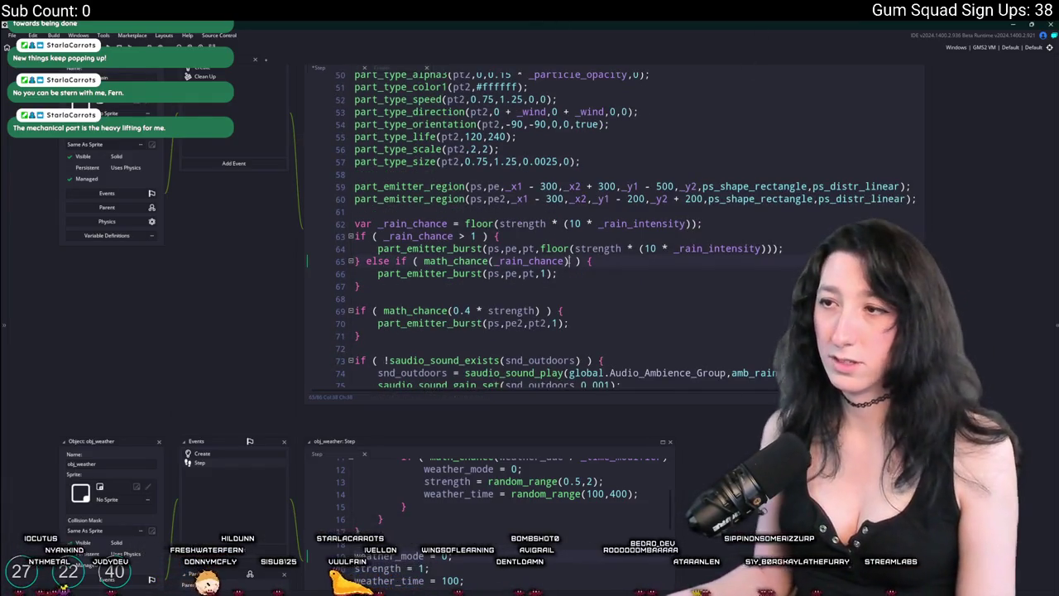
text(* _setting/)
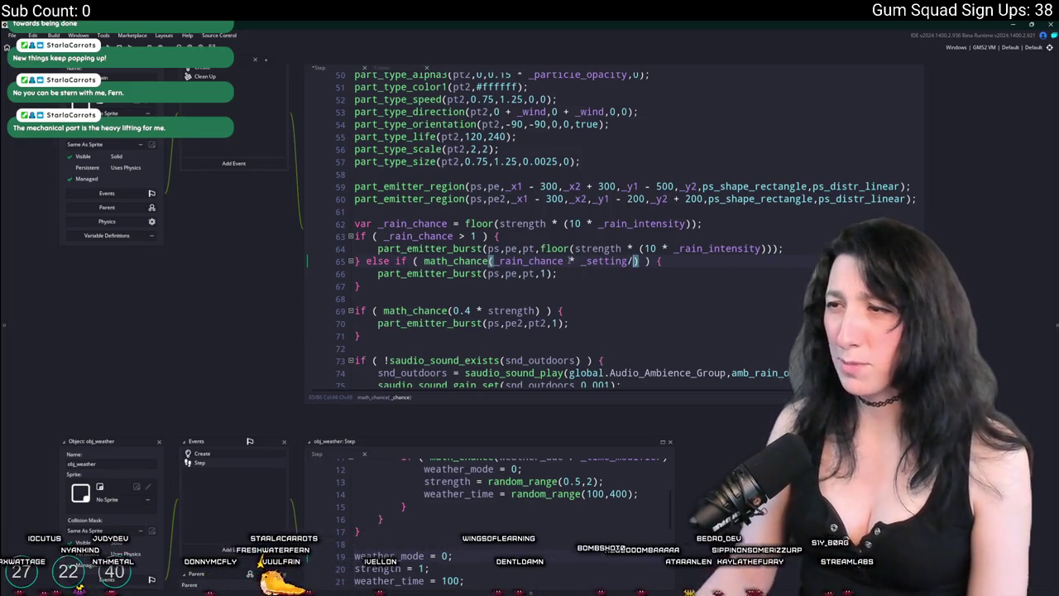
key(BackSpace)
click(648, 248)
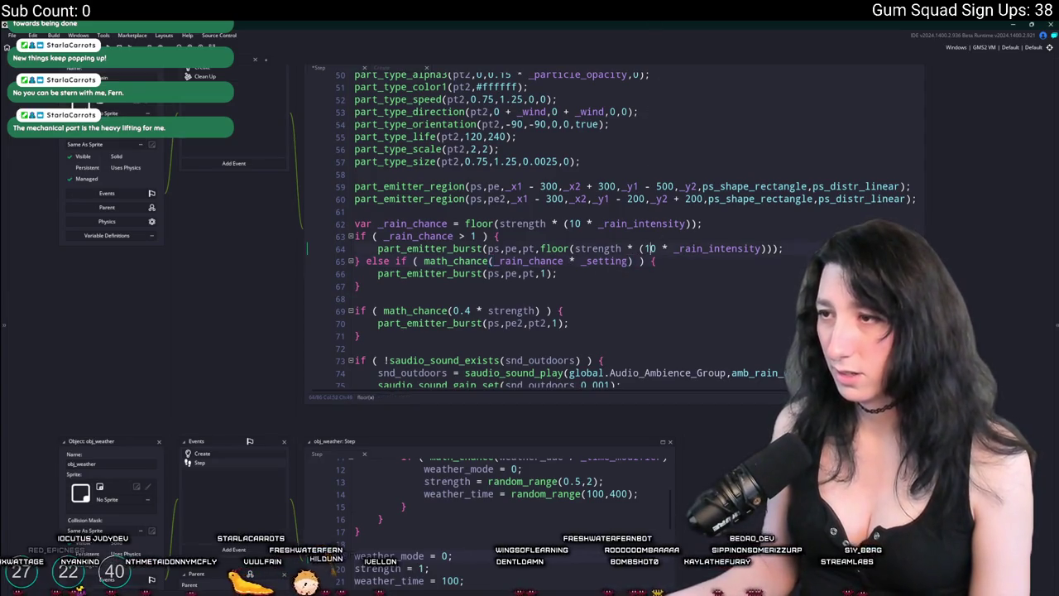
click(767, 248)
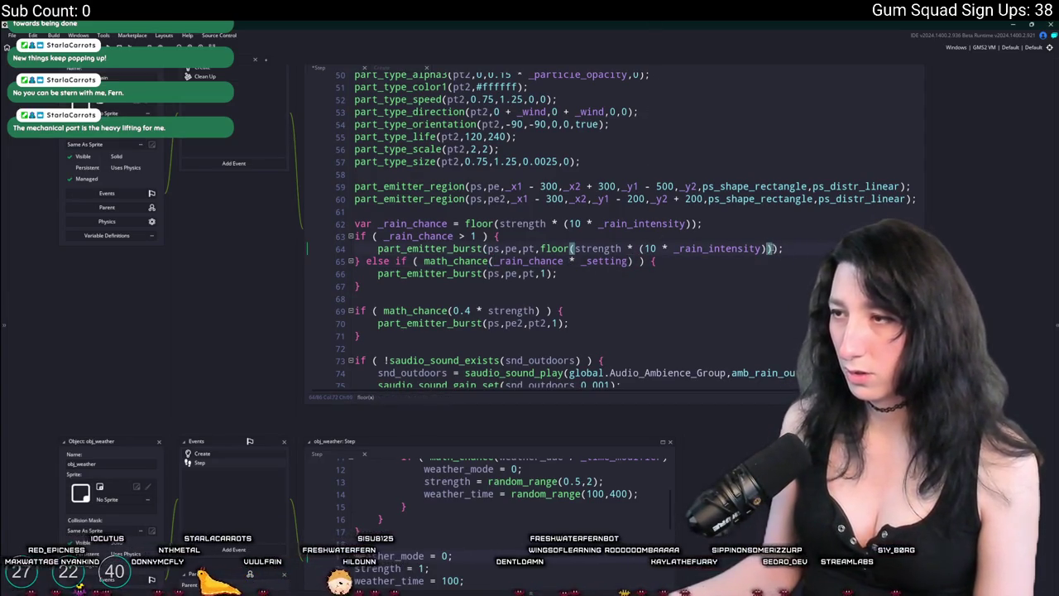
text())
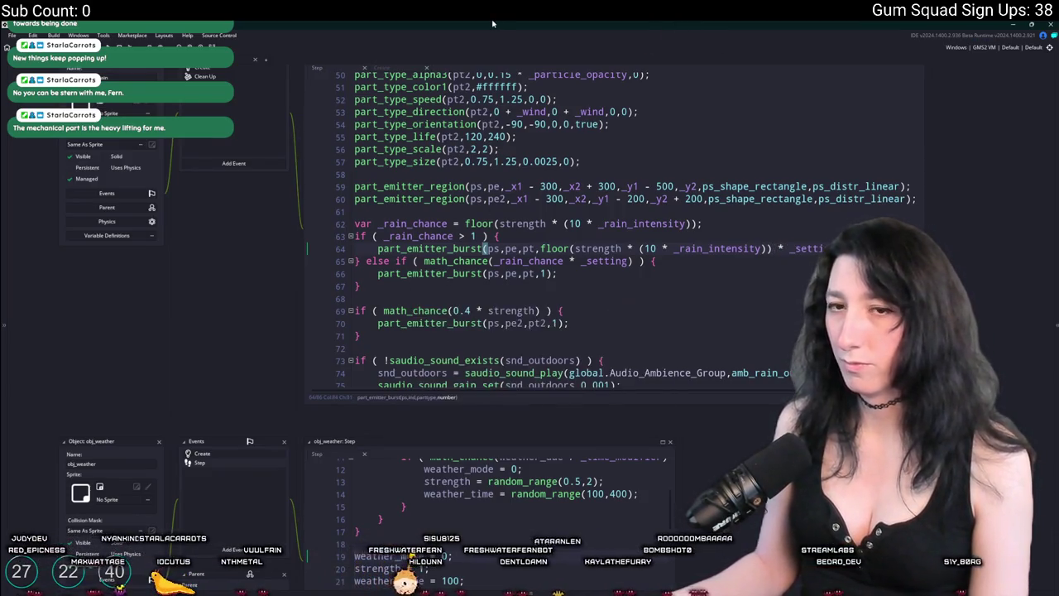
key(ctrl+s)
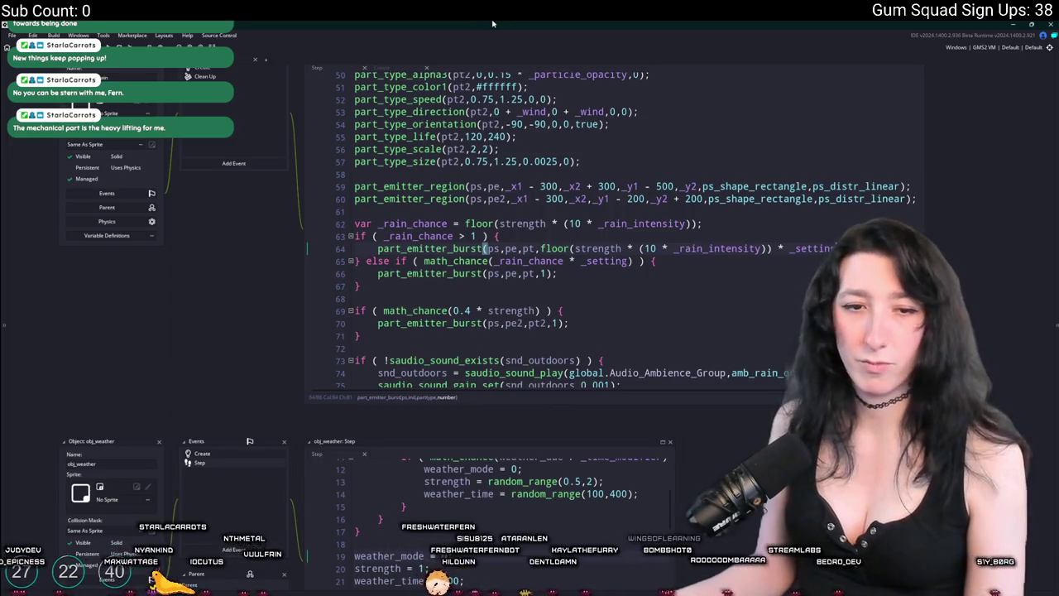
Multiply the cloud chance (0.4 * strength) on line 69 by _setting
scroll(548, 323, down, 2)
click(570, 273)
click(557, 273)
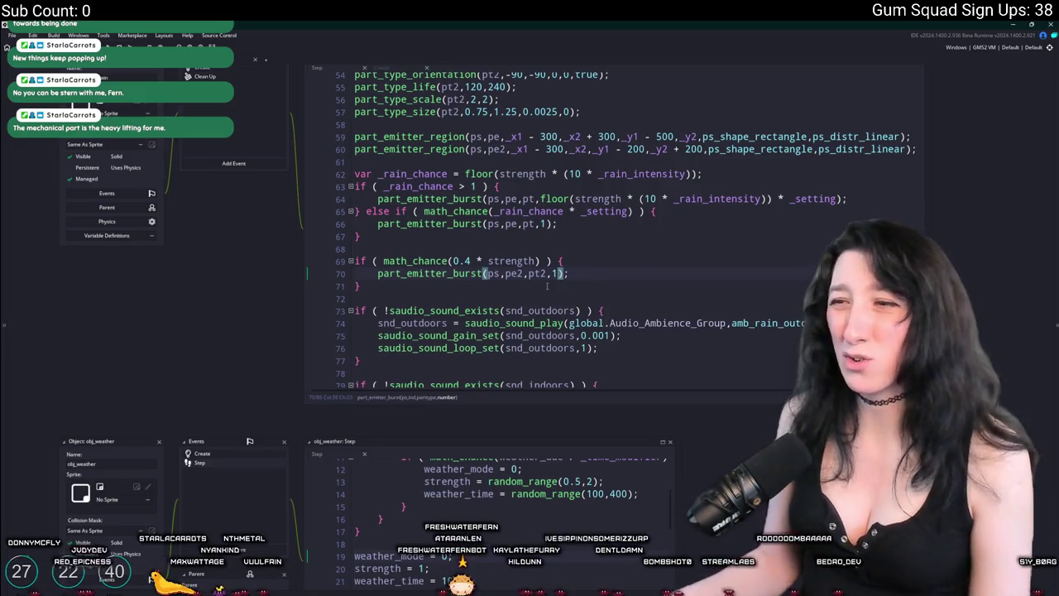
click(539, 261)
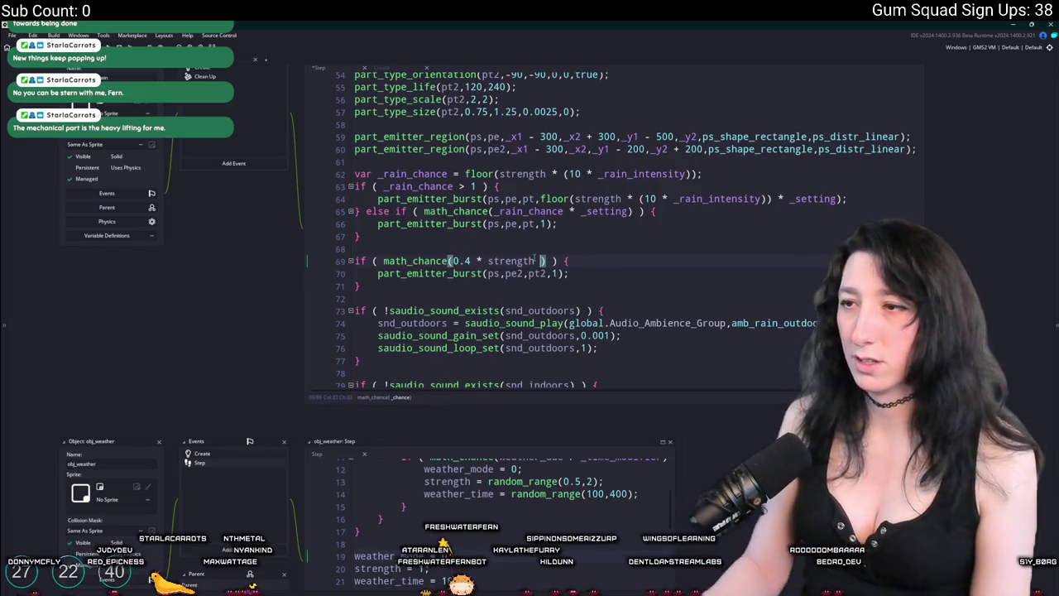
text(* _setting)
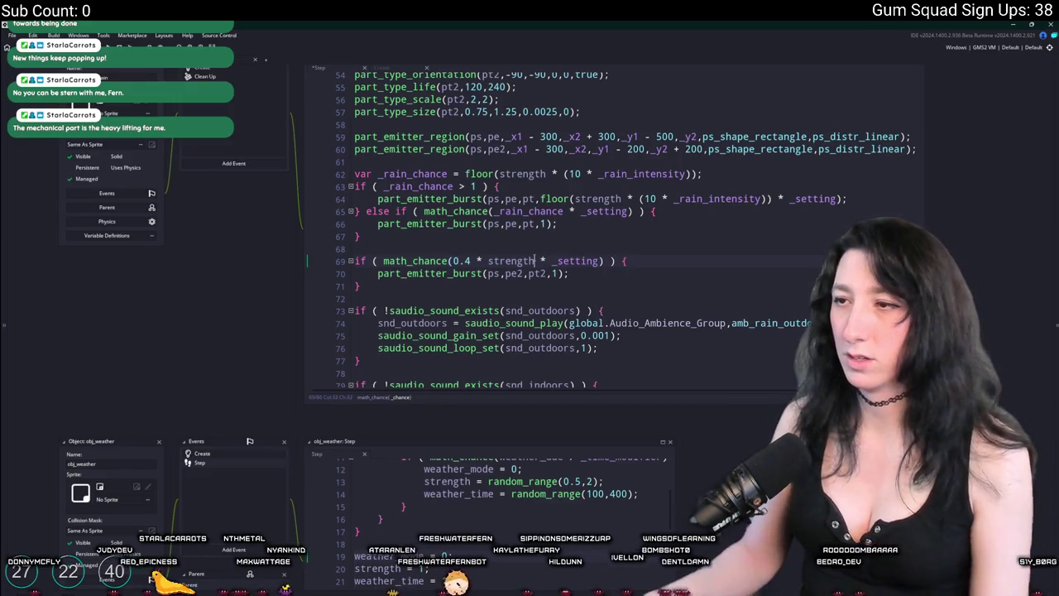
click(535, 260)
text())
click(454, 261)
text(()
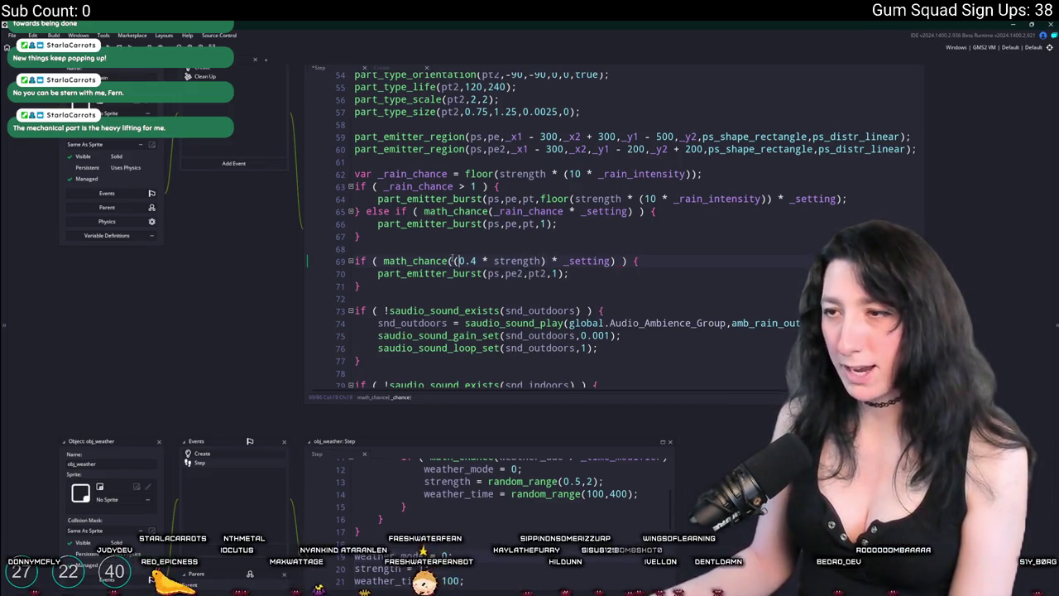
Copy the _setting particles line and search the project for the wind object
scroll(723, 183, down, 3)
scroll(723, 184, up, 10)
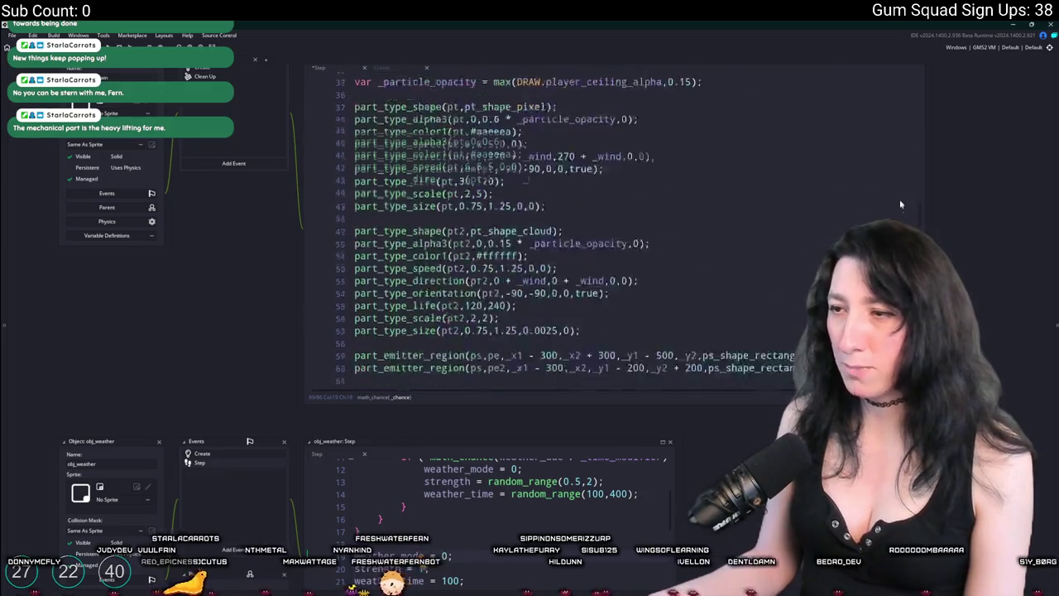
scroll(613, 170, up, 4)
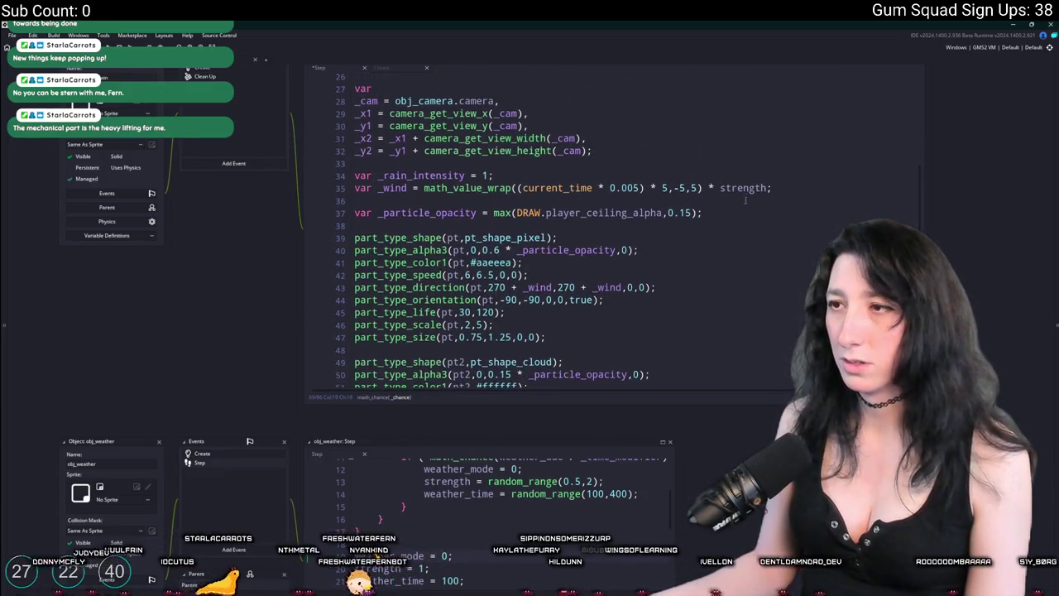
click(341, 221)
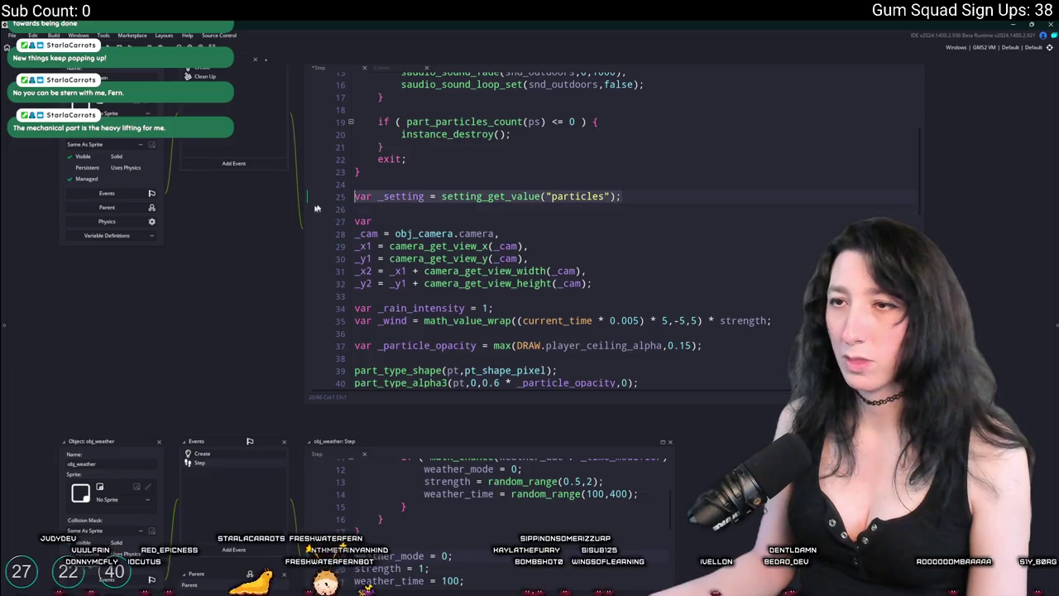
key(ctrl+t)
text(wind)
key(BackSpace)
key(BackSpace)
key(BackSpace)
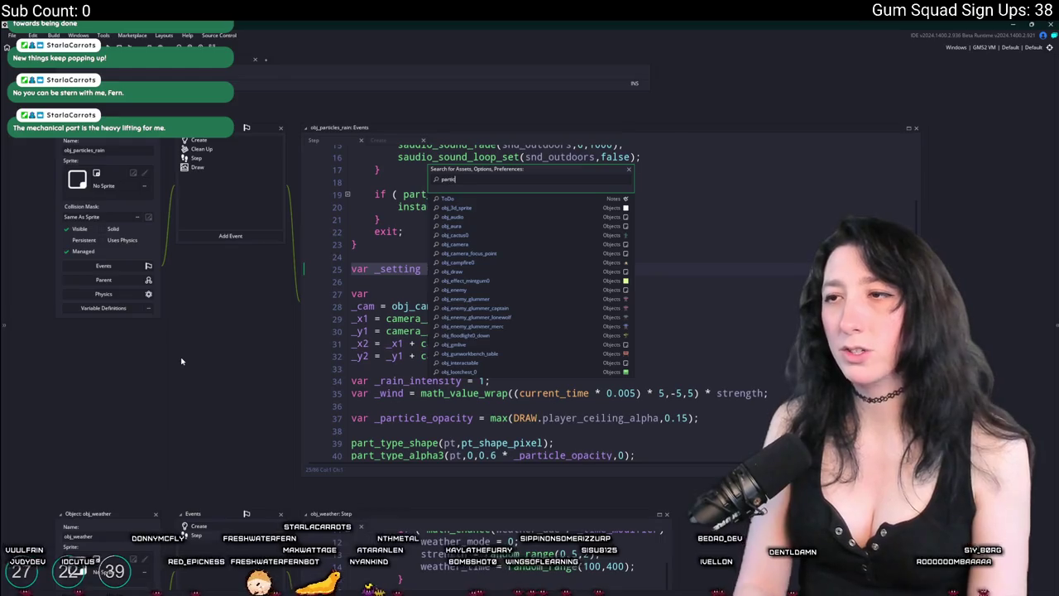
Paste the _setting line into obj_particles_wind's Step code, make its chance 0.1 * _setting, and close it
text(d)
key(Return)
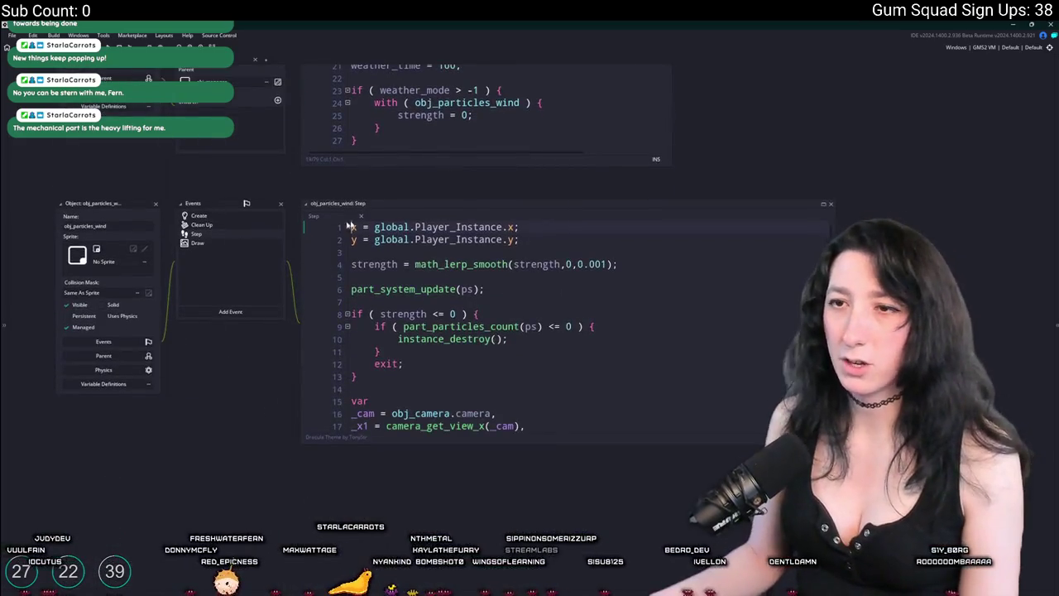
click(823, 203)
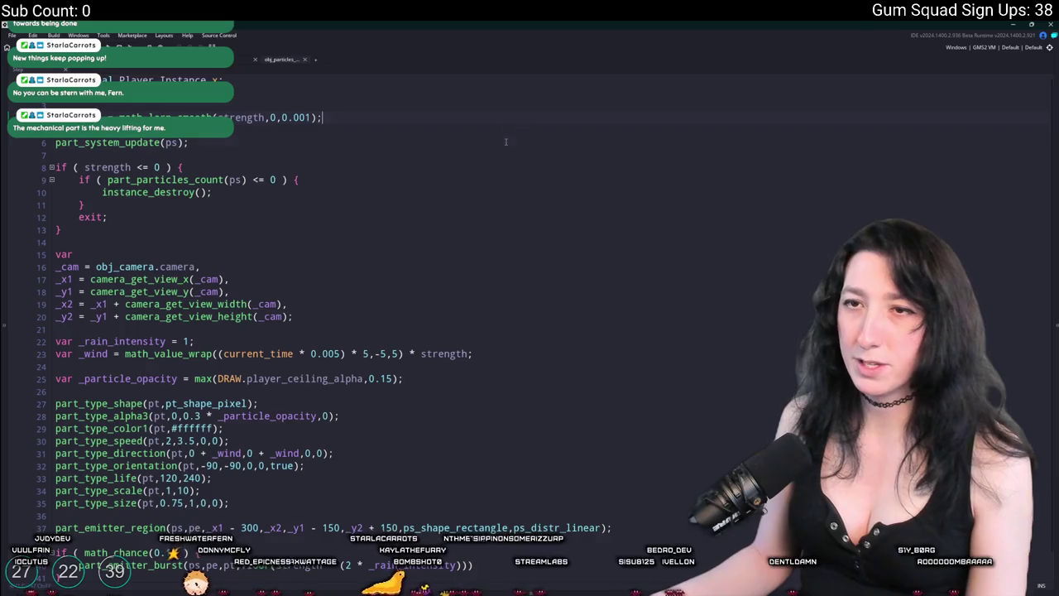
key(Return)
key(Return)
text(var _setting = setting_get_value("particles");)
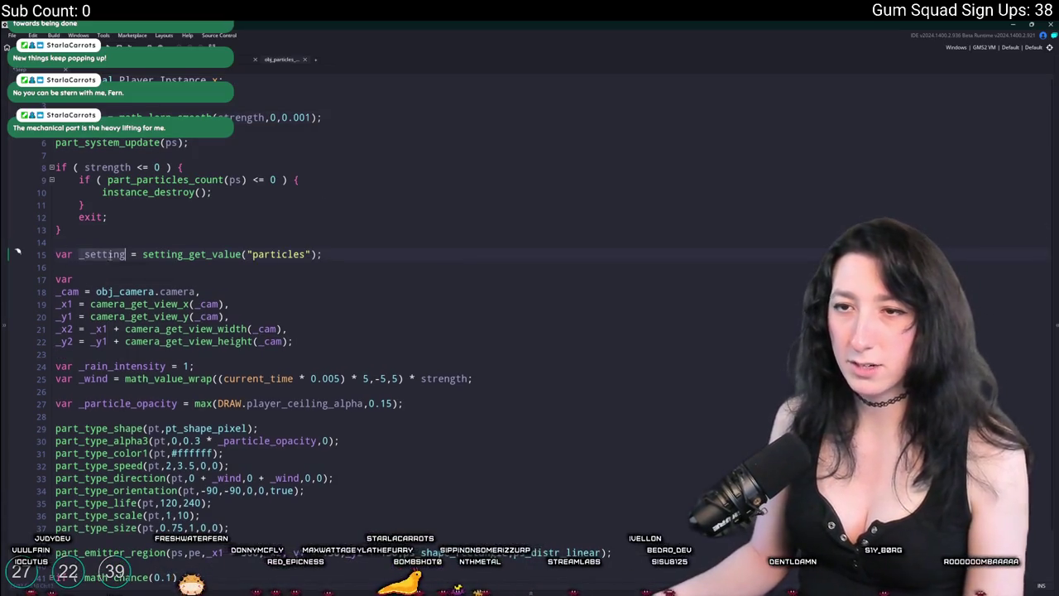
scroll(197, 342, down, 2)
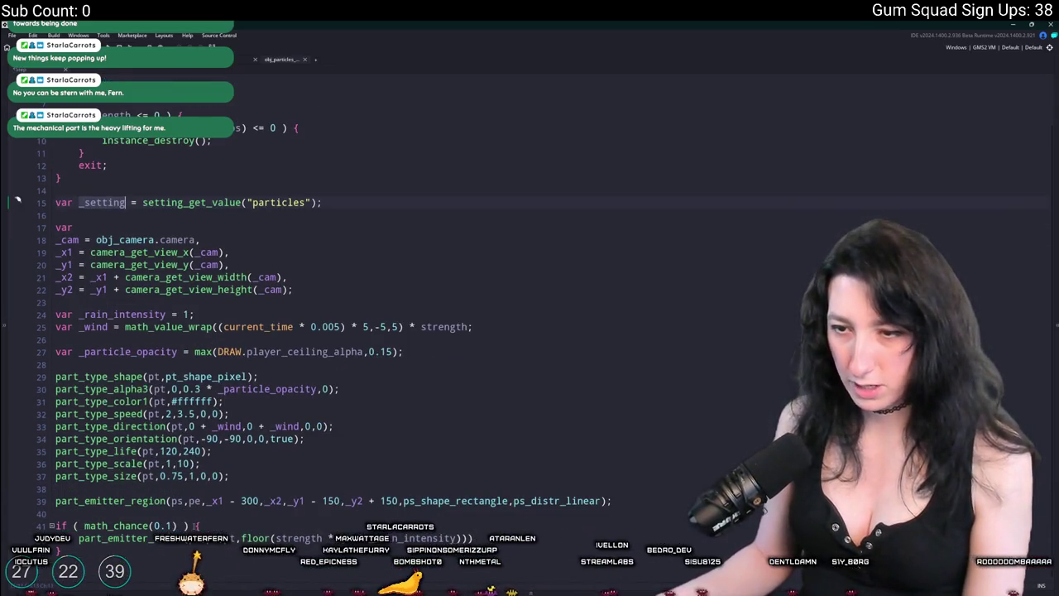
click(176, 526)
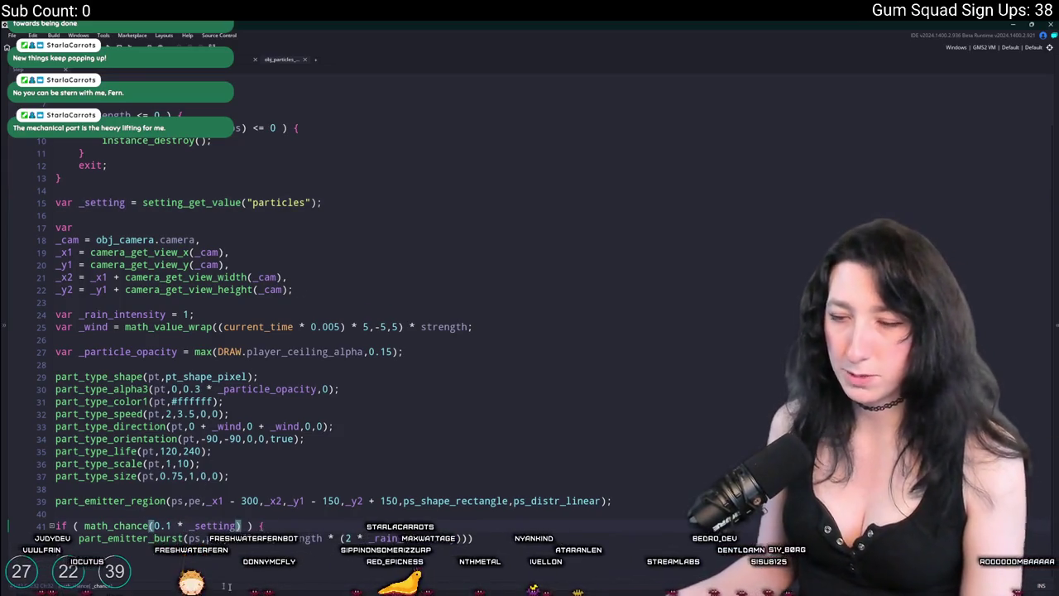
middle_click(286, 61)
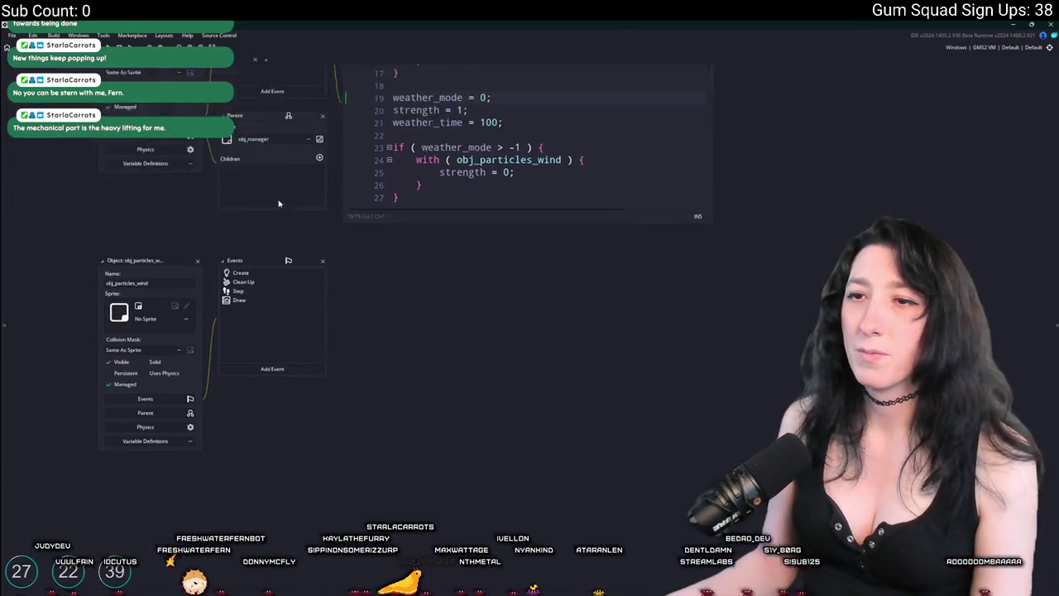
click(215, 358)
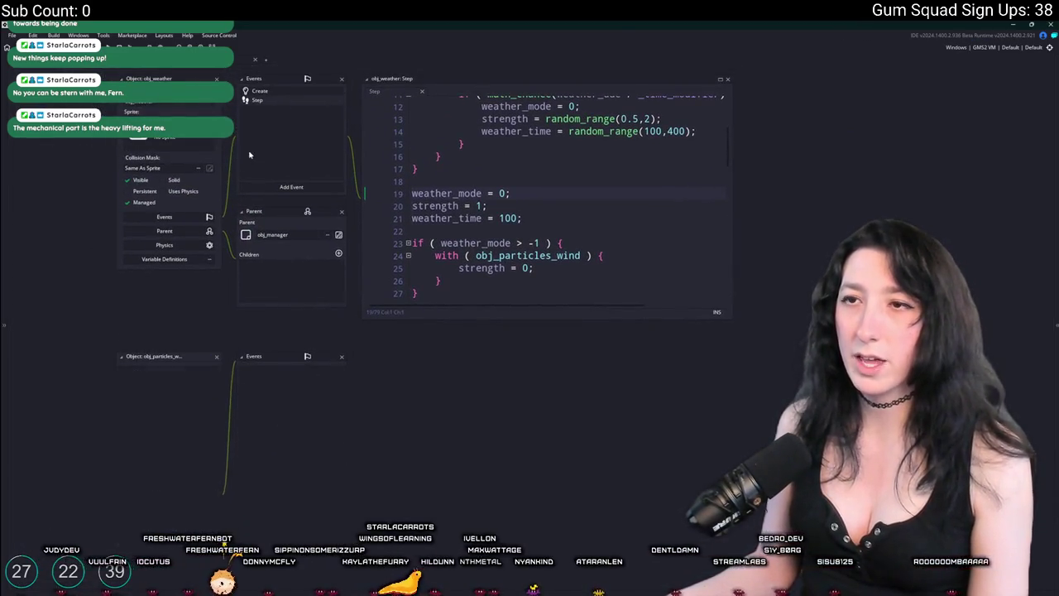
Copy the _setting line from the rain code and paste it into obj_particles_fog's Step code
scroll(261, 217, up, 2)
scroll(261, 217, up, 5)
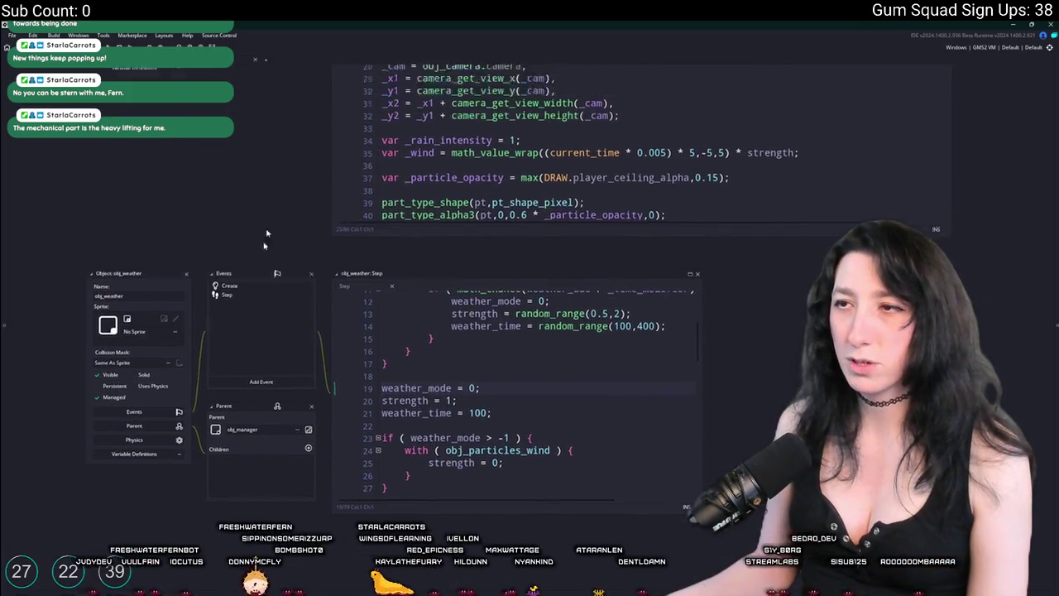
scroll(392, 282, up, 1)
click(356, 332)
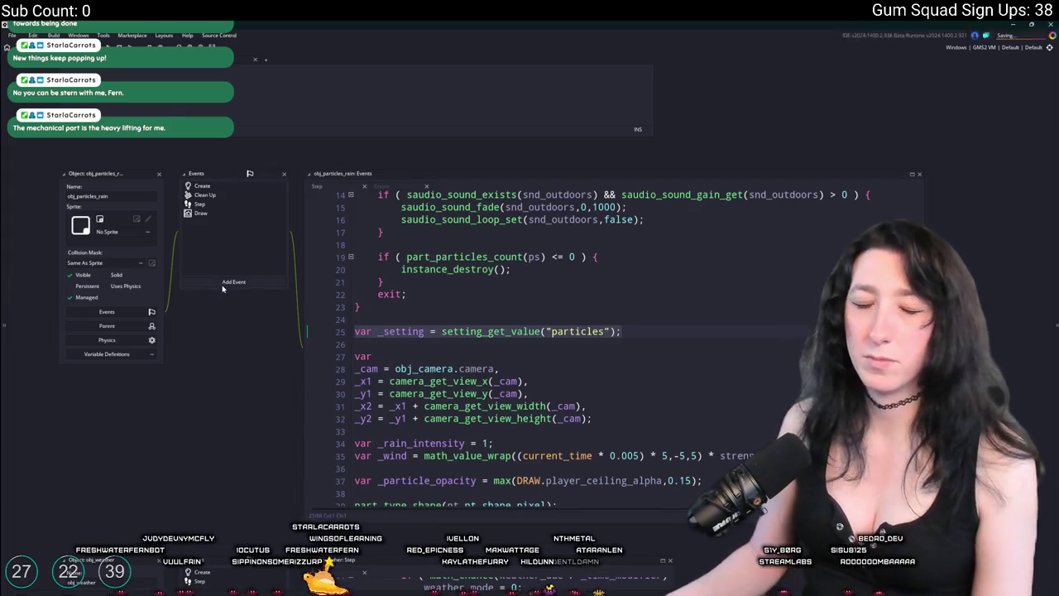
key(ctrl+t)
text(obj_particle)
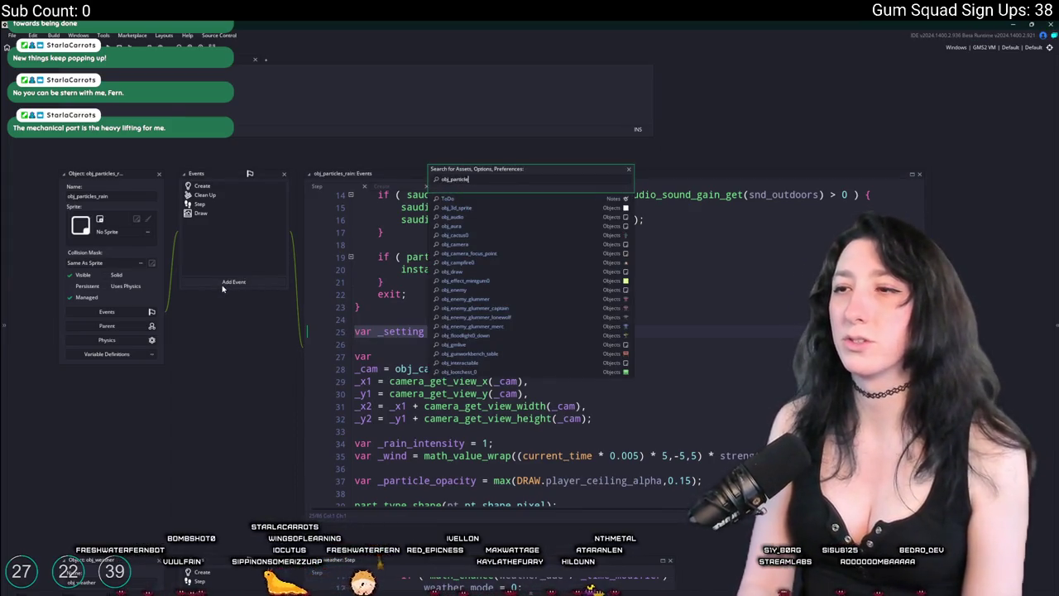
text(s)
key(Down)
key(Return)
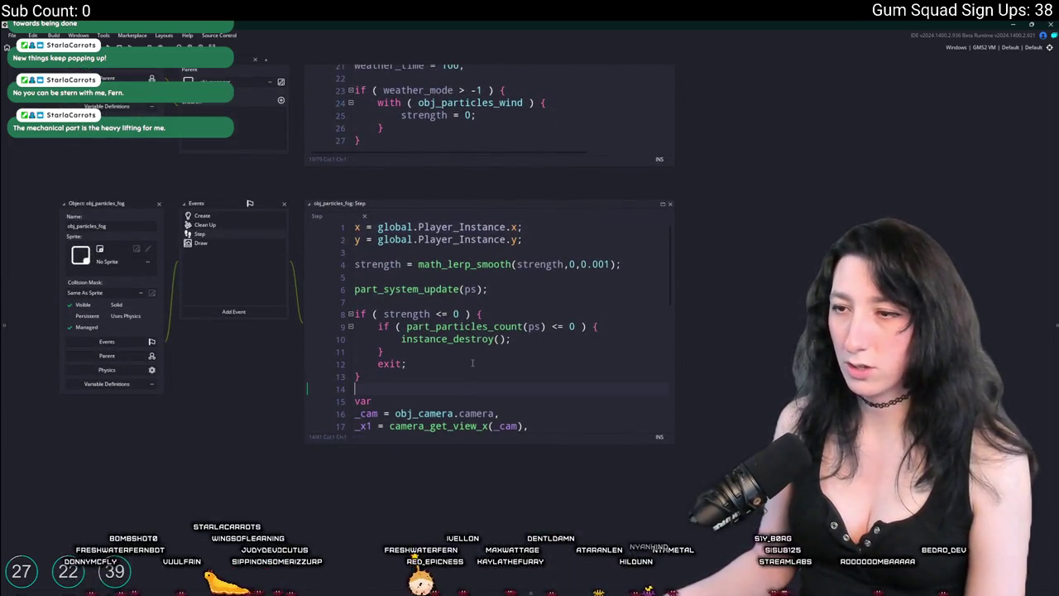
text(var _setting = setting_get_value("particles");)
Change the fog chance on line 41 to (0.4 * strength) * _setting
scroll(439, 356, down, 2)
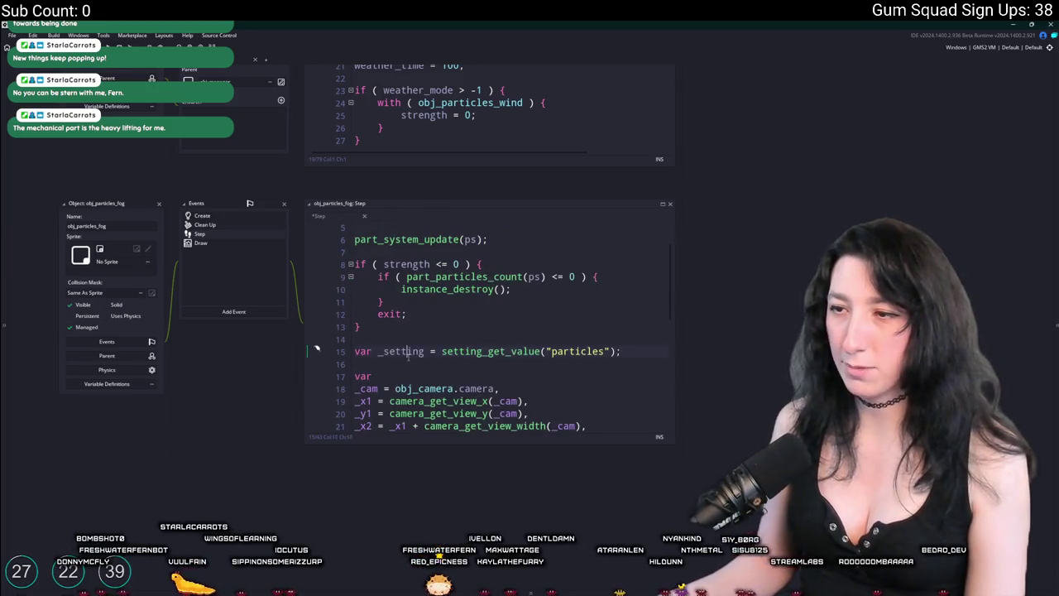
scroll(408, 356, down, 8)
drag(673, 348, 849, 356)
click(536, 376)
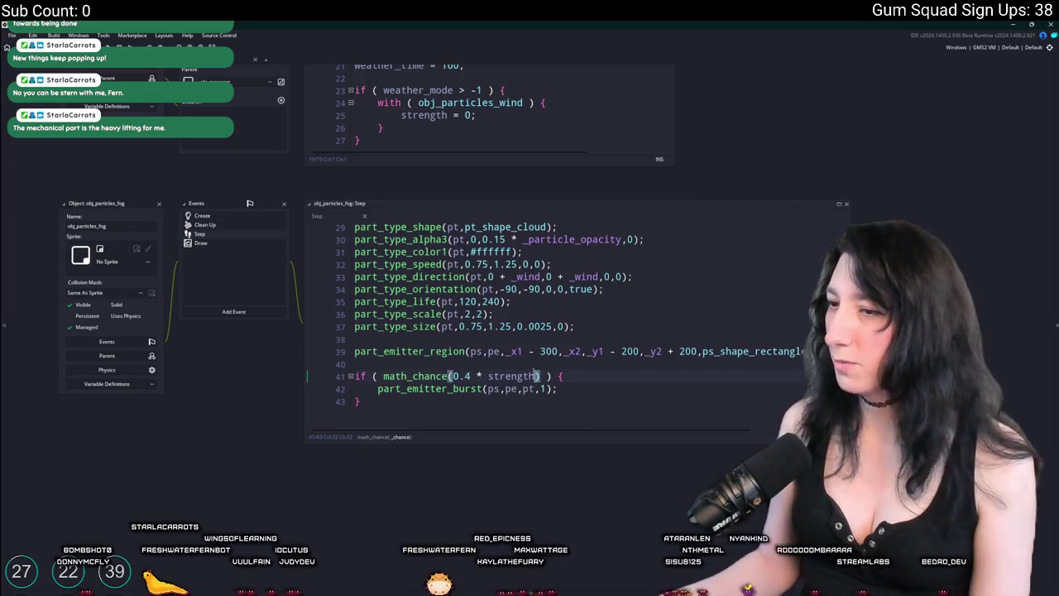
text(* _setting)
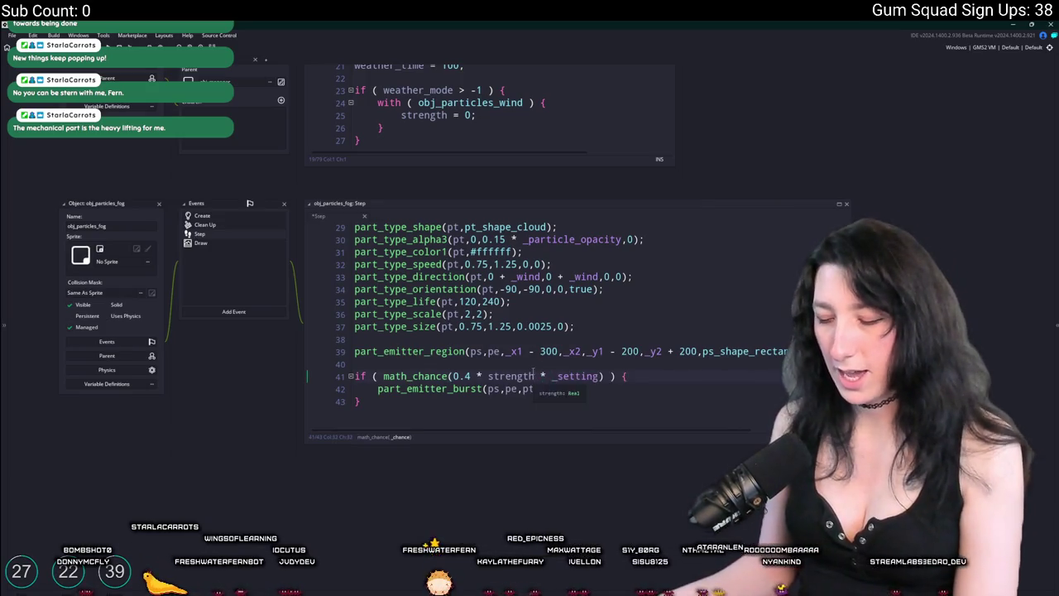
shift+click(455, 376)
text(()
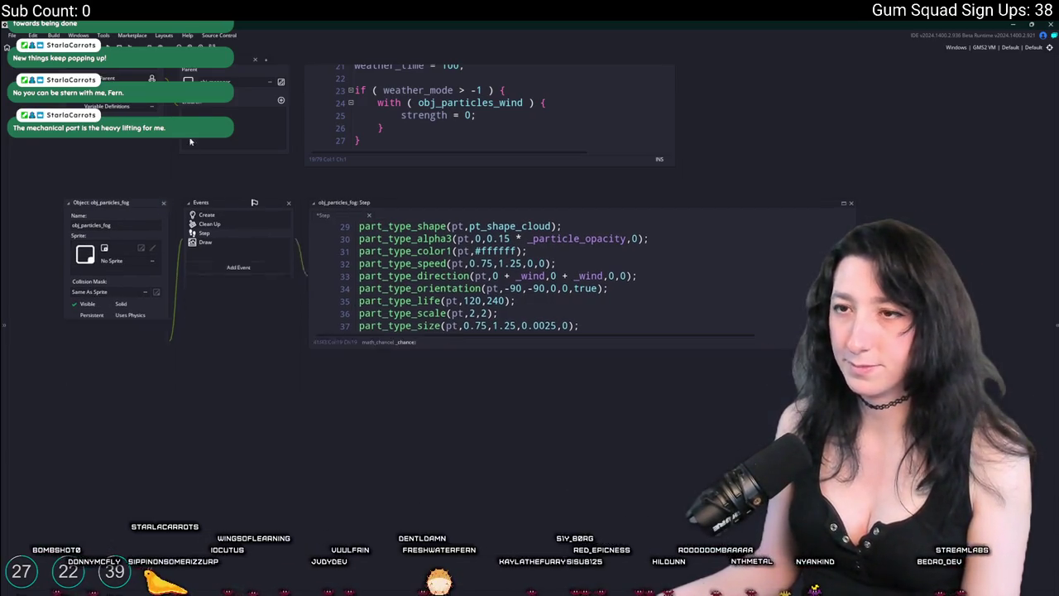
Commit the 7 changed files to main as 'New particle graphics setting' and push to origin
key(alt+Tab)
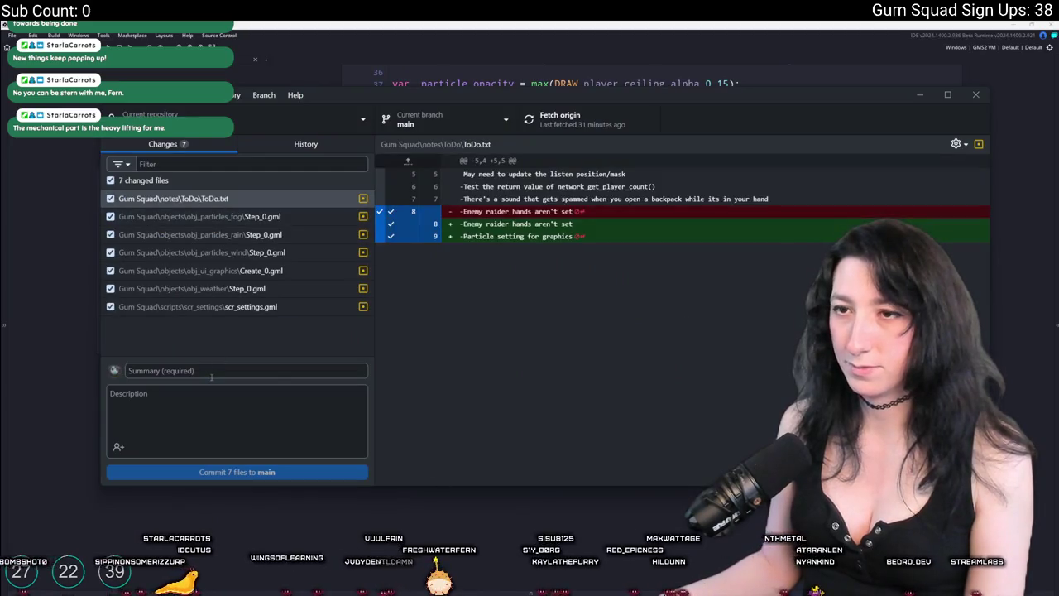
click(212, 372)
text(New particleks)
key(BackSpace)
key(BackSpace)
text(graphics settingv)
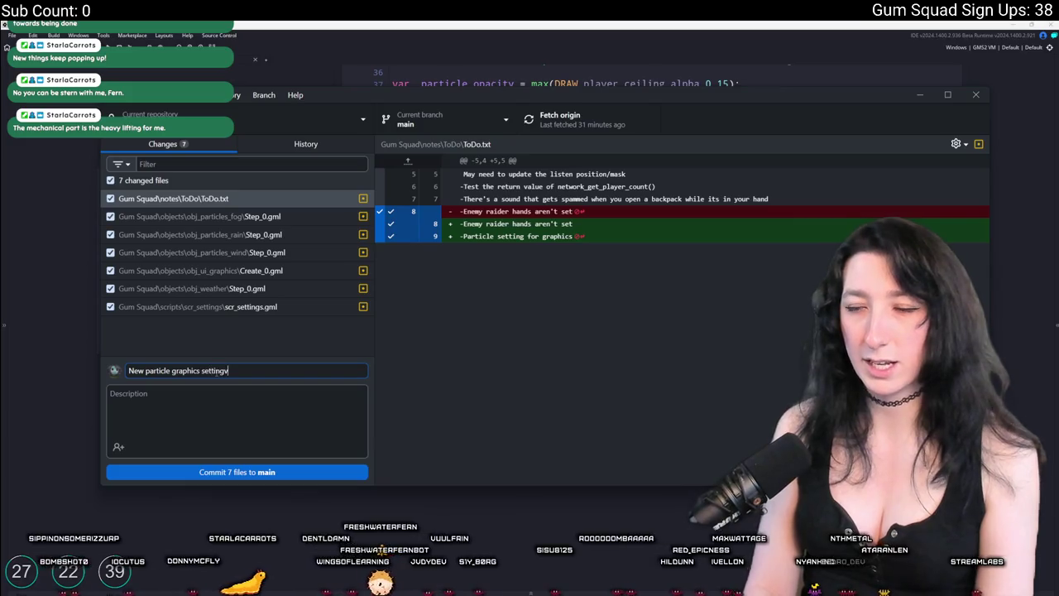
key(BackSpace)
key(ctrl+Return)
click(569, 121)
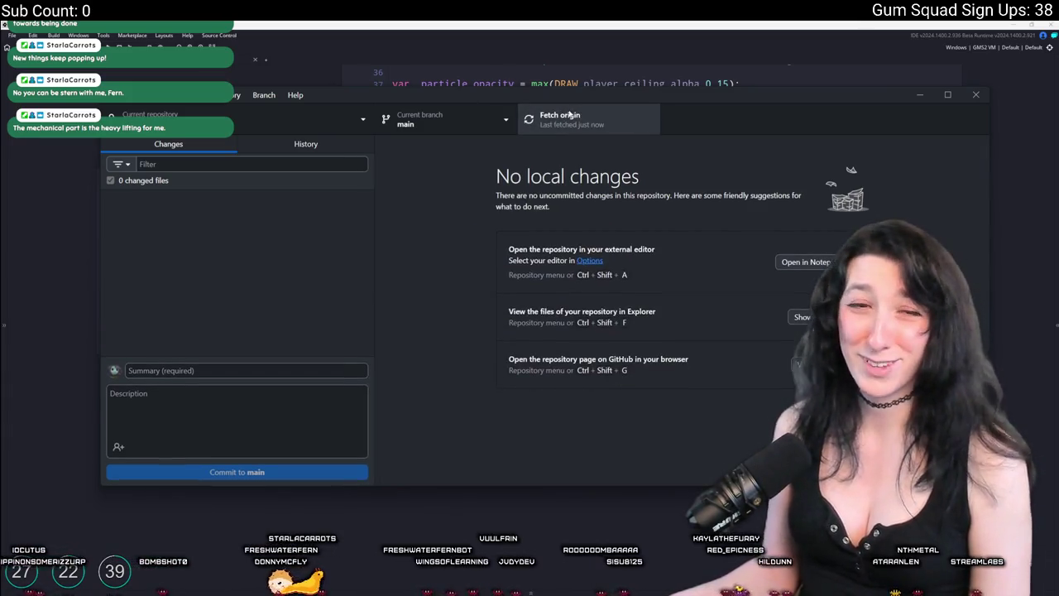
key(alt+Tab)
drag(349, 116, 348, 160)
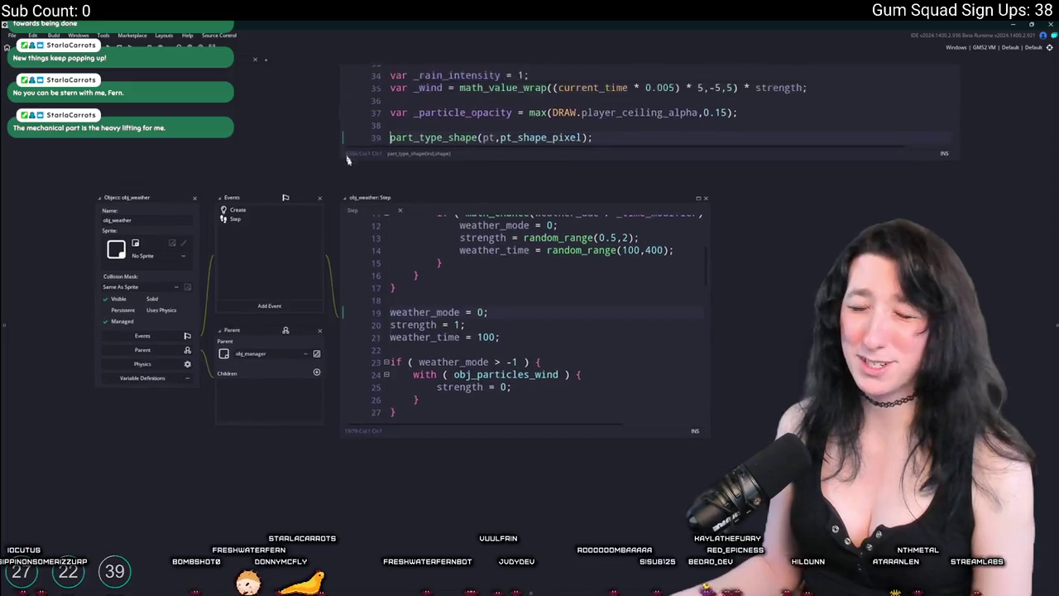
Close the rain particles editor and review then close obj_weather's Create code
scroll(340, 248, down, 5)
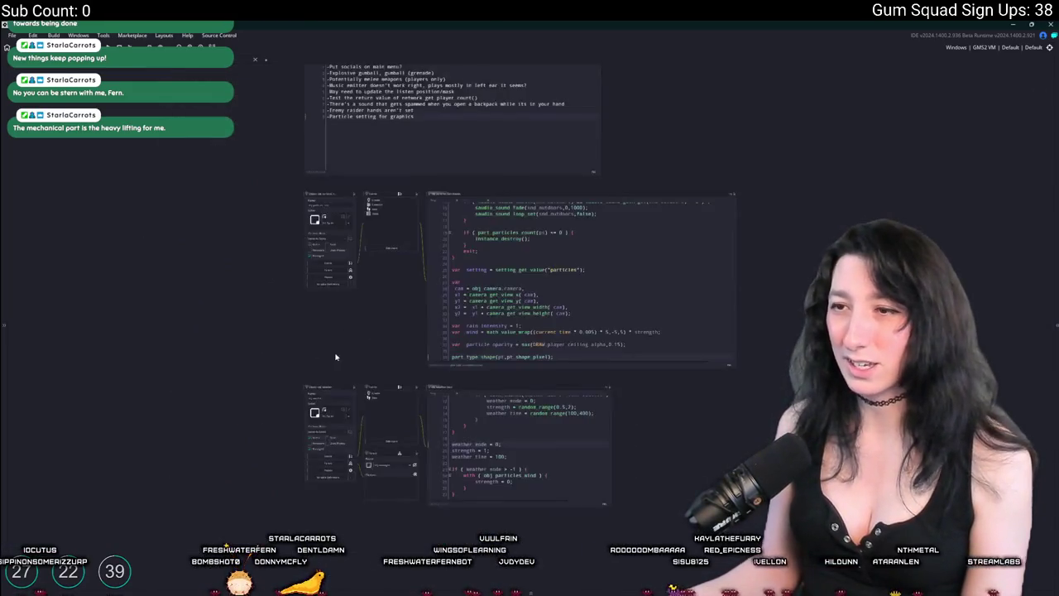
scroll(354, 387, up, 5)
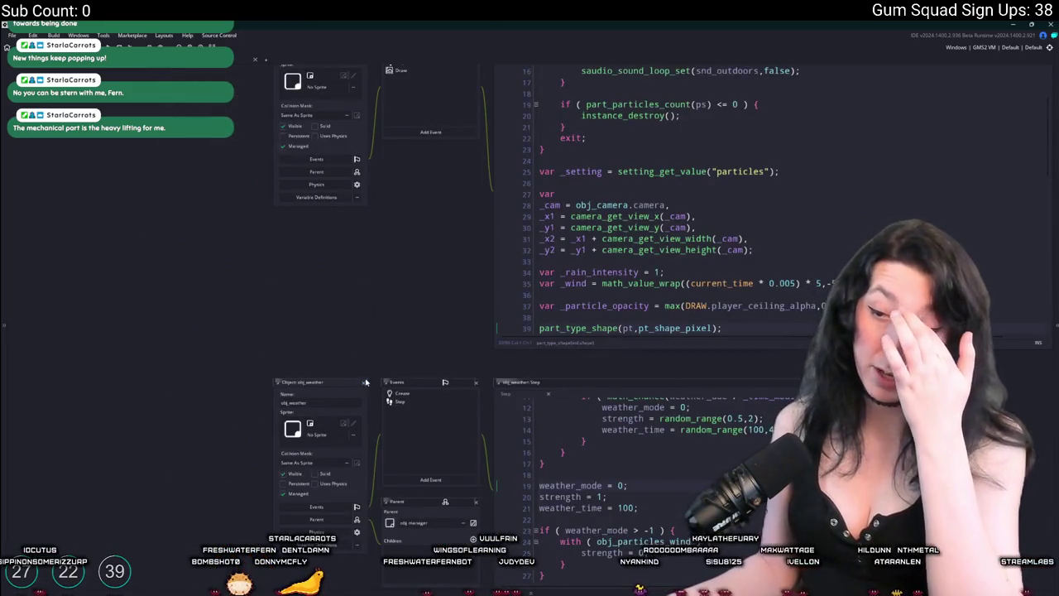
click(366, 384)
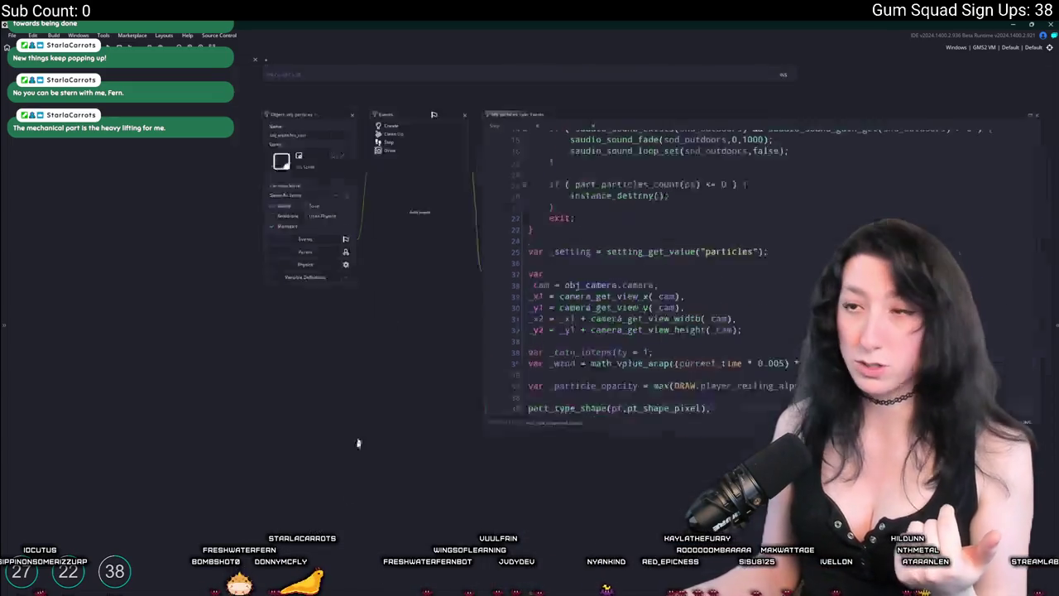
click(308, 306)
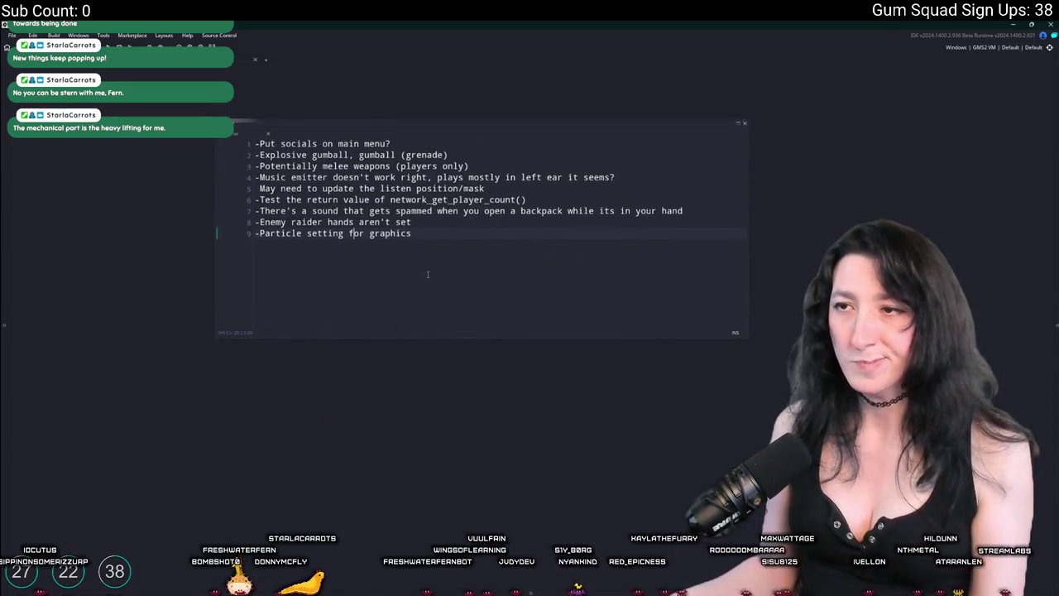
key(ctrl+t)
text(obj_weather)
key(Return)
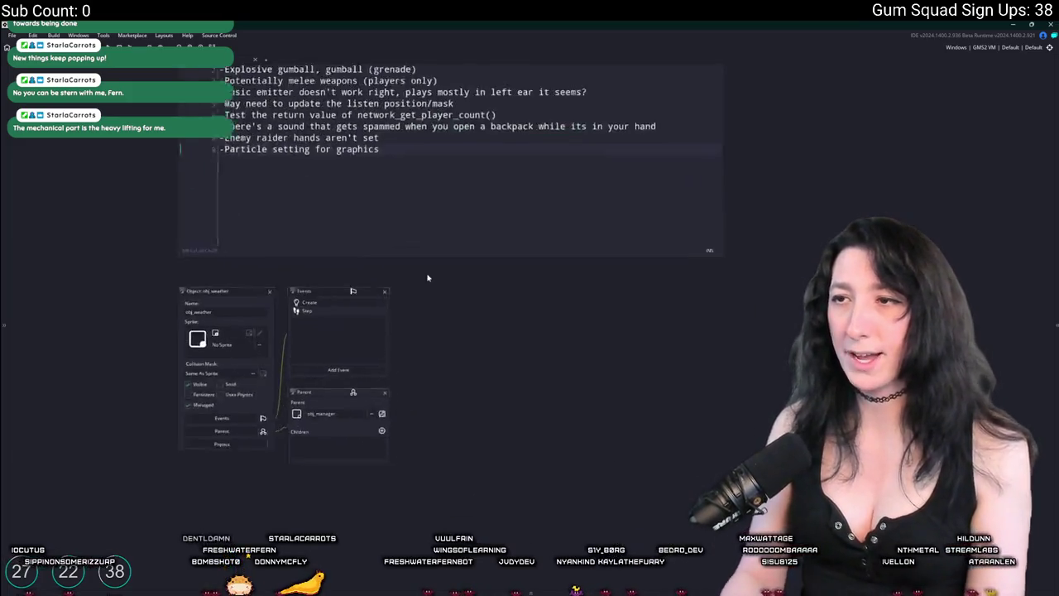
click(158, 216)
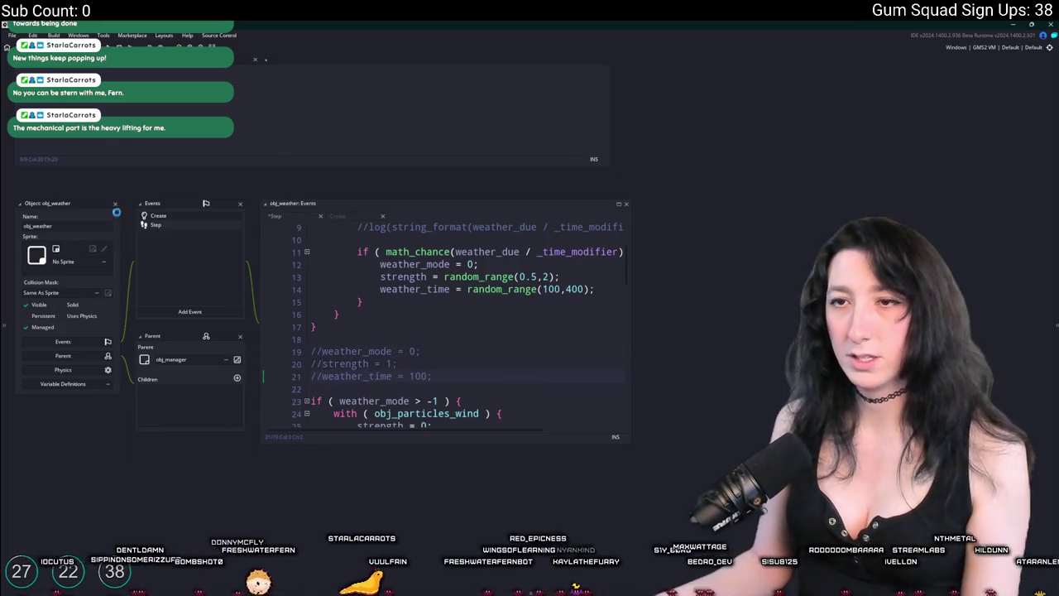
click(115, 203)
Delete the finished particle-setting line from the ToDo and open obj_enemy_raider0
key(shift+Home)
key(BackSpace)
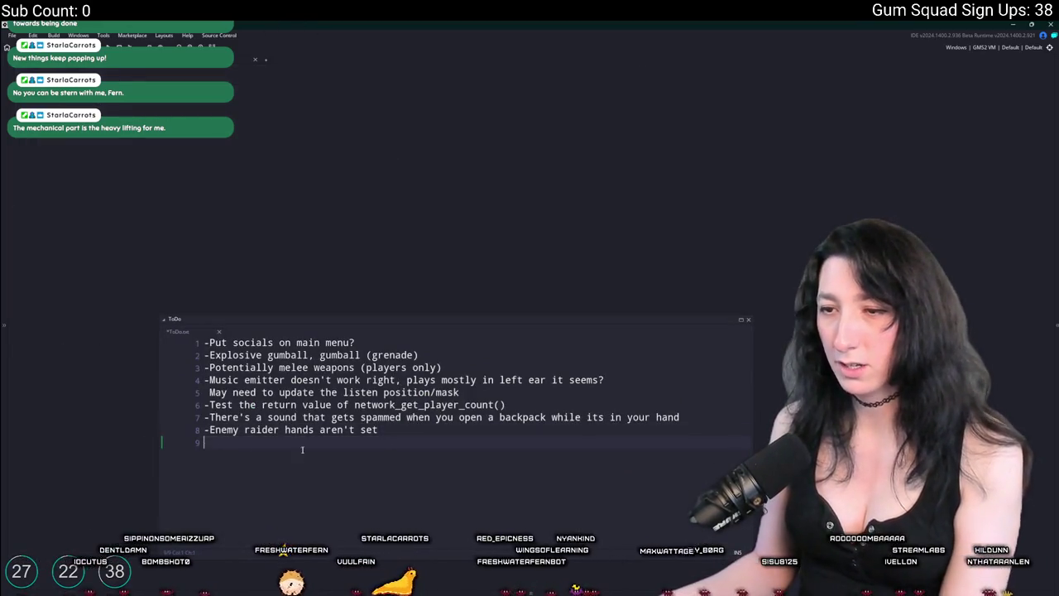
key(ctrl+t)
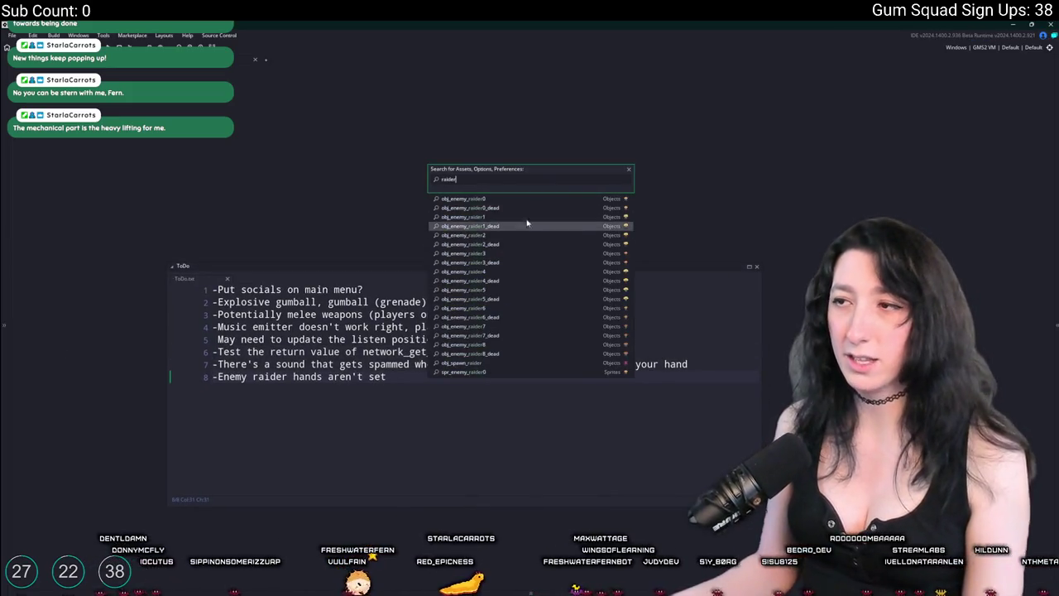
click(540, 206)
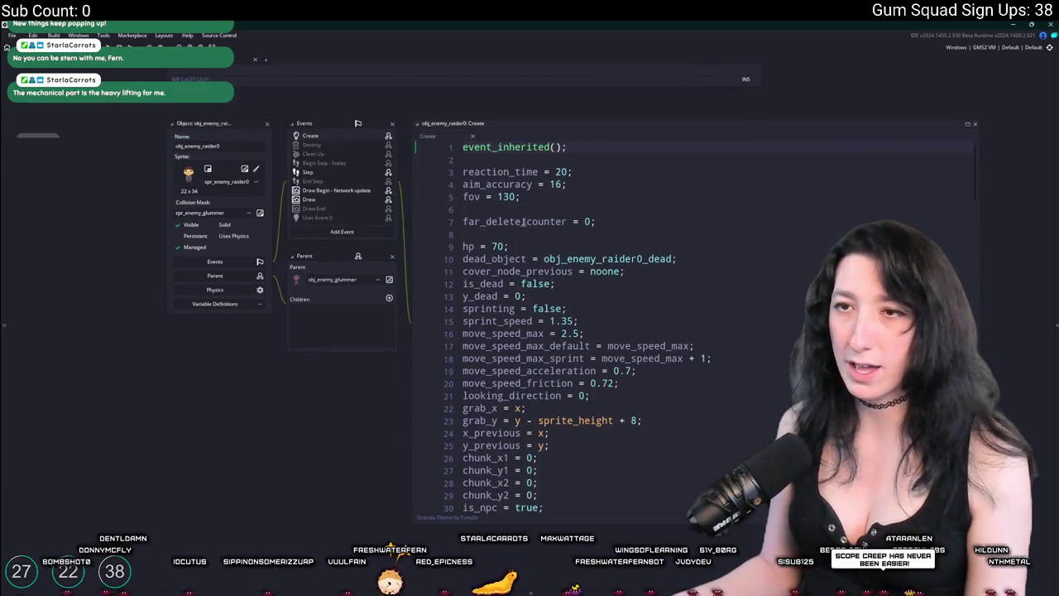
Glance at Raider0.png in the pixel-art editor, then return to the raider's Create code
click(577, 225)
key(alt+Tab)
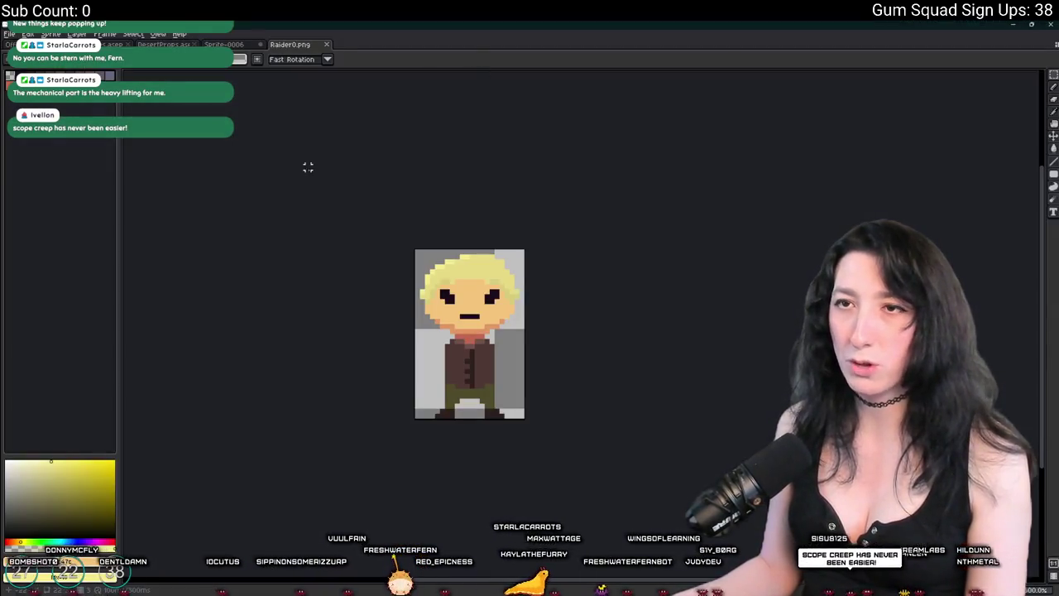
scroll(390, 279, up, 3)
key(alt+Tab)
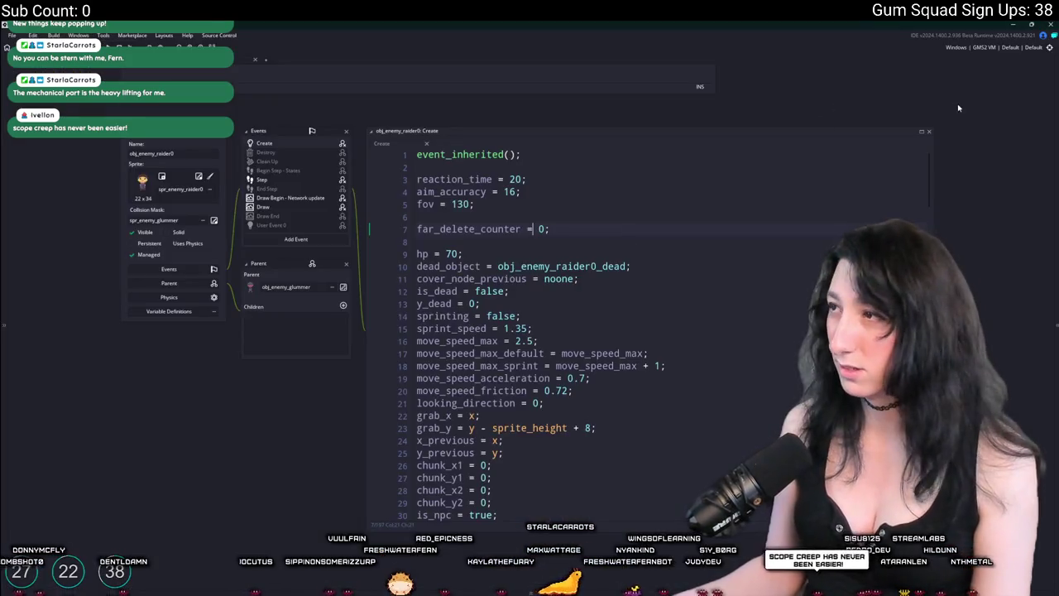
Find obj_enemy_hand and spr_enemy_glummer_hand via a 'hand' search and open the glummer hand image
click(1058, 100)
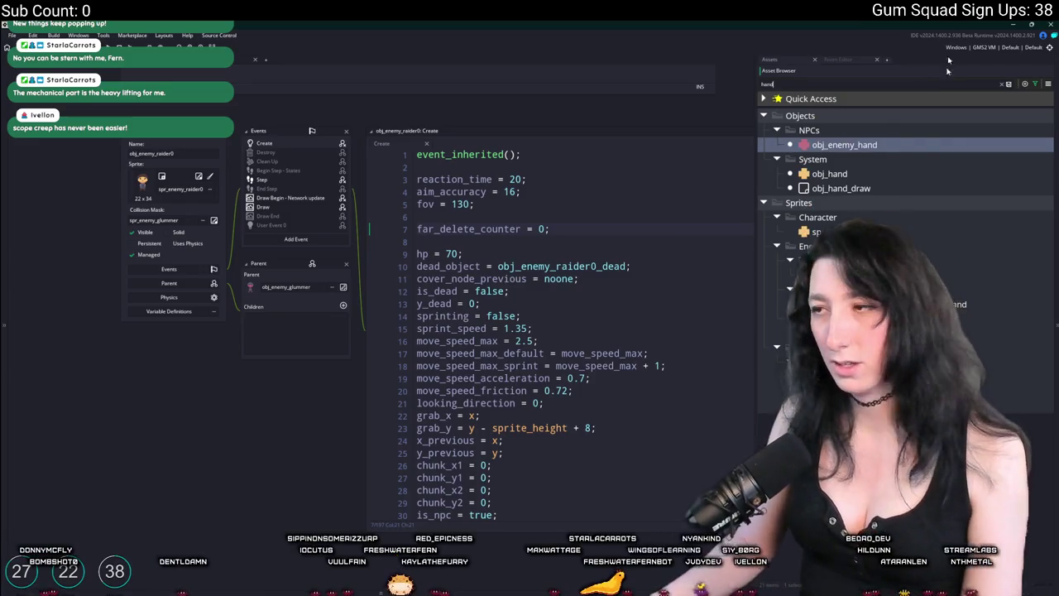
click(896, 175)
double_click(844, 145)
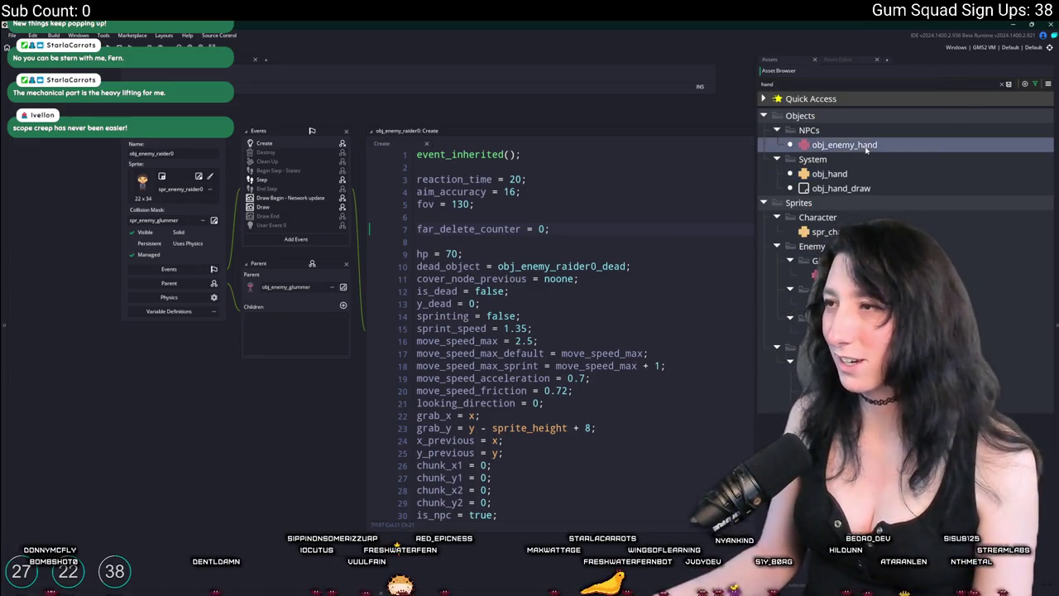
double_click(836, 274)
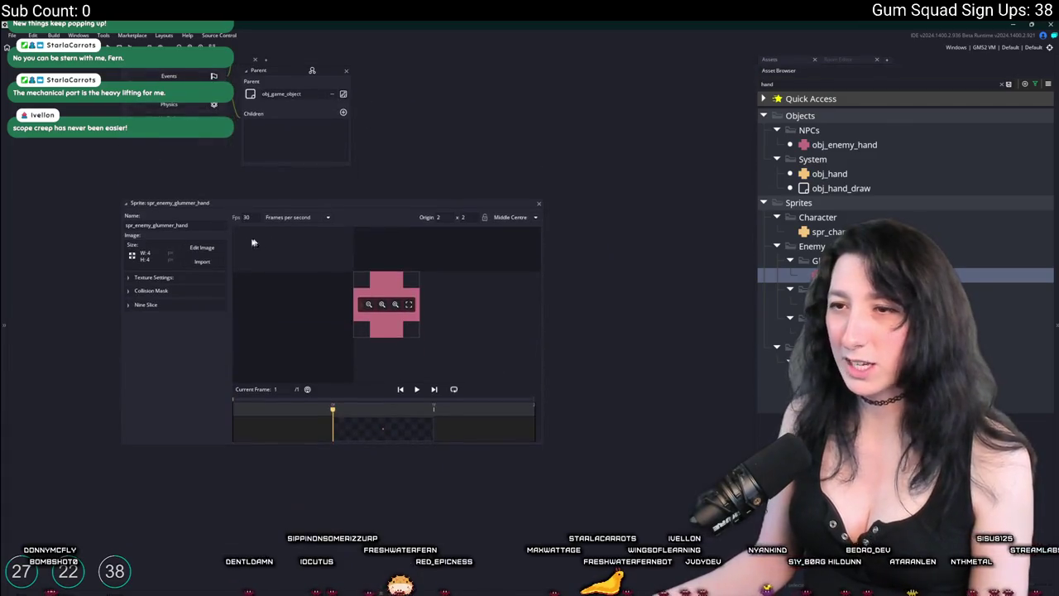
click(197, 242)
key(alt+Tab)
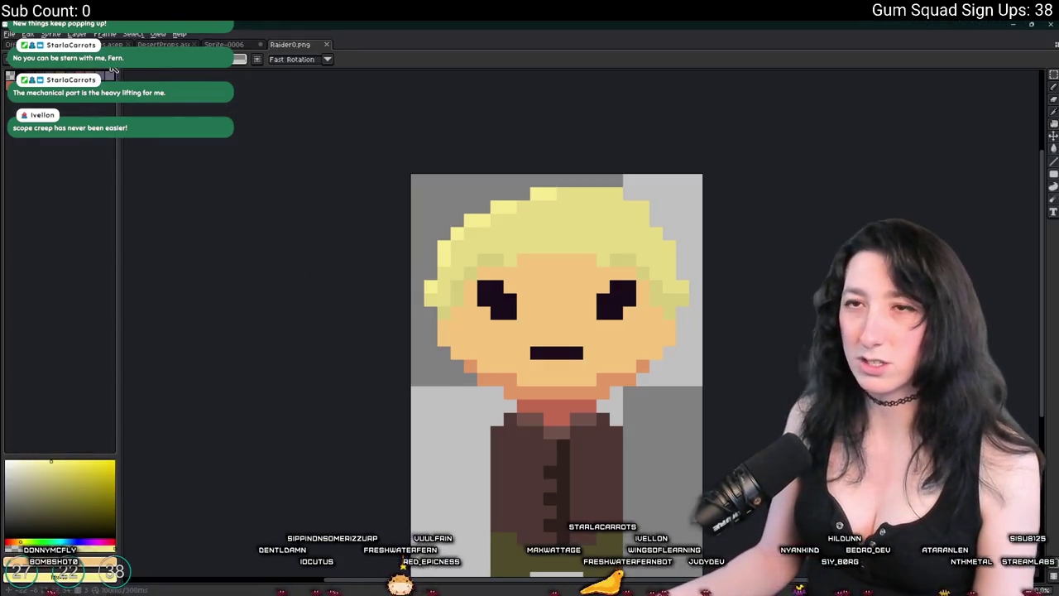
Create a new 4×4 sprite and bucket-fill the cross dark magenta
key(ctrl+n)
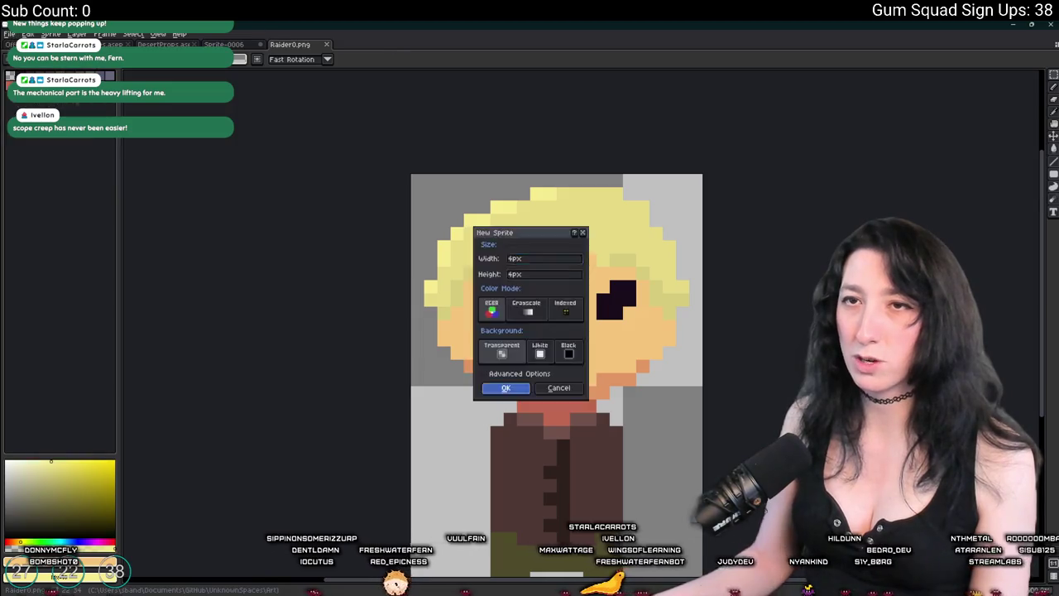
key(Return)
scroll(581, 323, up, 5)
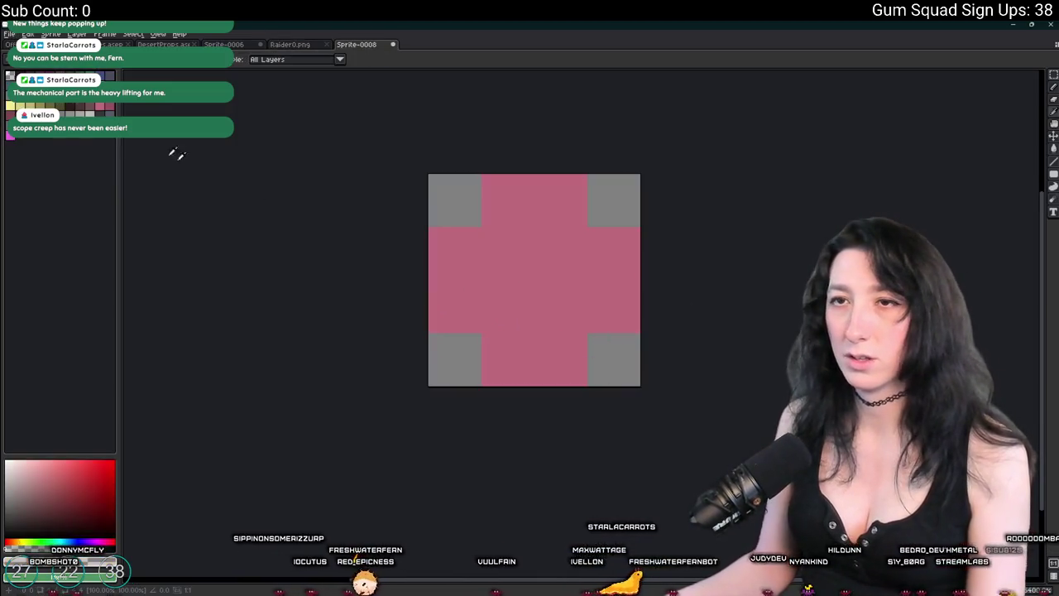
click(516, 235)
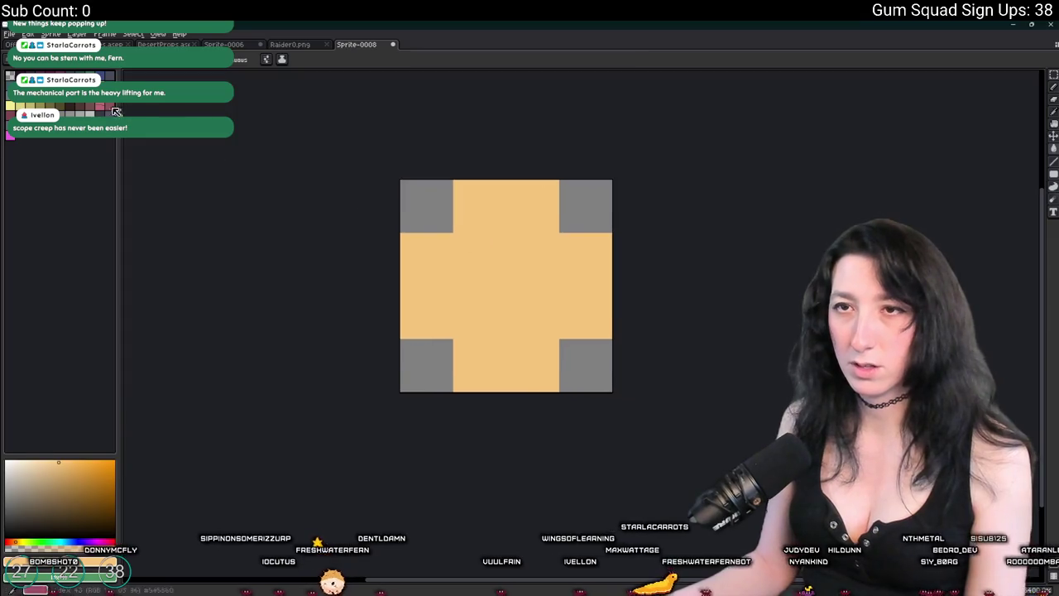
click(52, 513)
key(b)
click(427, 206)
key(ctrl+z)
key(g)
click(444, 246)
Touch up the cross's centre pixels in dark magenta with the pencil
drag(413, 247, 409, 272)
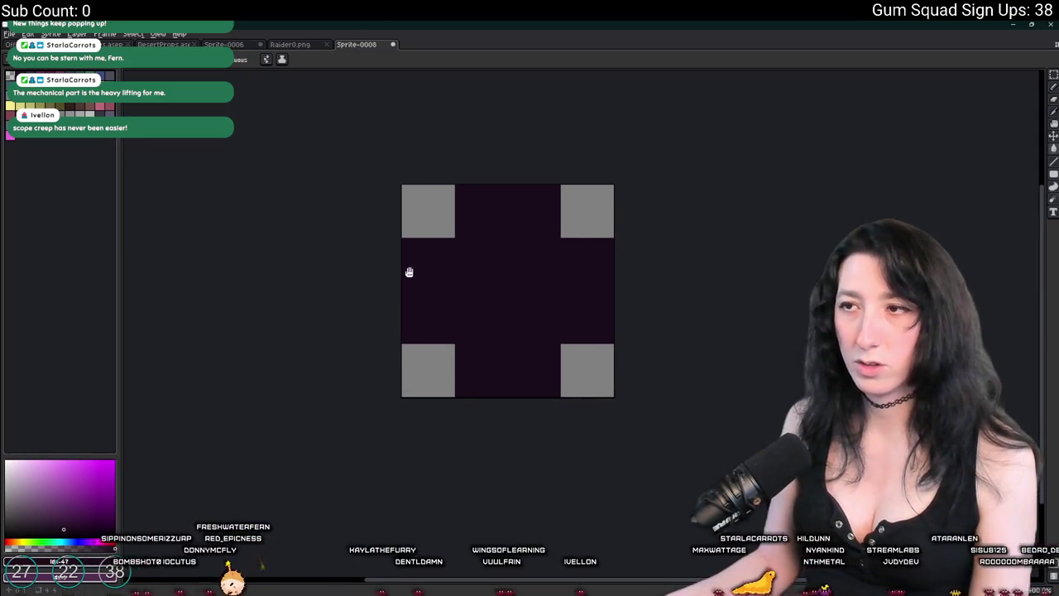
key([)
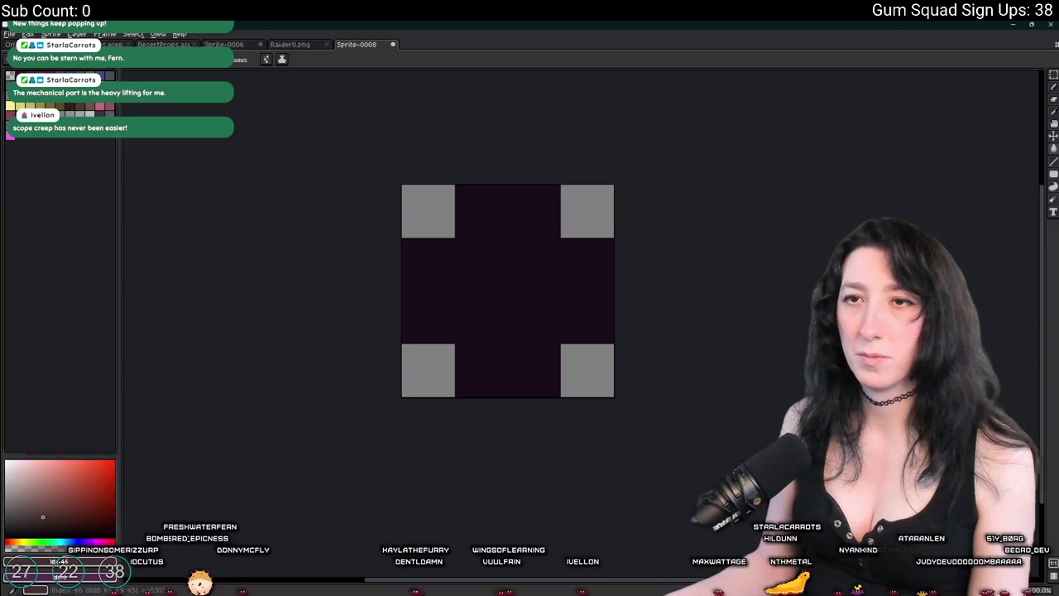
key(b)
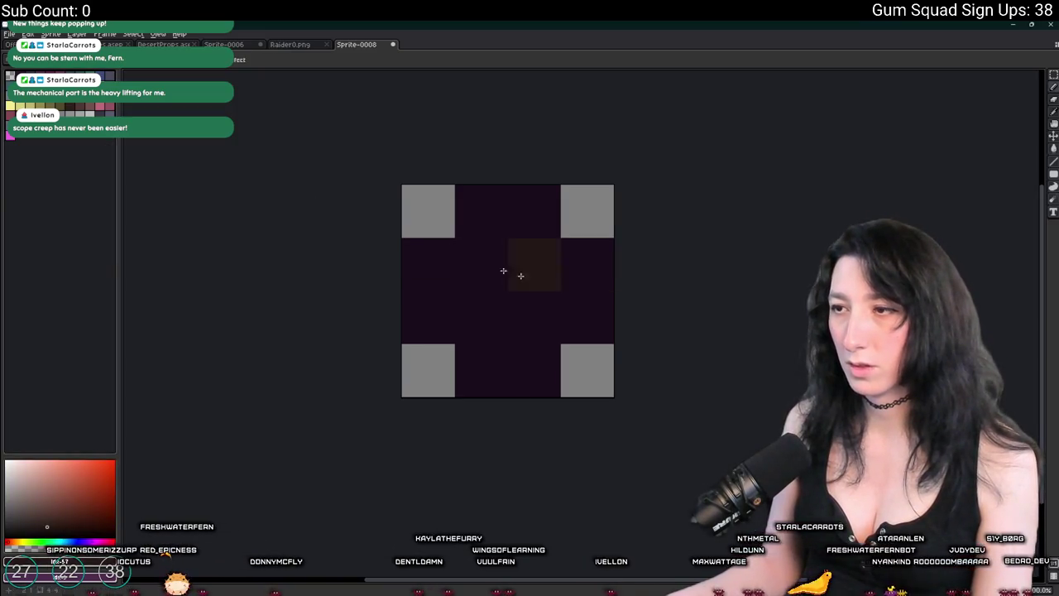
key(])
click(429, 318)
click(482, 371)
Export the sprite as a PNG image to the Desktop
scroll(580, 329, down, 3)
scroll(581, 330, down, 2)
scroll(580, 328, up, 2)
scroll(577, 328, down, 3)
scroll(578, 319, up, 5)
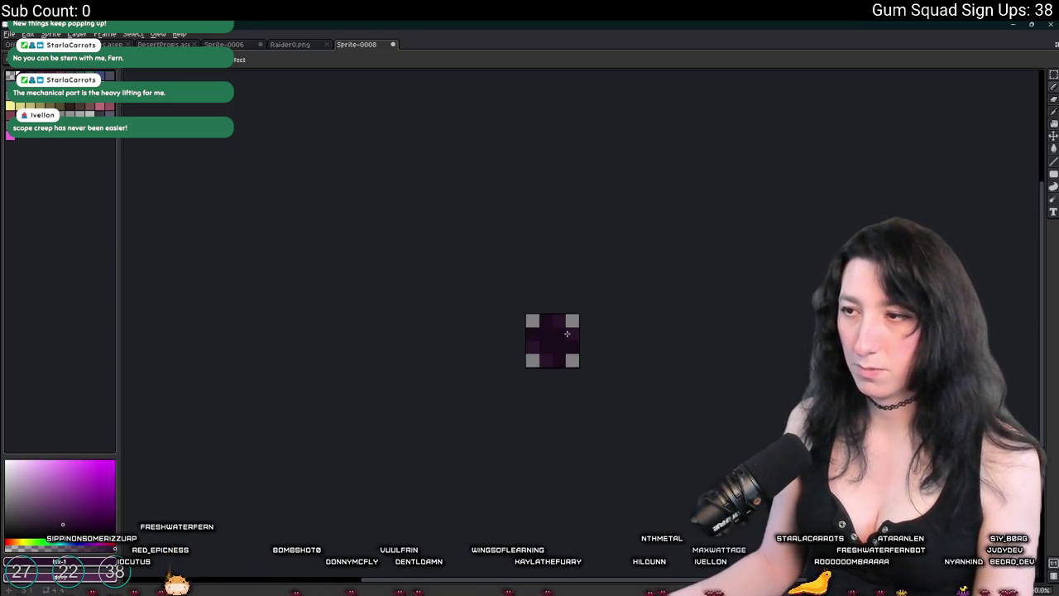
scroll(555, 329, down, 4)
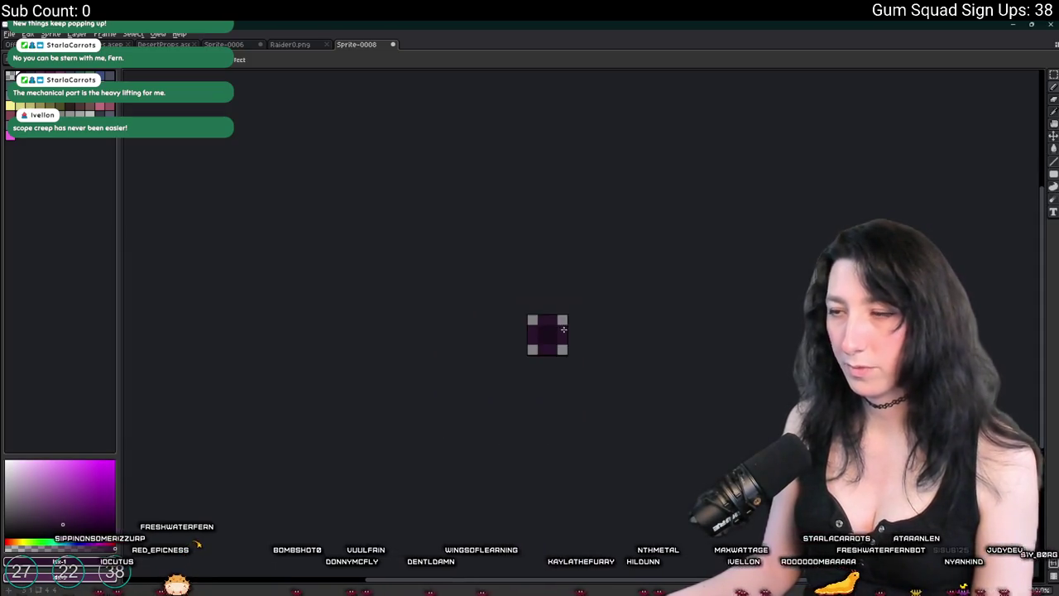
scroll(555, 335, up, 4)
scroll(550, 346, down, 4)
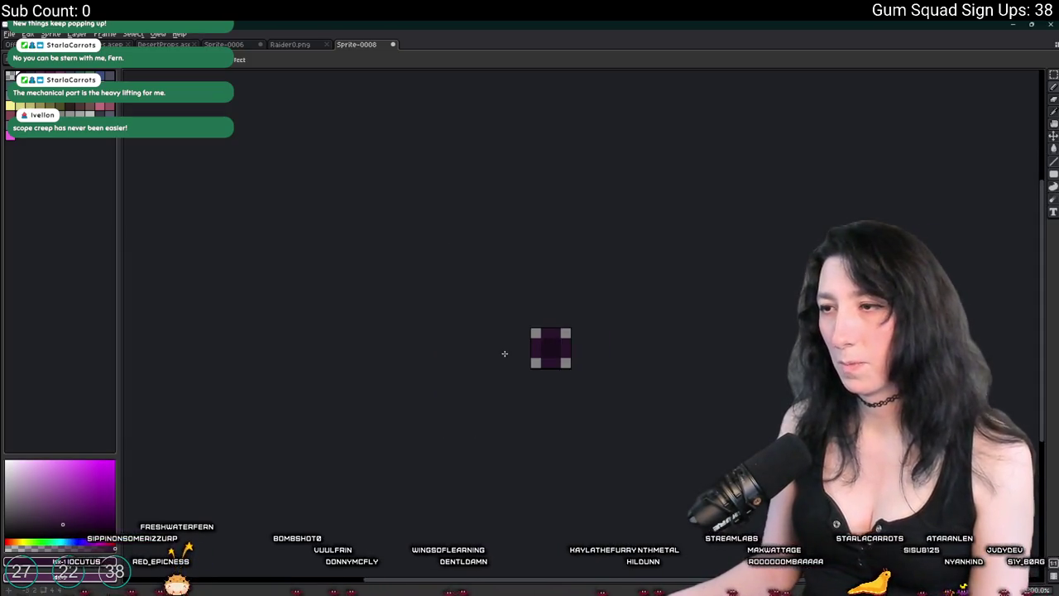
scroll(505, 353, down, 4)
scroll(521, 352, up, 2)
scroll(539, 350, down, 2)
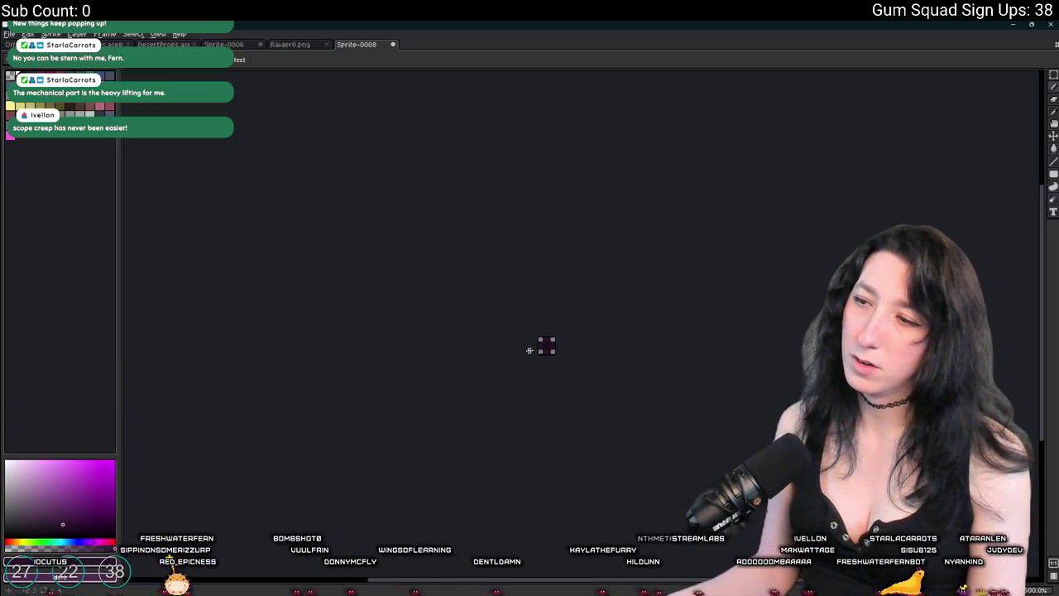
key(ctrl+alt+shift+s)
click(810, 211)
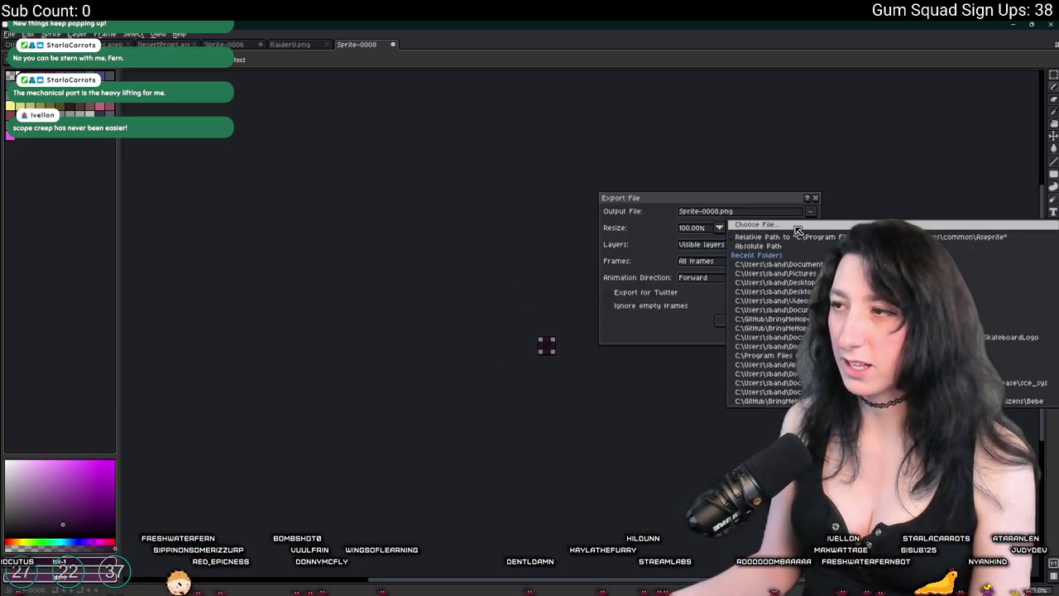
click(756, 224)
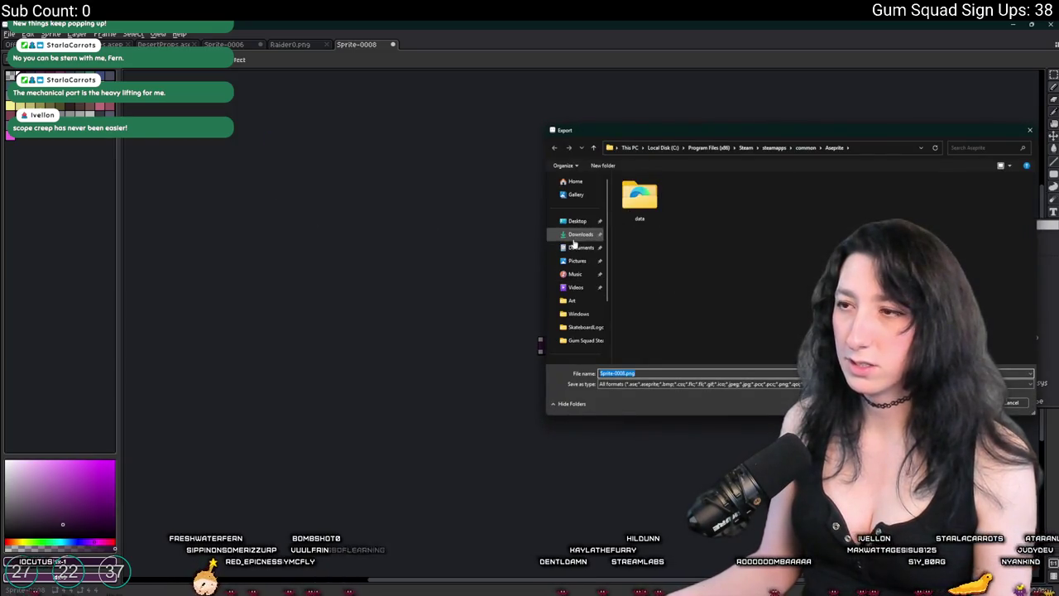
click(578, 222)
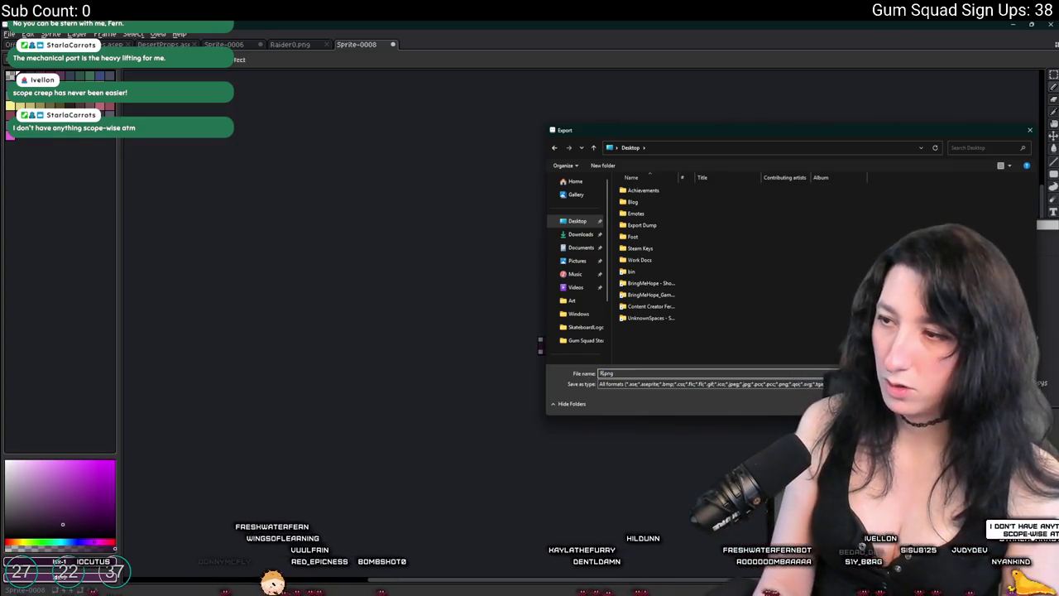
key(Return)
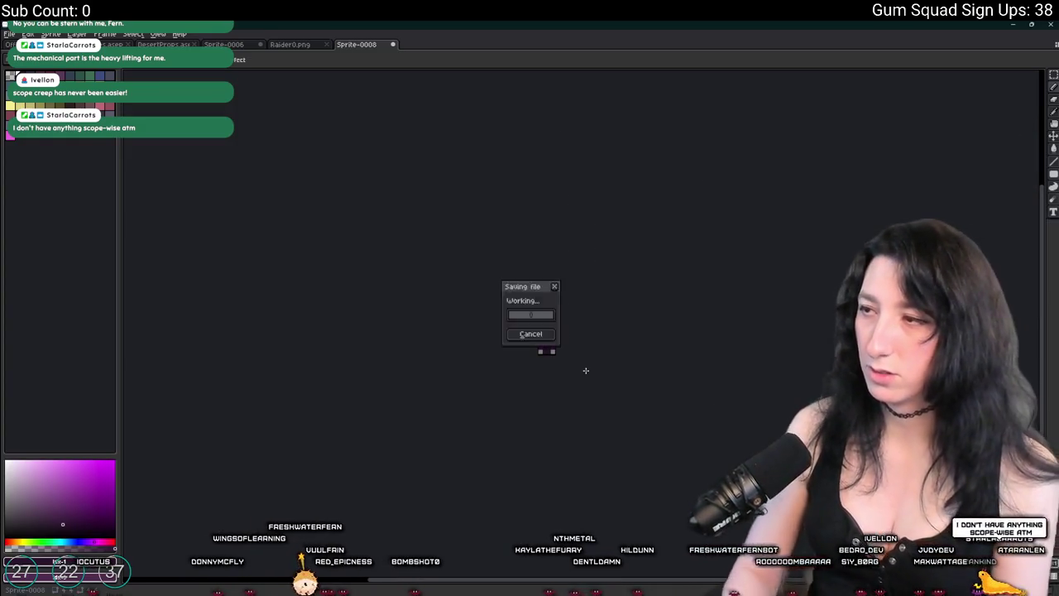
key(Return)
key(alt+Tab)
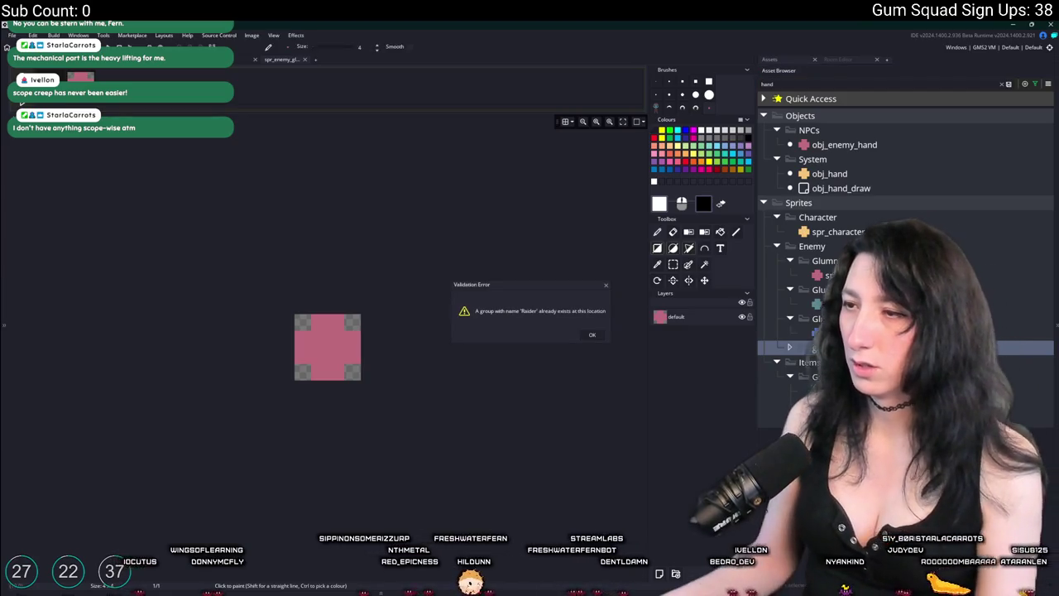
Clear the asset search filter and move spr_enemy_raider_hand into the Raider folder
click(1008, 84)
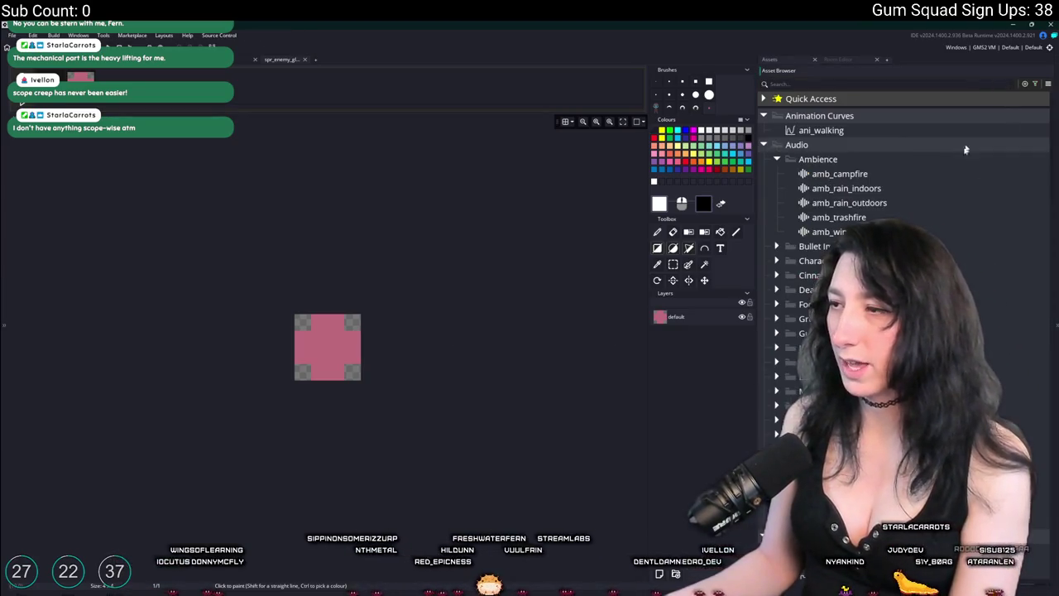
scroll(903, 248, down, 3)
scroll(902, 248, down, 15)
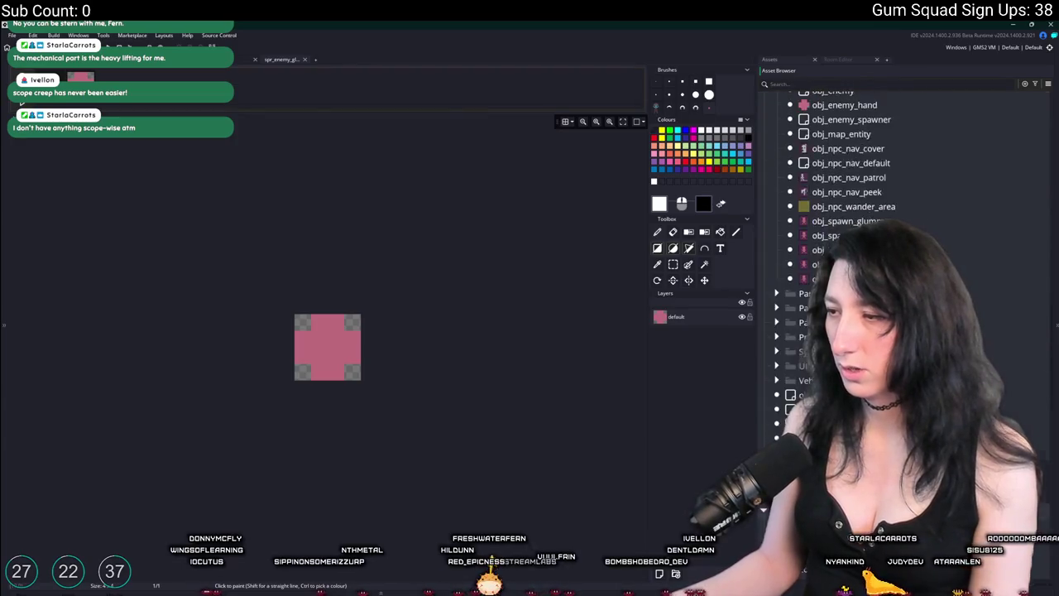
scroll(902, 249, up, 3)
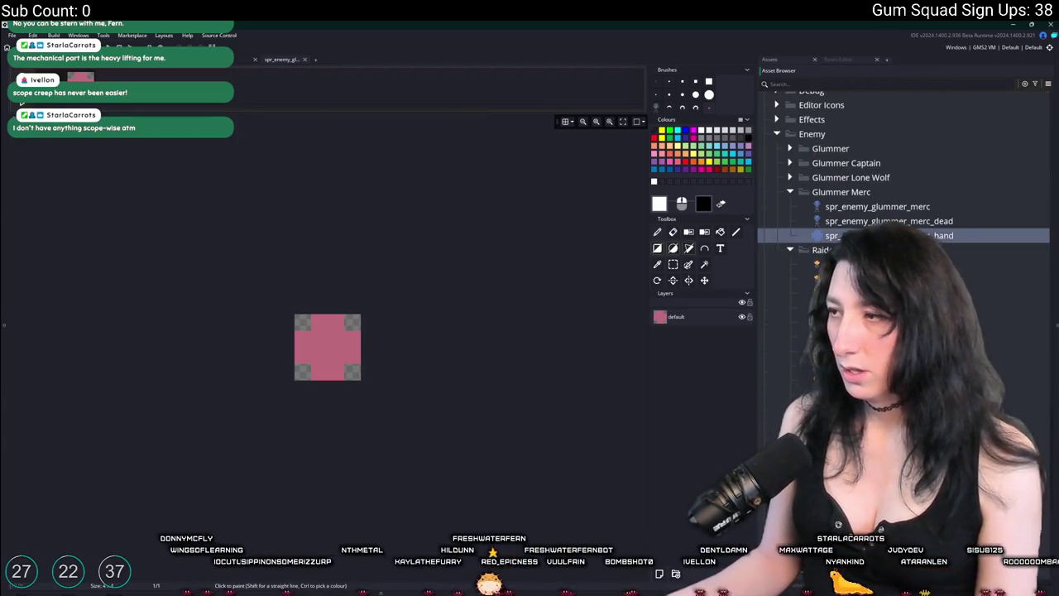
drag(878, 249, 828, 264)
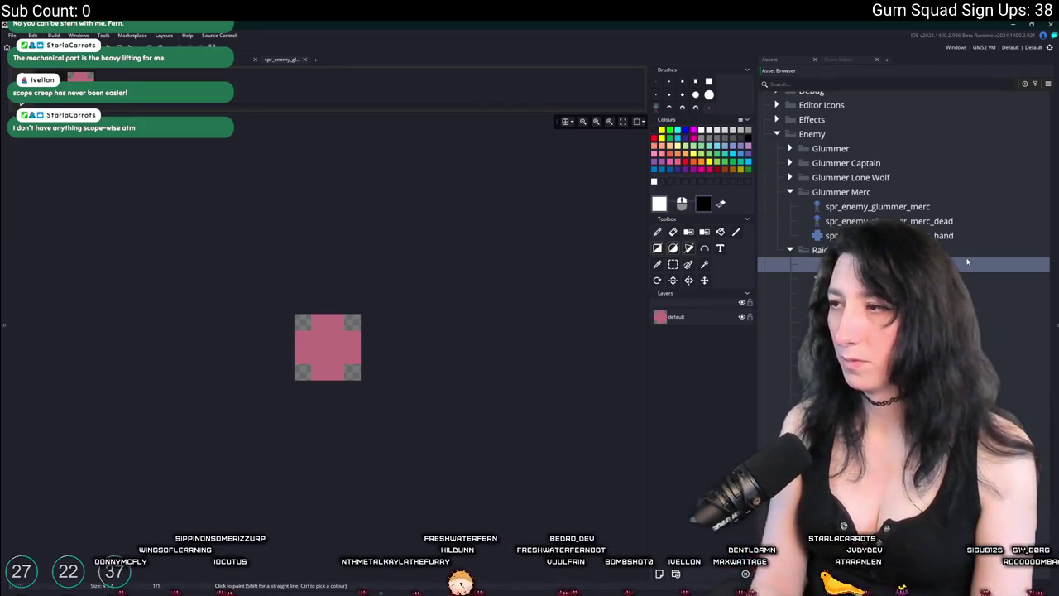
Import RaiderHands.png as the image of spr_enemy_raider_hand
click(228, 60)
scroll(274, 248, down, 3)
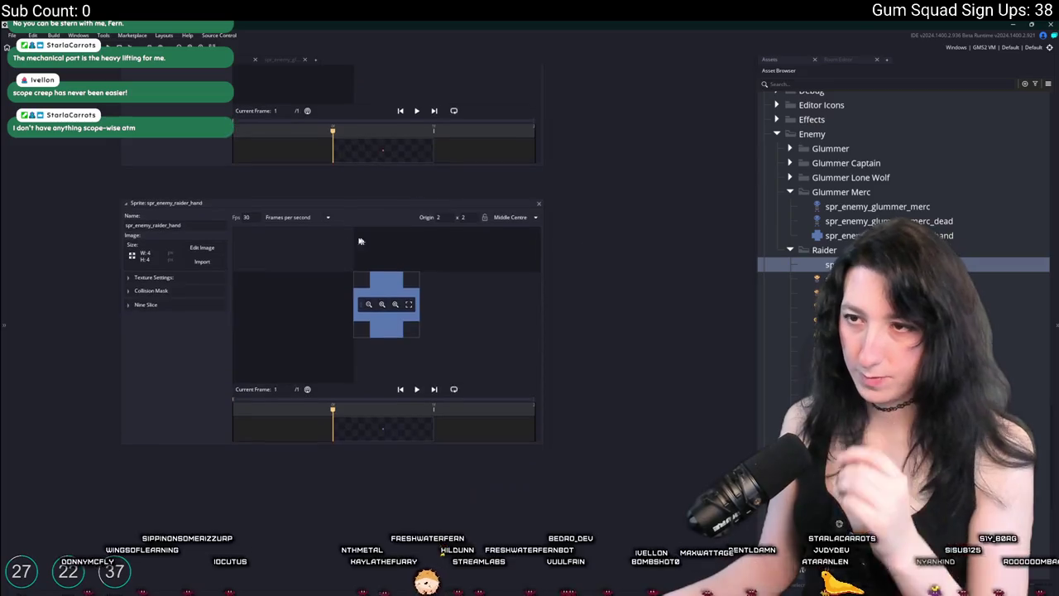
click(202, 262)
click(306, 206)
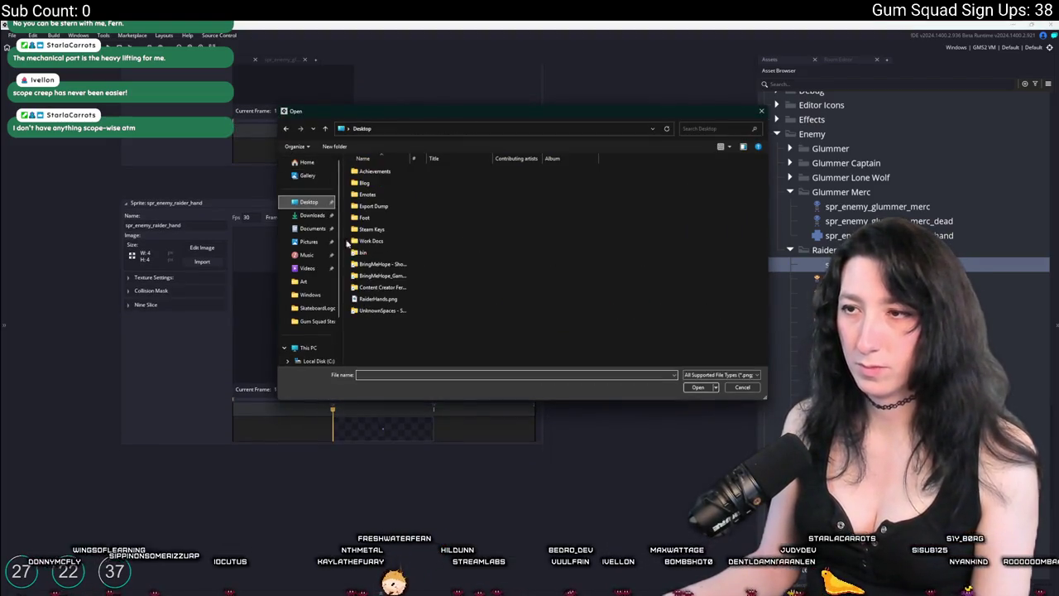
double_click(379, 300)
click(564, 327)
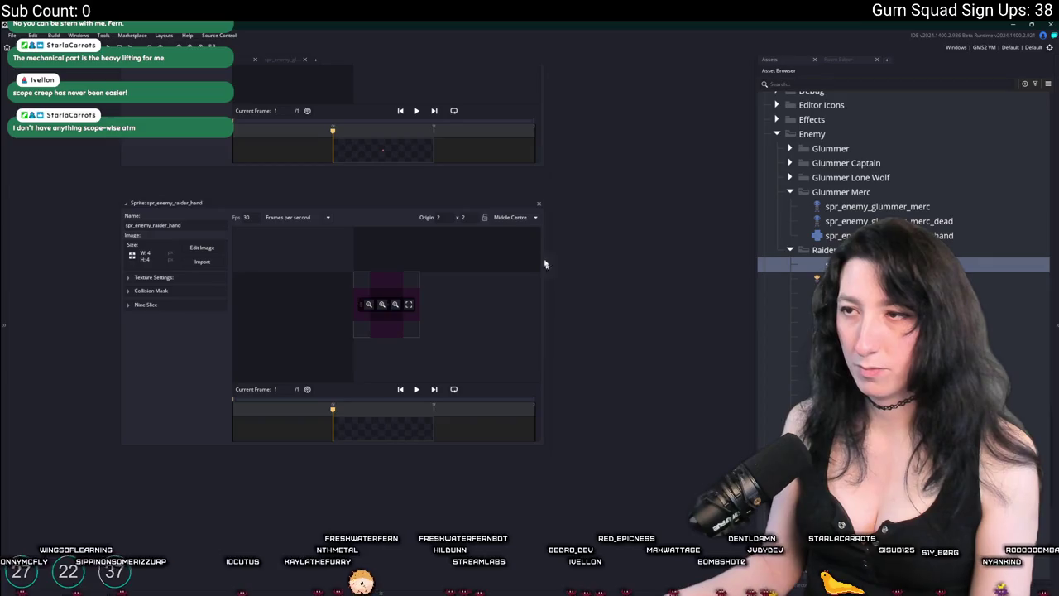
scroll(732, 290, down, 3)
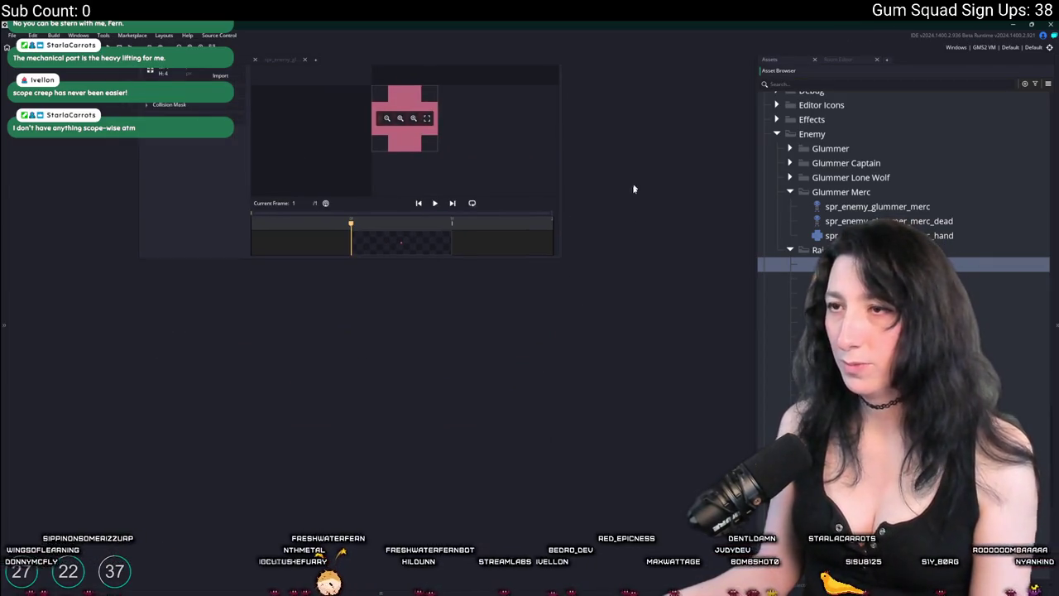
scroll(604, 279, up, 7)
scroll(407, 232, up, 5)
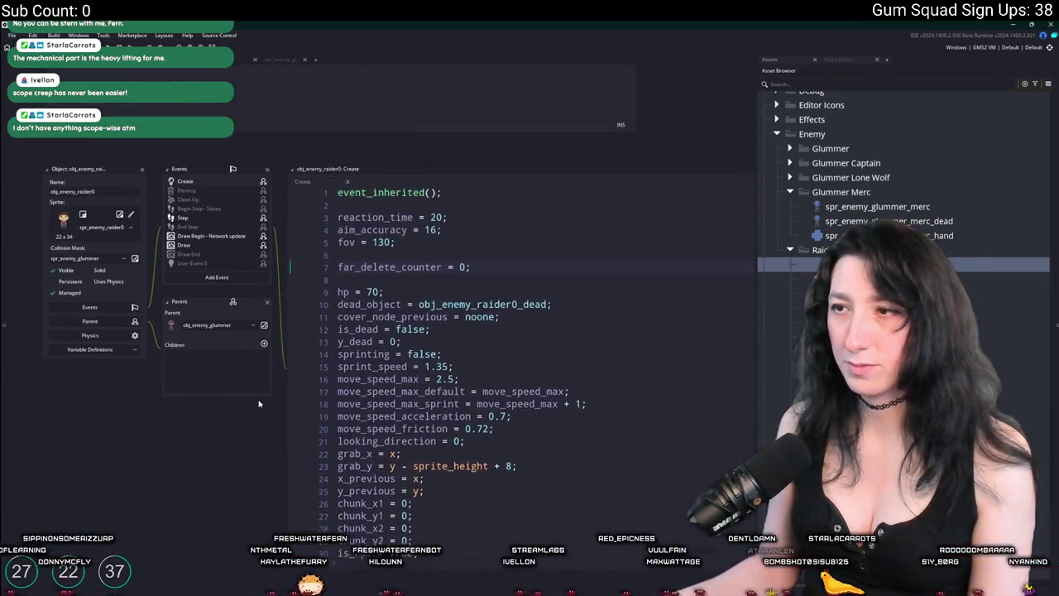
Find 'hand' in the raider Create code and select the hand-creation lines 41–42
scroll(593, 370, down, 3)
click(591, 367)
key(ctrl+f)
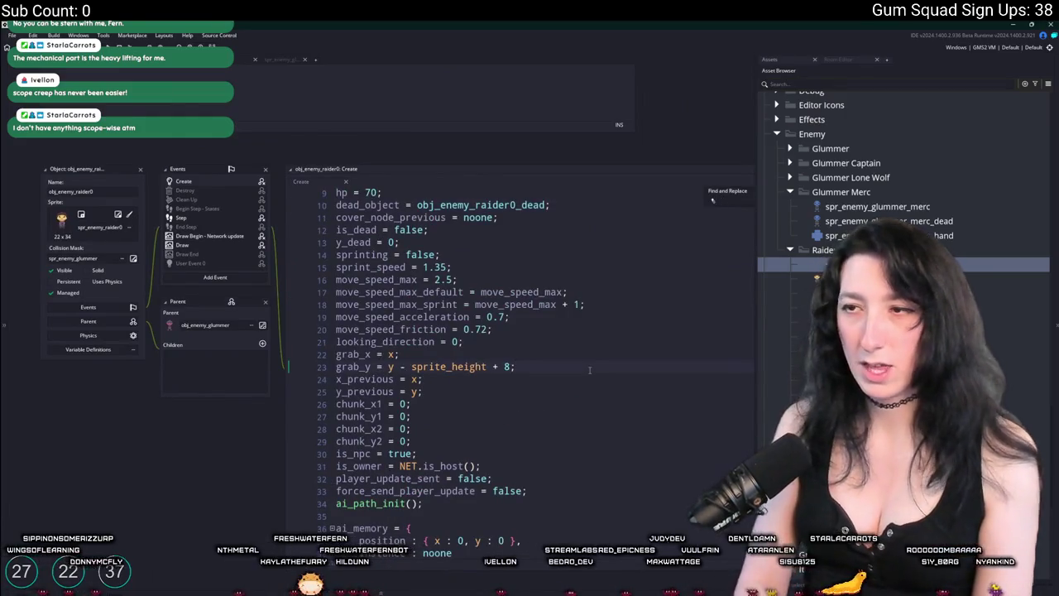
text(hand)
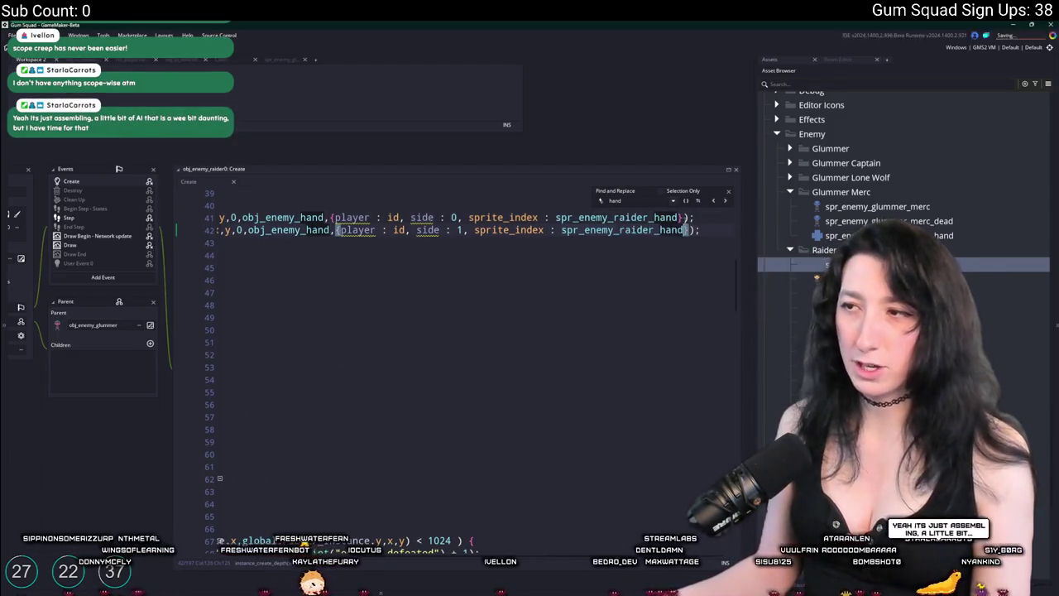
click(199, 218)
key(End)
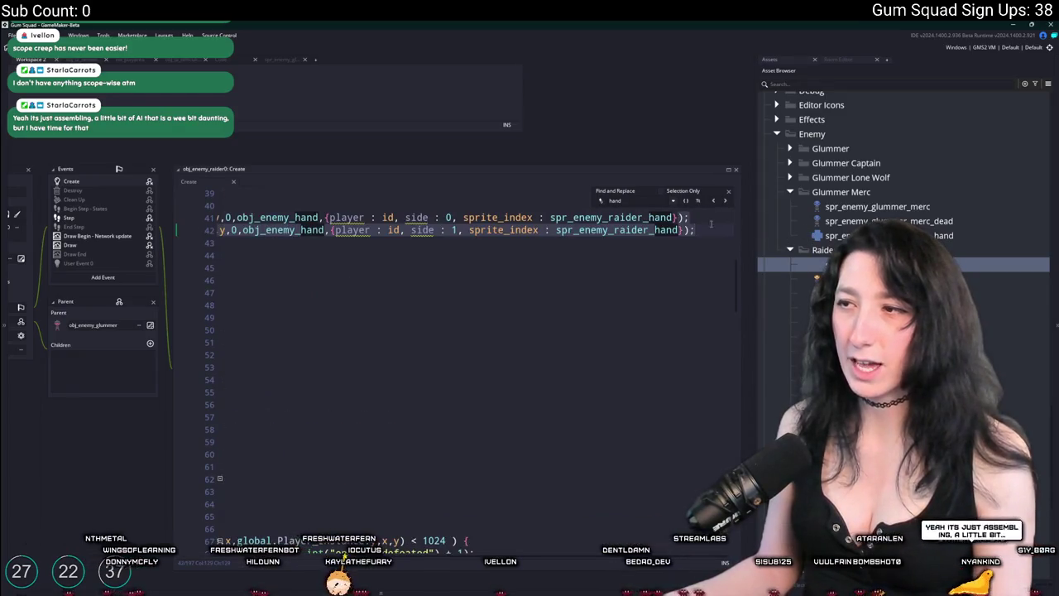
scroll(192, 209, left, 5)
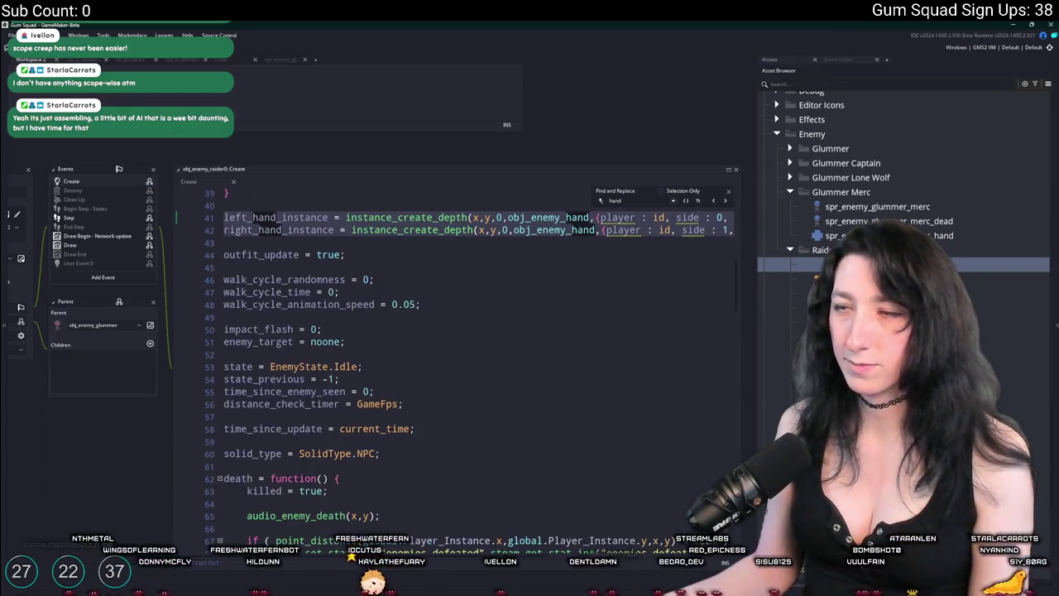
Change obj_enemy_raider1's Create code hand lines to use spr_enemy_raider_hand
double_click(828, 307)
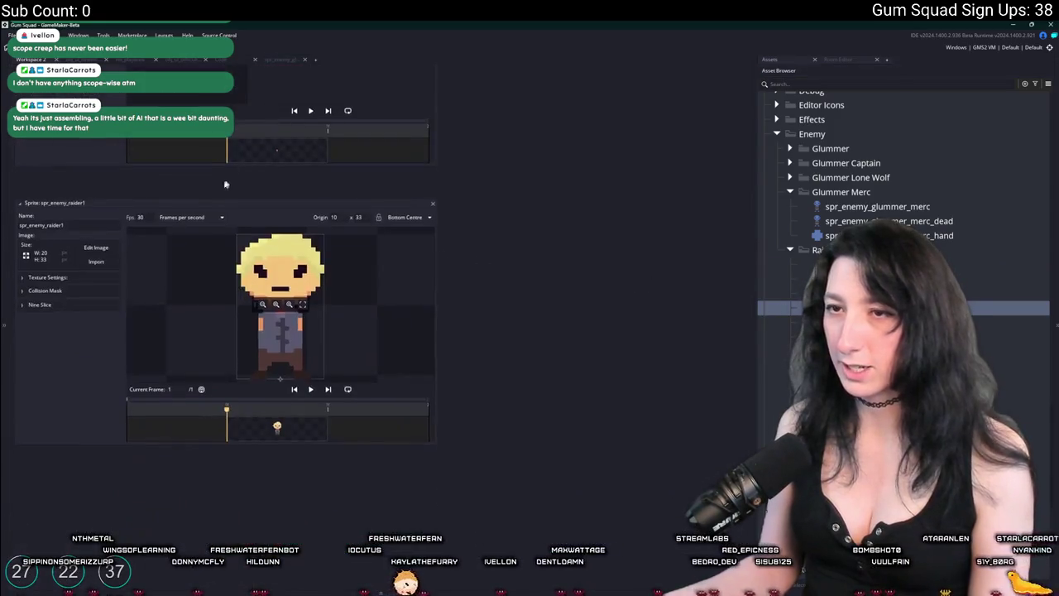
scroll(902, 248, down, 15)
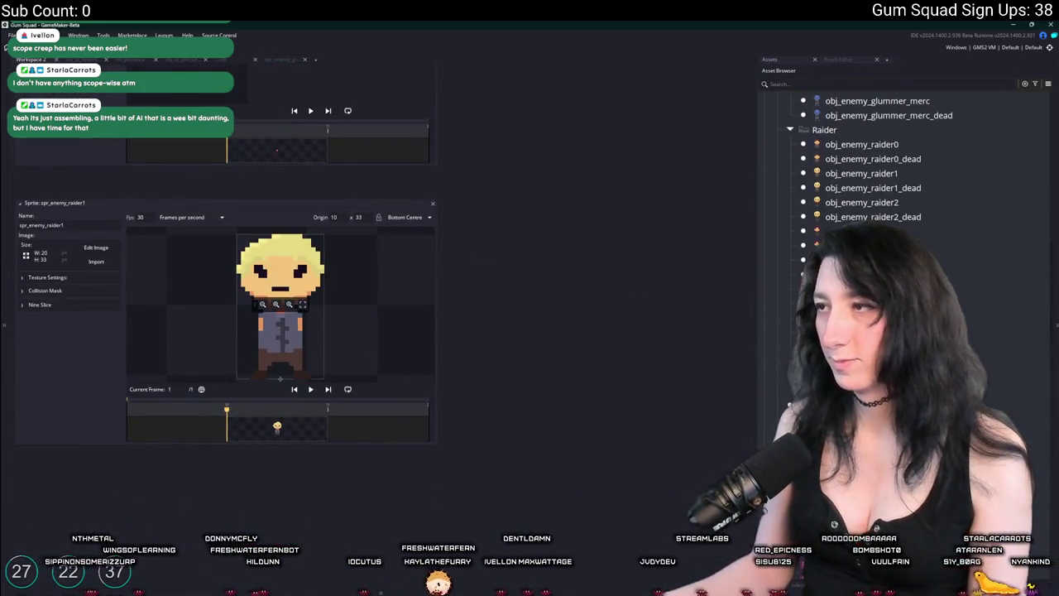
double_click(879, 176)
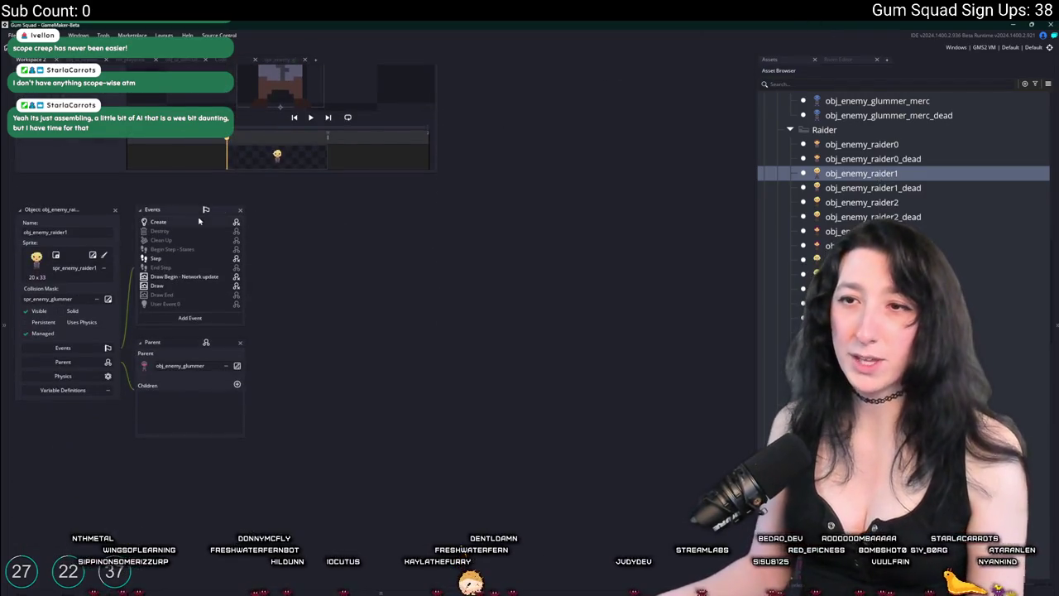
scroll(344, 258, down, 12)
click(609, 279)
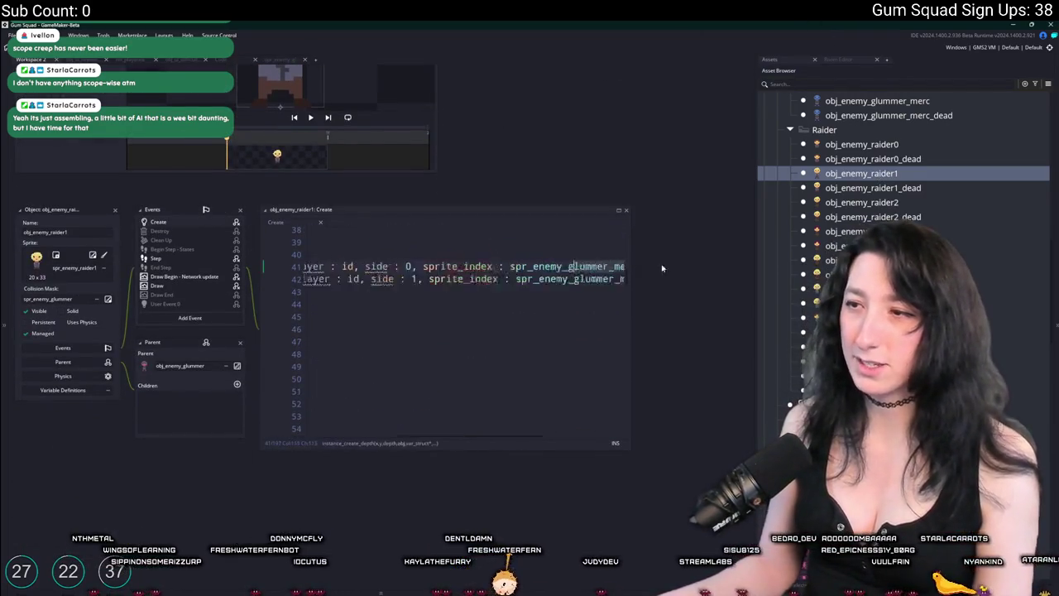
drag(608, 278, 153, 259)
key(Right)
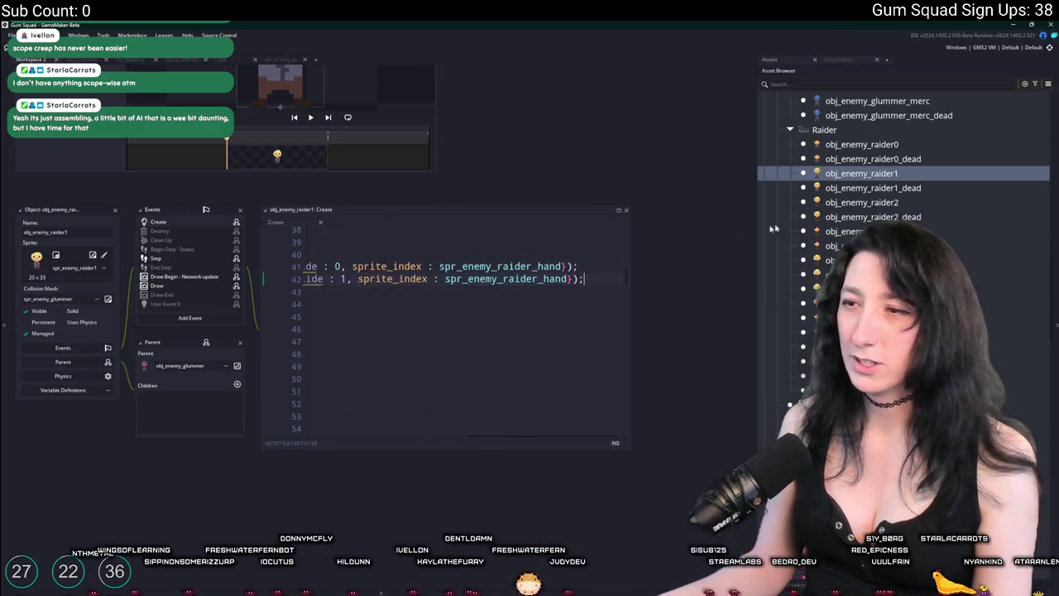
Open obj_enemy_raider2, filter assets by 'raider', and open obj_enemy_raider3
double_click(871, 202)
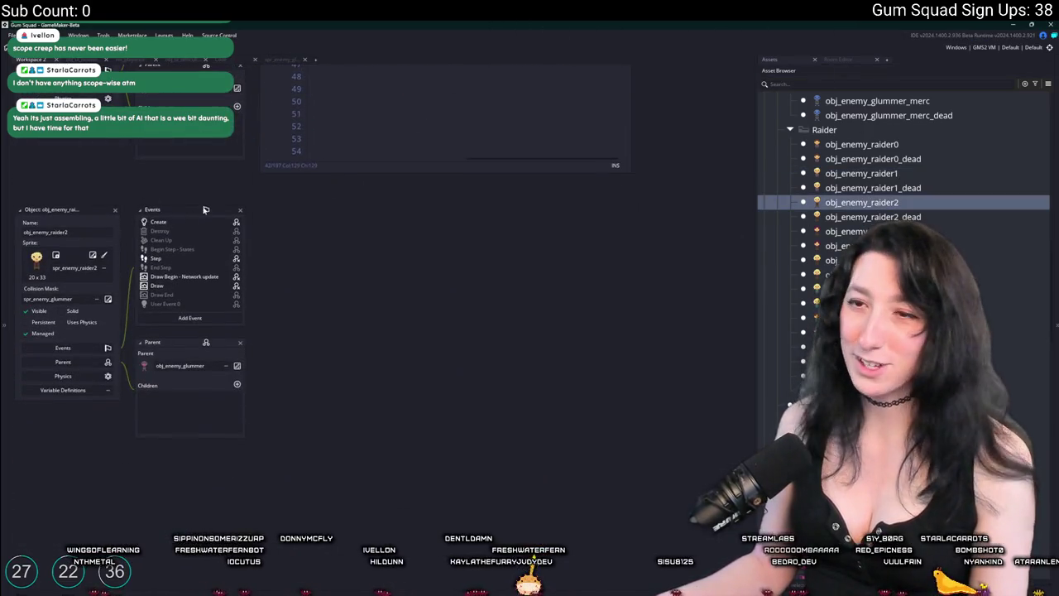
scroll(553, 271, down, 13)
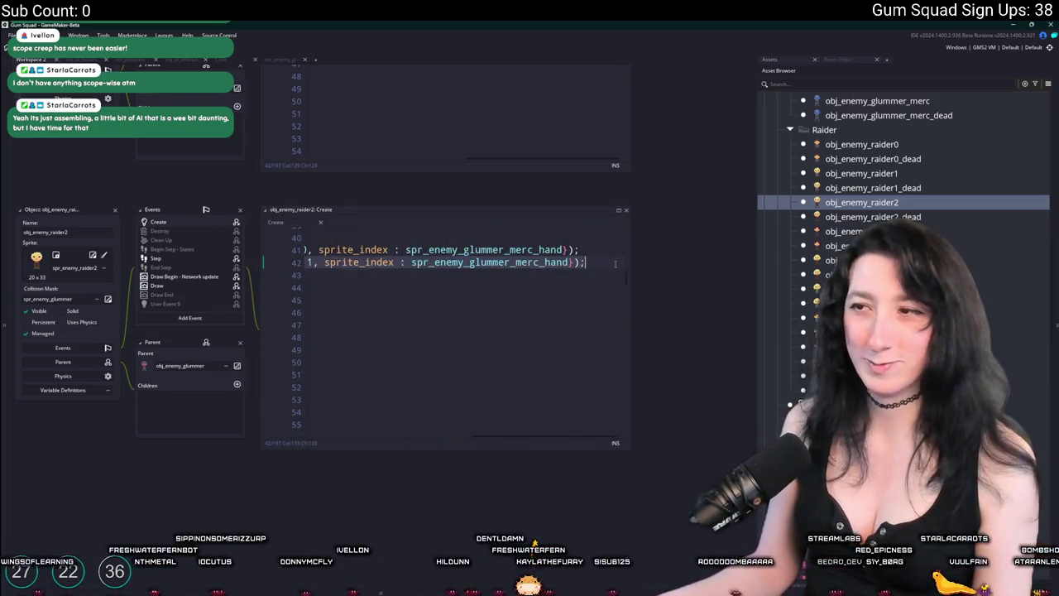
text(raider)
click(853, 231)
double_click(852, 231)
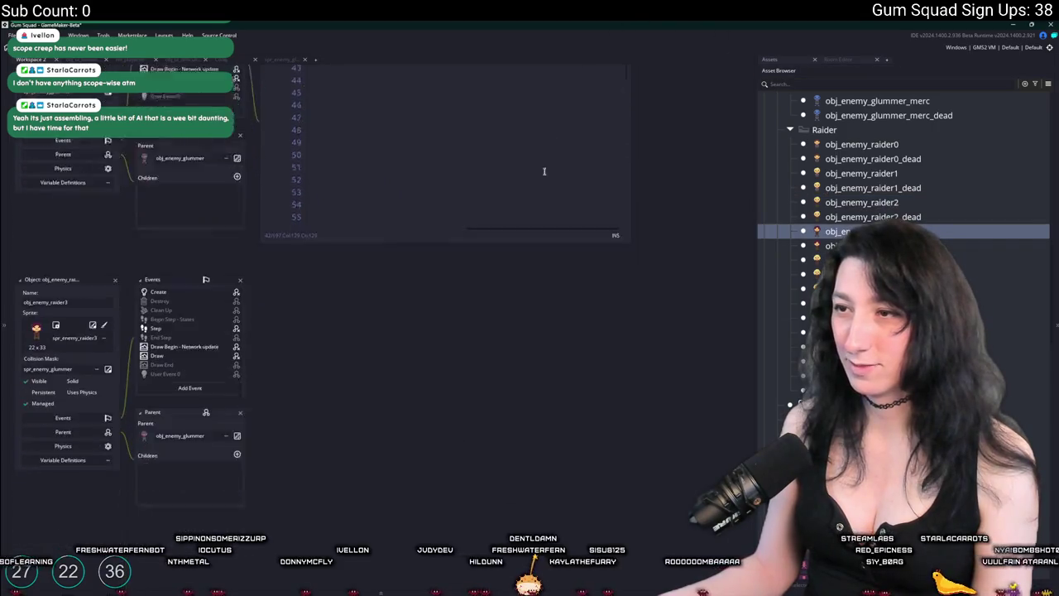
Paste the spr_enemy_raider_hand lines over lines 41–42 in raider3's and raider4's Create code
scroll(483, 310, down, 13)
mouse_move(572, 255)
mouse_down()
mouse_move(616, 248)
mouse_move(273, 248)
mouse_move(235, 326)
mouse_up()
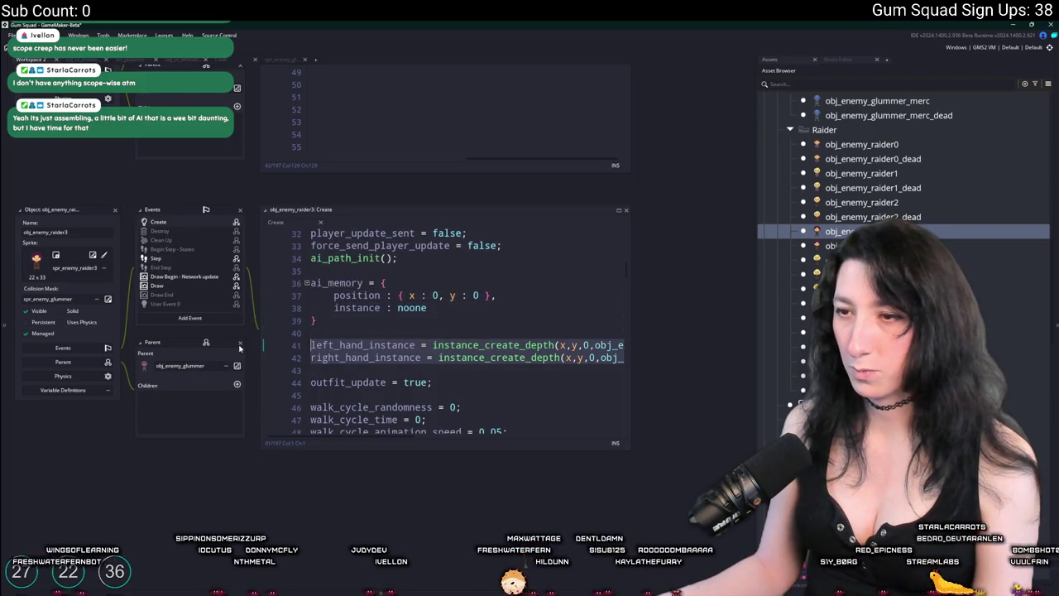
key(ctrl+v)
double_click(853, 260)
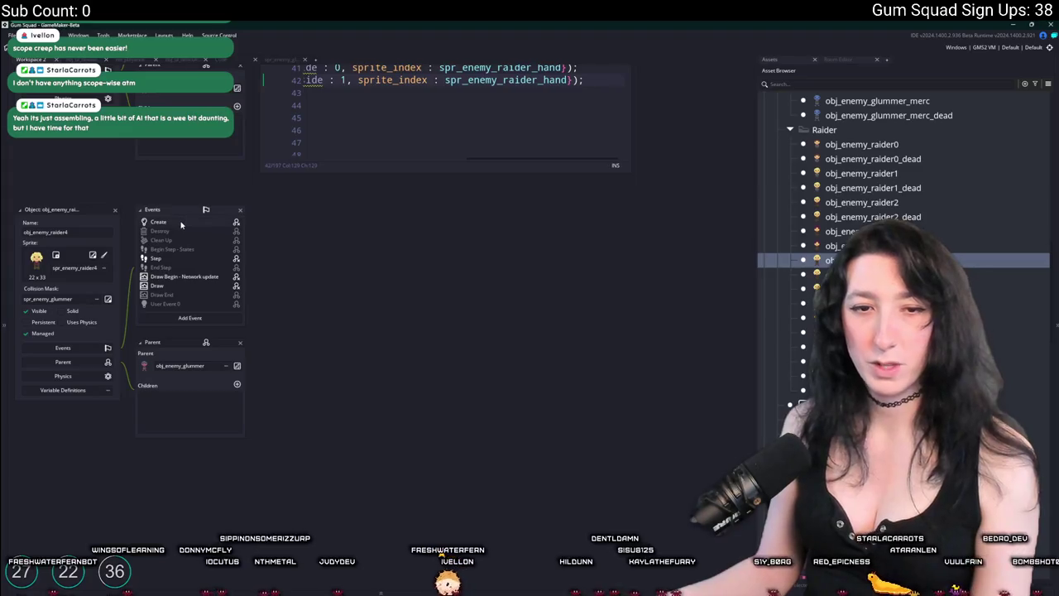
double_click(182, 223)
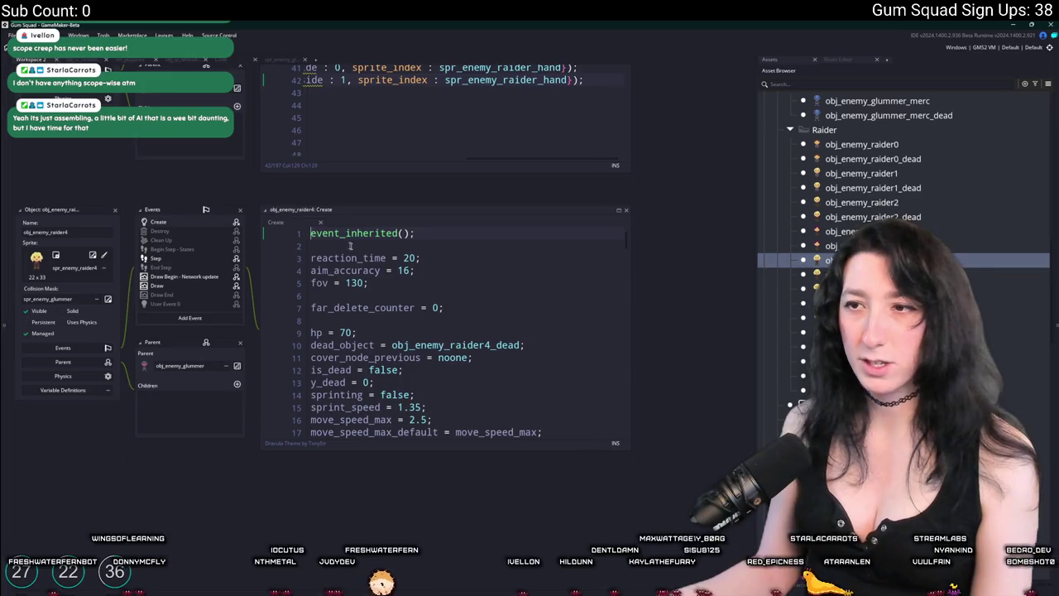
scroll(351, 246, down, 10)
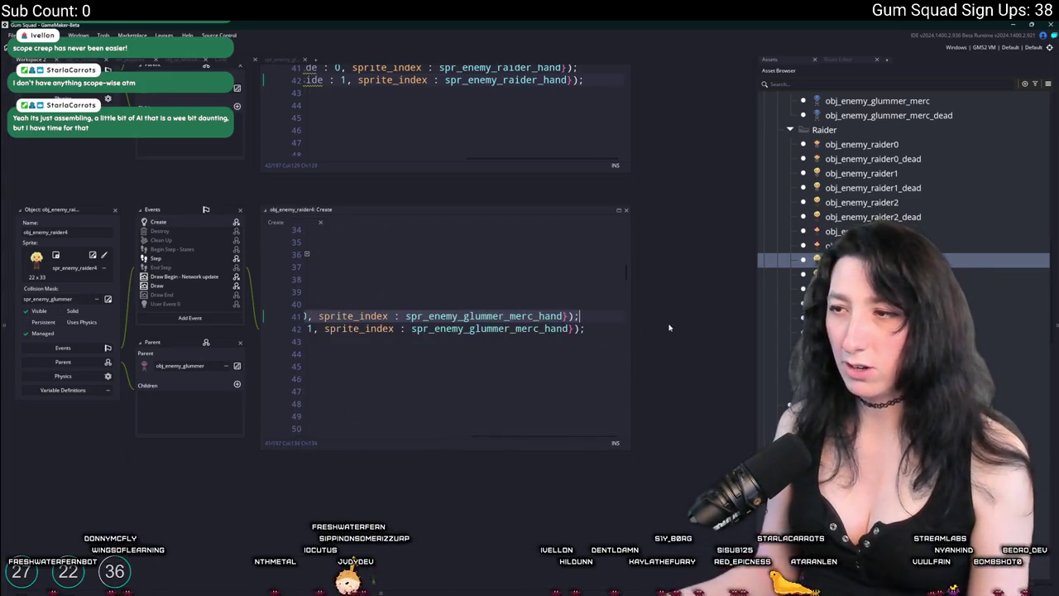
drag(584, 328, 312, 316)
key(ctrl+v)
Replace obj_enemy_raider5's Create code hand lines 41–42 with the spr_enemy_raider_hand lines
double_click(836, 288)
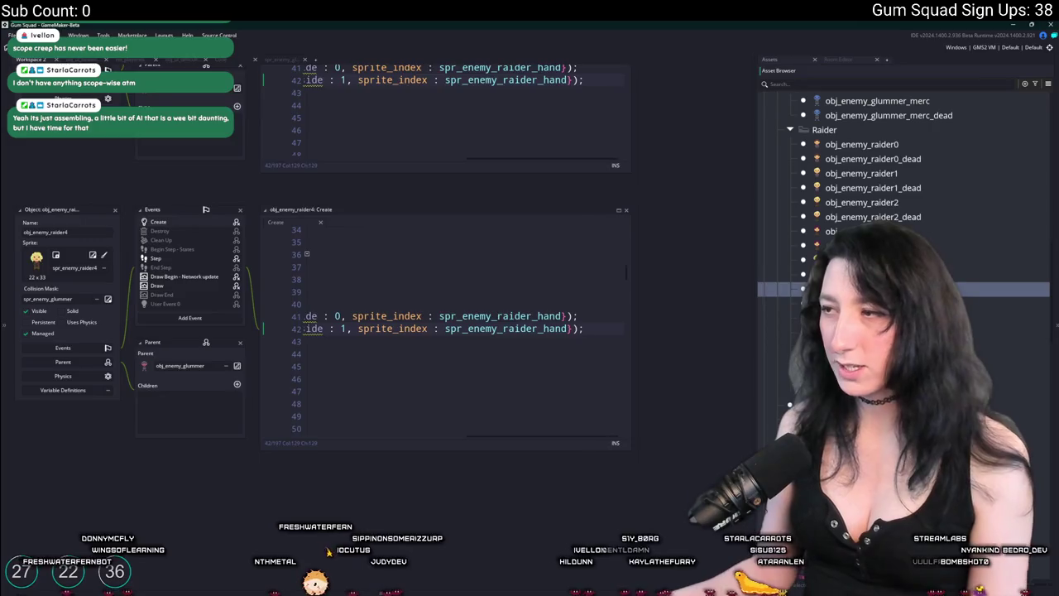
double_click(164, 223)
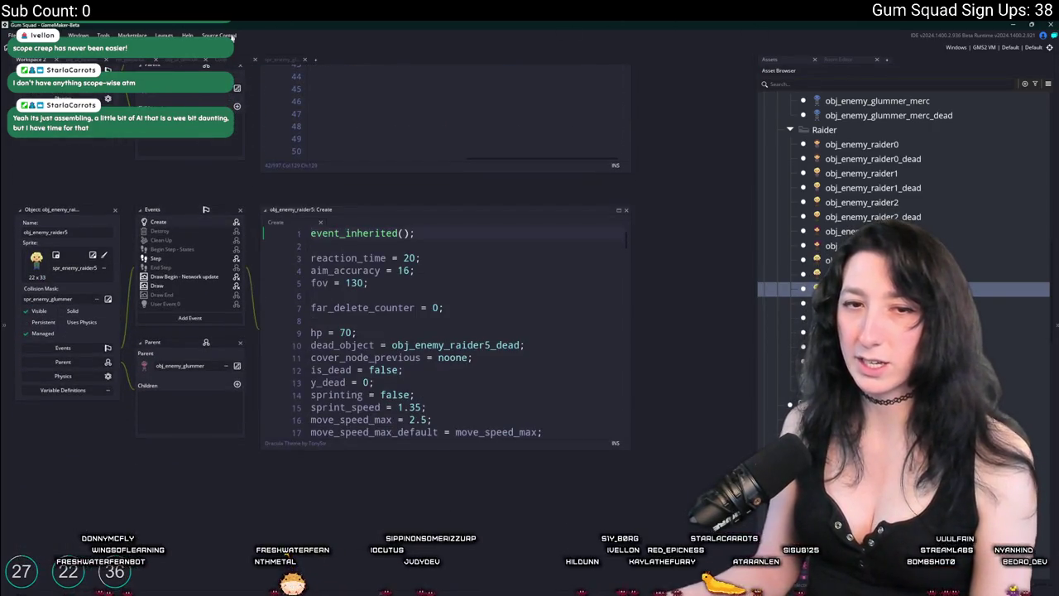
scroll(488, 356, down, 11)
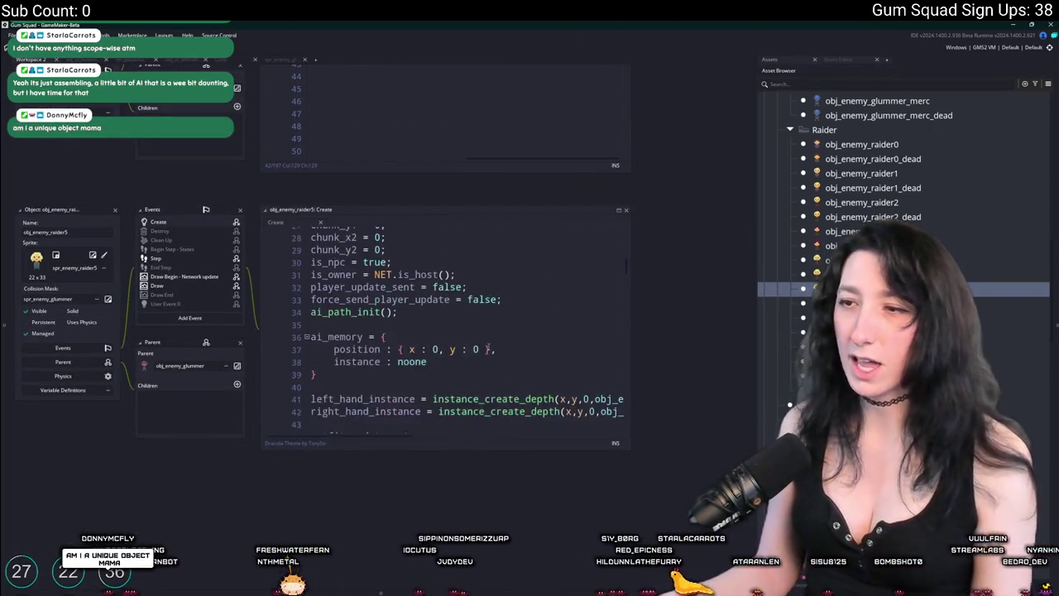
click(625, 328)
key(End)
key(shift+Up)
key(shift+Home)
key(ctrl+v)
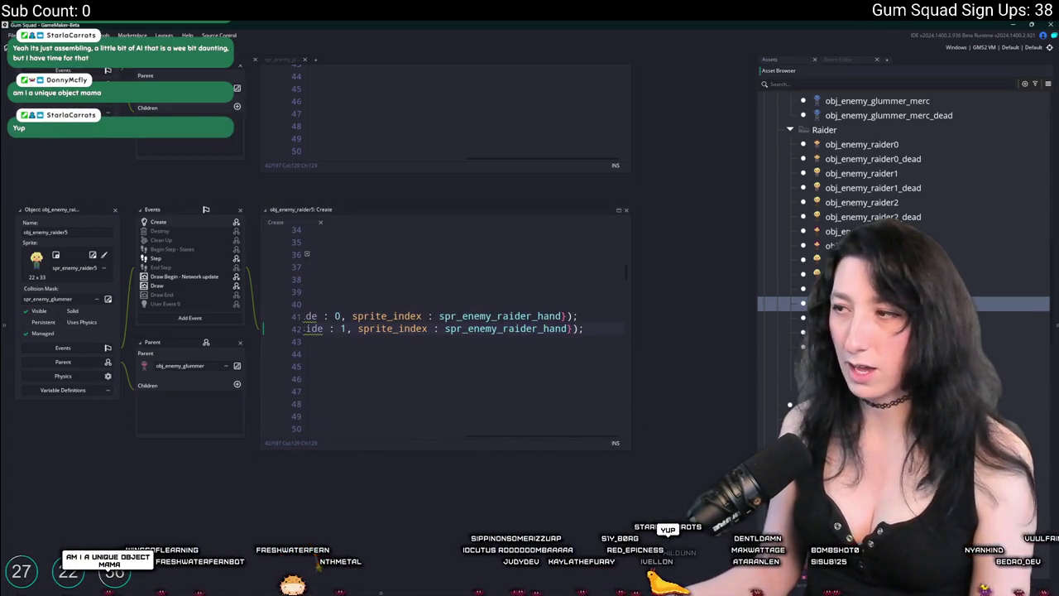
Switch the hand lines in obj_enemy_raider6 and raider7 Create code to spr_enemy_raider_hand
double_click(819, 318)
double_click(171, 222)
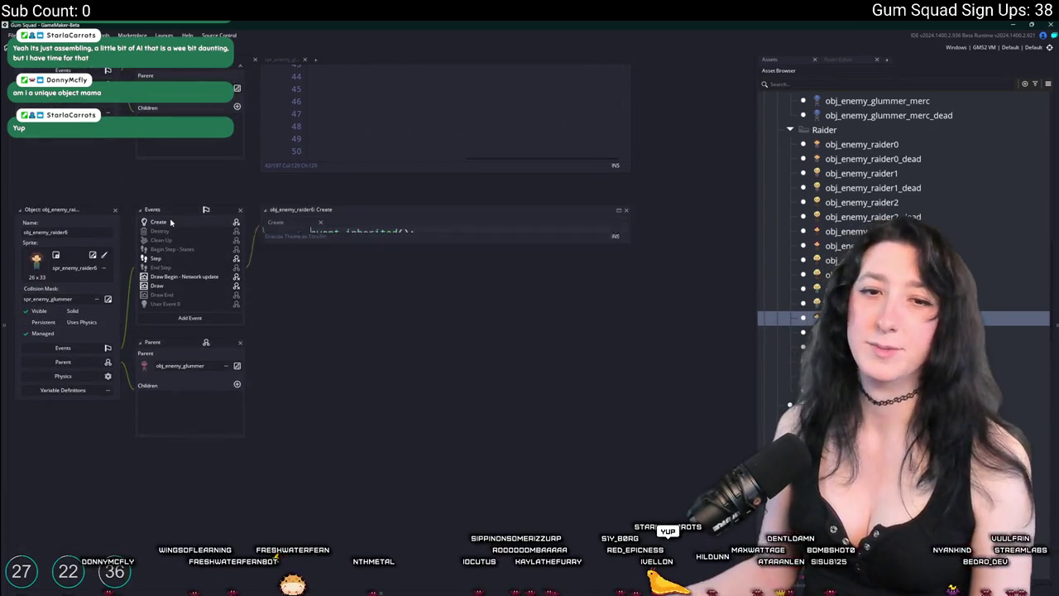
scroll(448, 329, down, 8)
scroll(448, 328, down, 3)
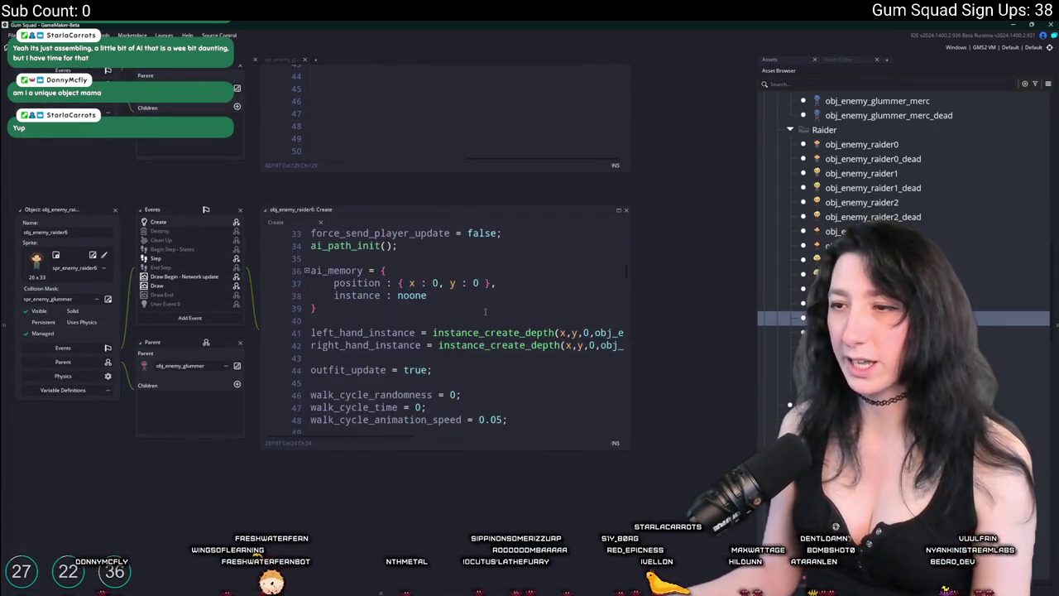
click(608, 344)
key(ctrl+z)
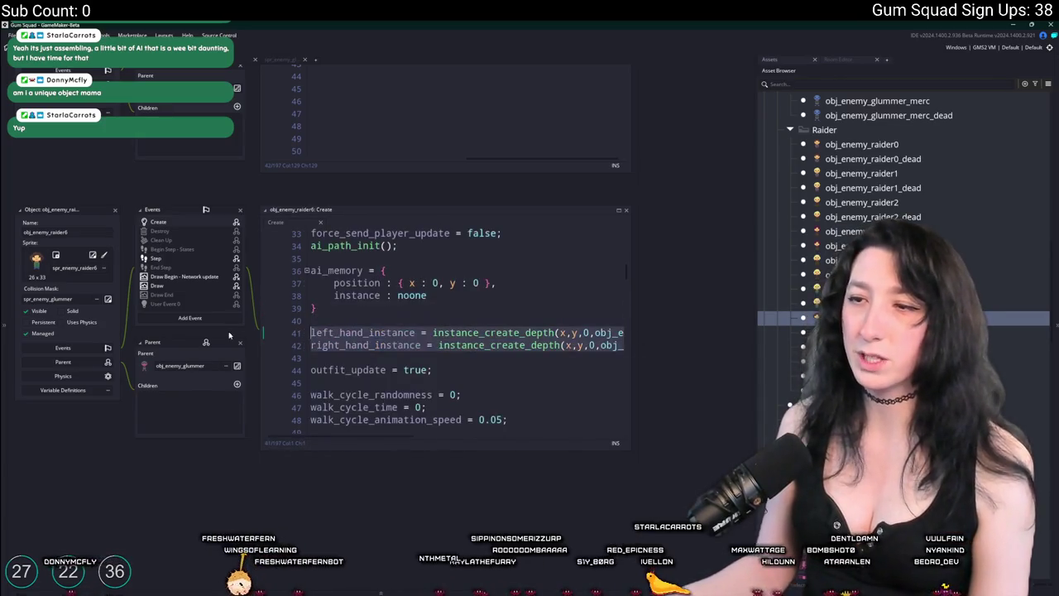
double_click(860, 347)
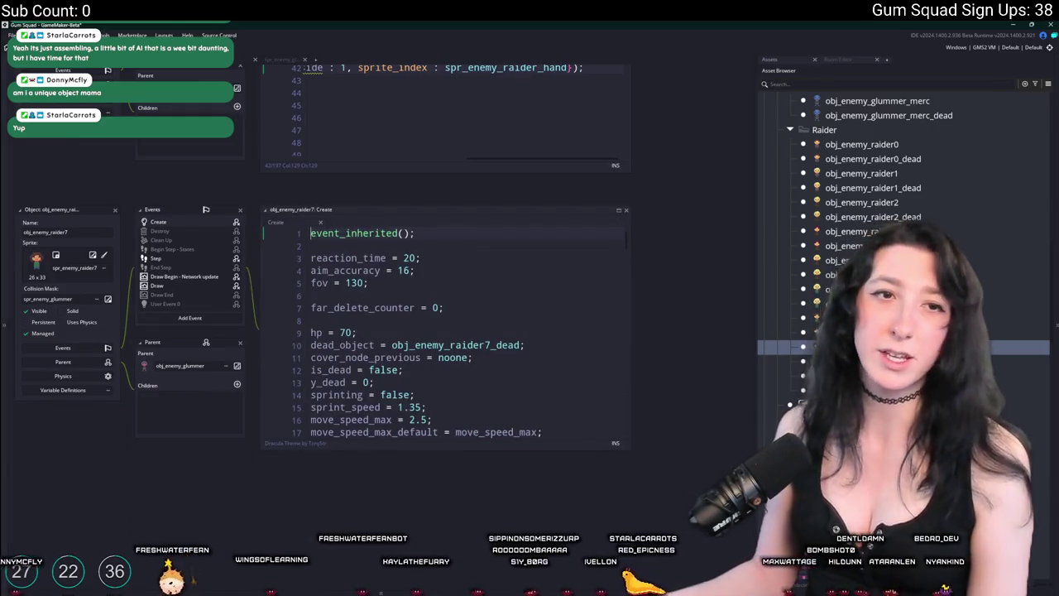
scroll(519, 379, down, 10)
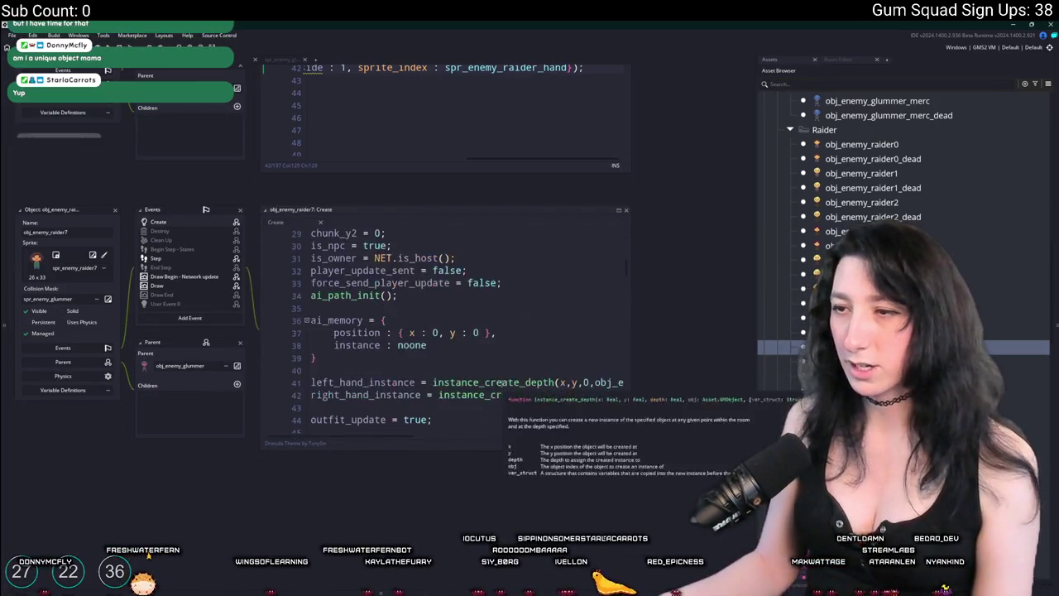
key(Right)
key(Right)
key(Right)
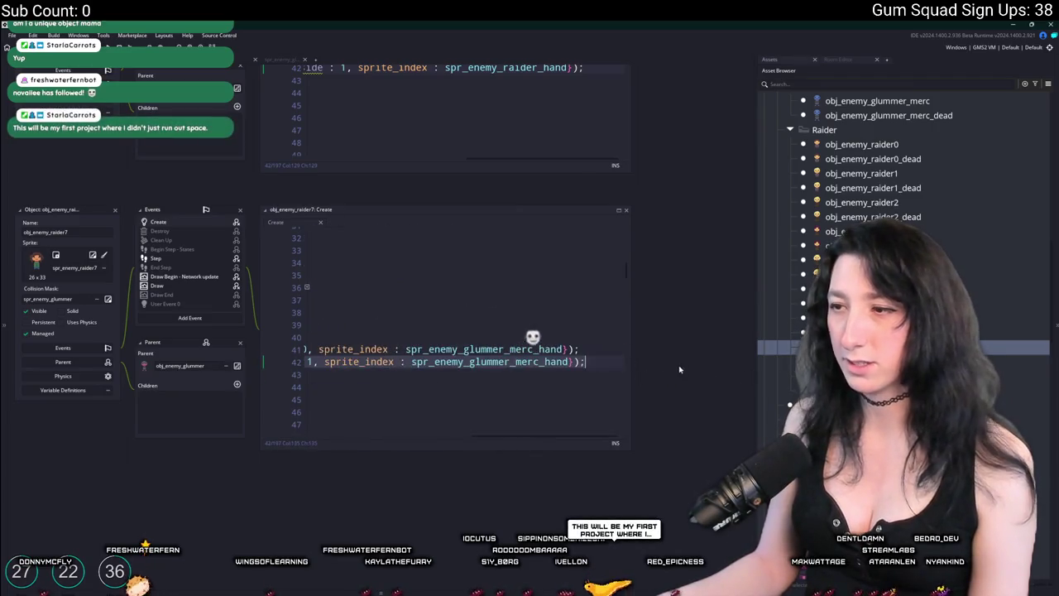
key(ctrl+z)
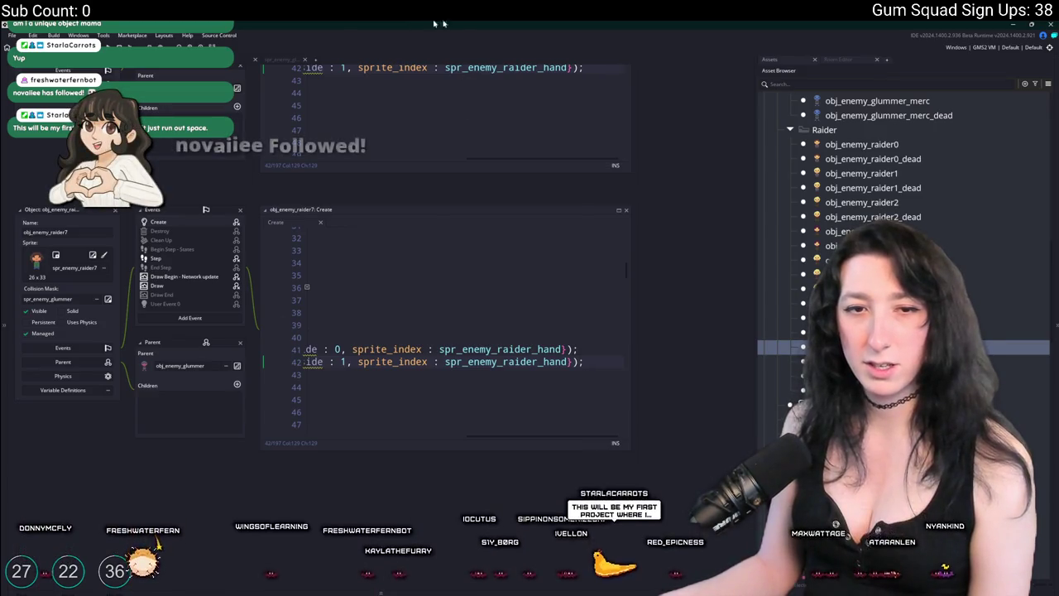
Paste the spr_enemy_raider_hand lines over lines 41–42 in obj_enemy_raider8's Create code
double_click(860, 376)
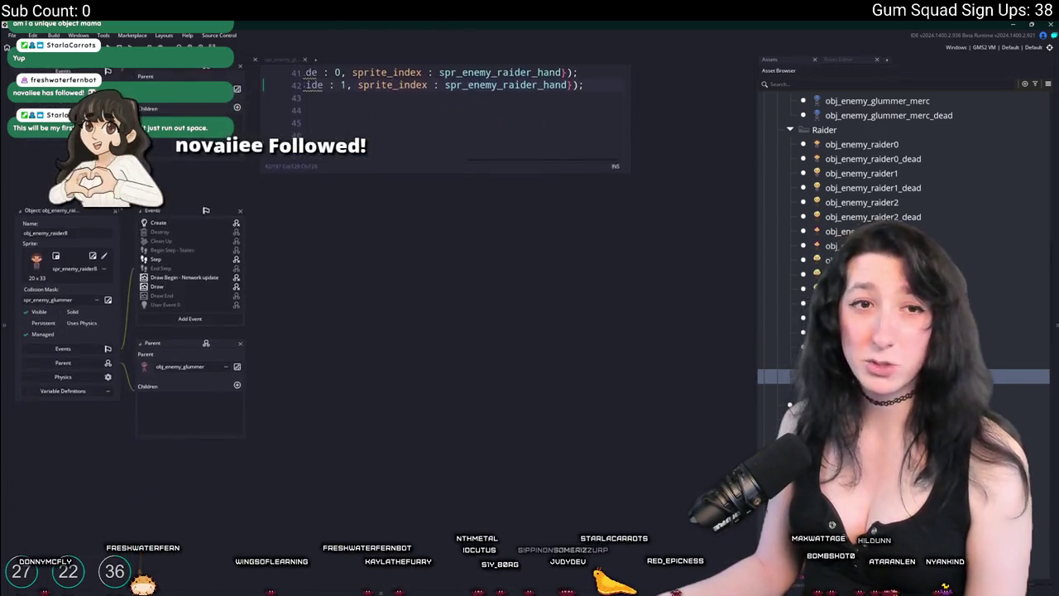
click(158, 222)
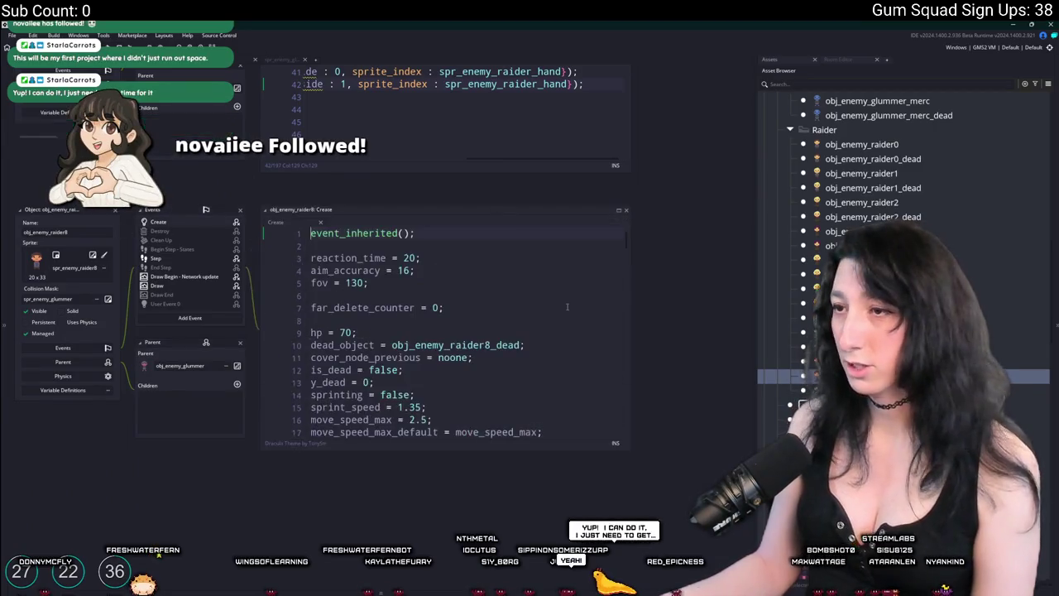
scroll(533, 291, down, 7)
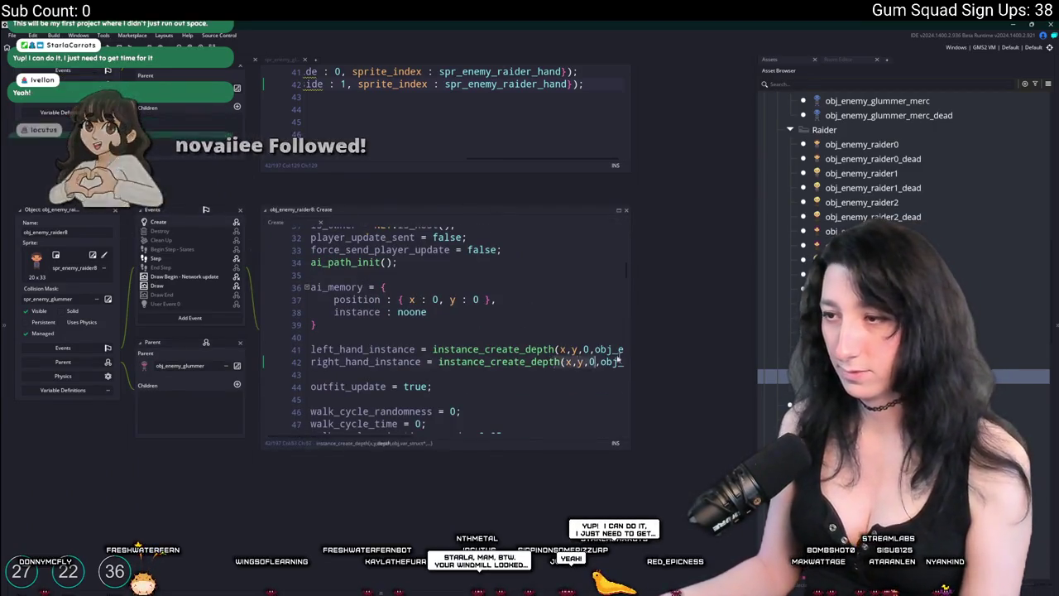
drag(308, 348, 589, 366)
key(ctrl+v)
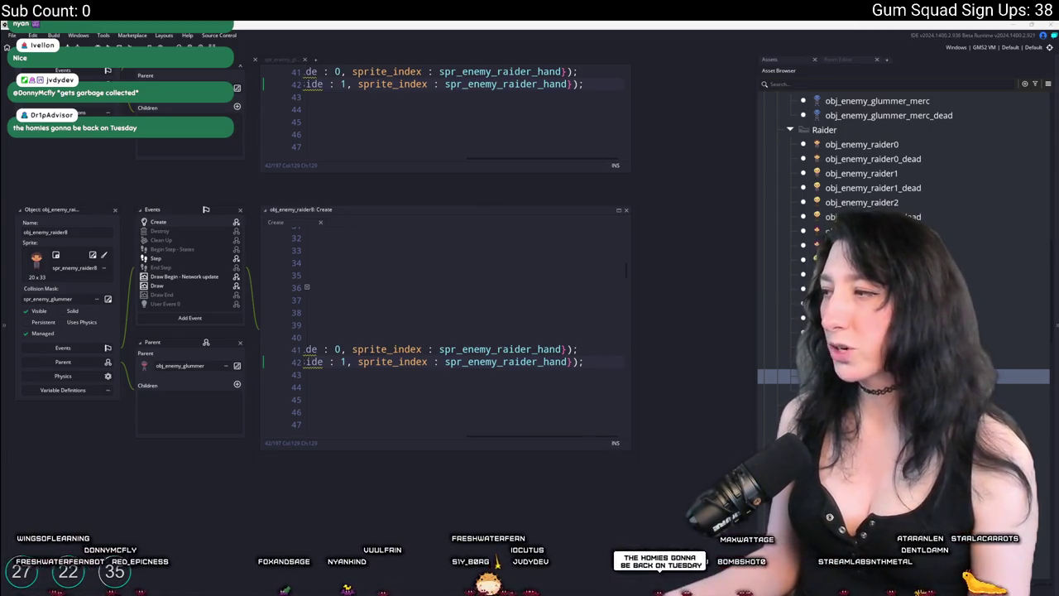
key(alt+Tab)
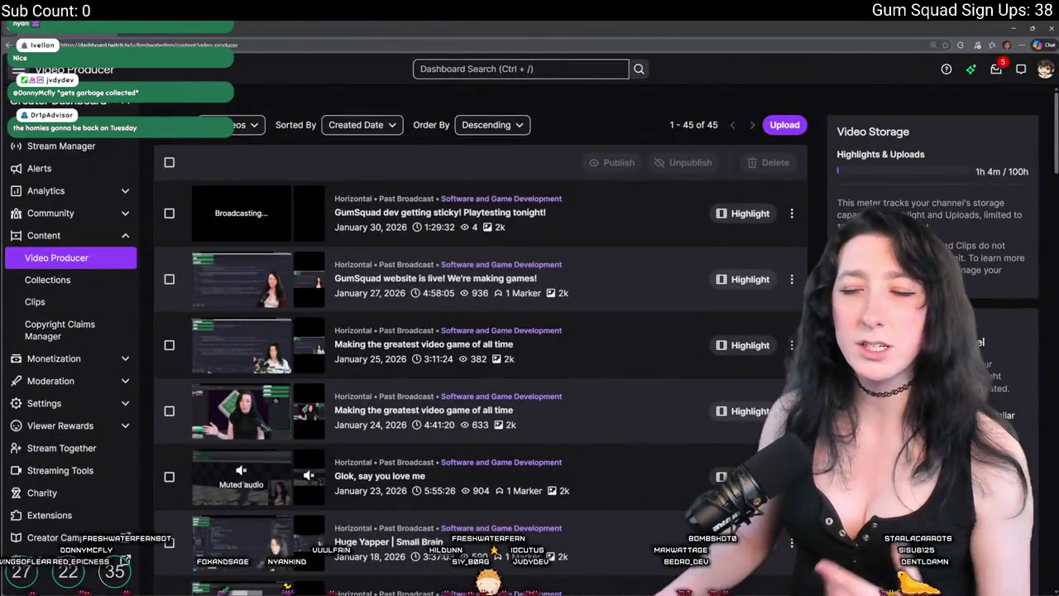
Open the Vibe Coding Goddess past broadcast from Video Producer and play it full screen
scroll(240, 348, down, 4)
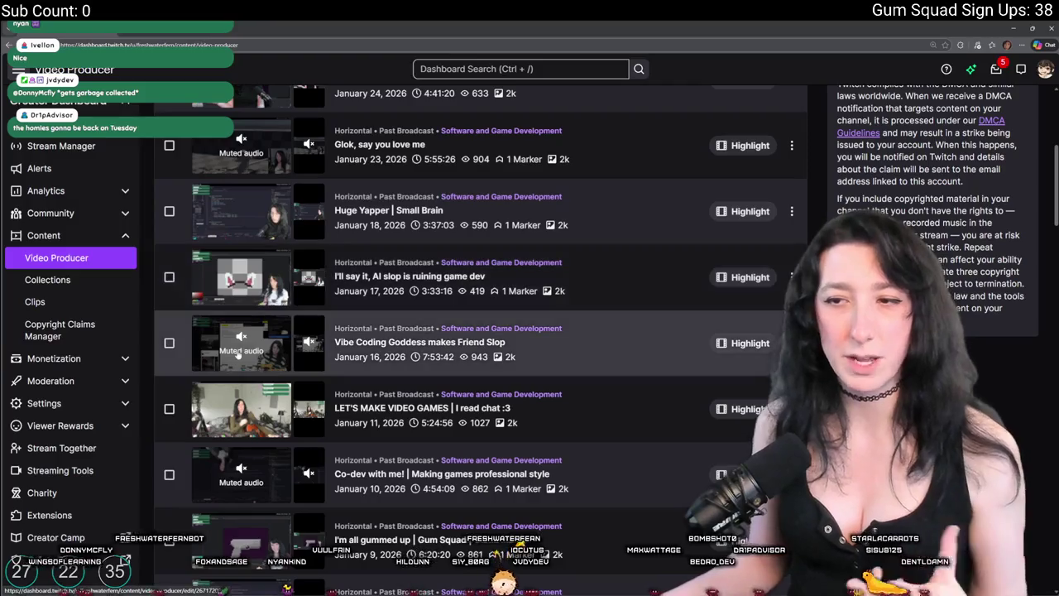
click(237, 359)
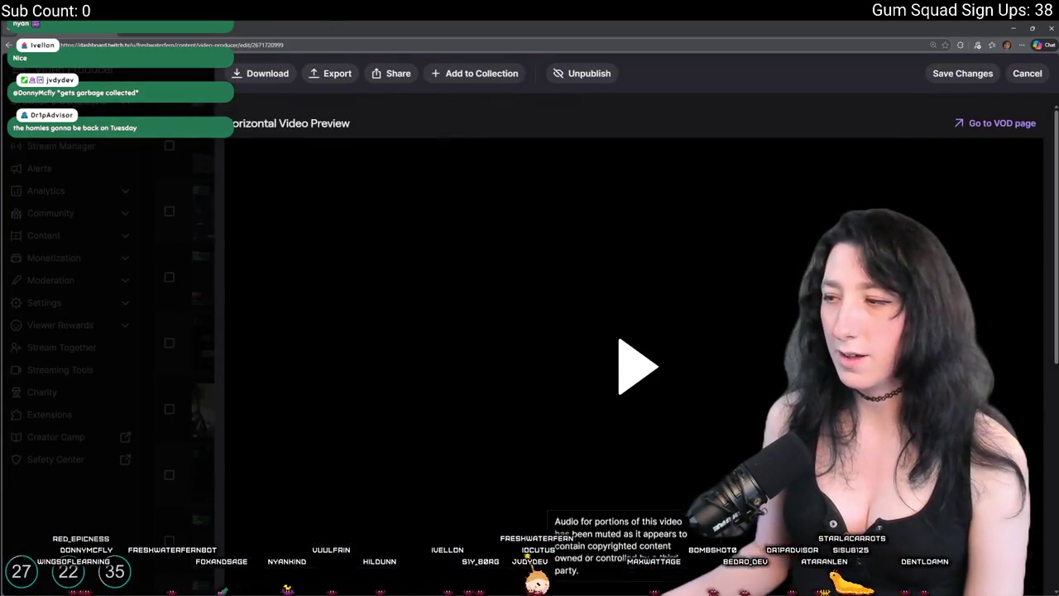
key(f)
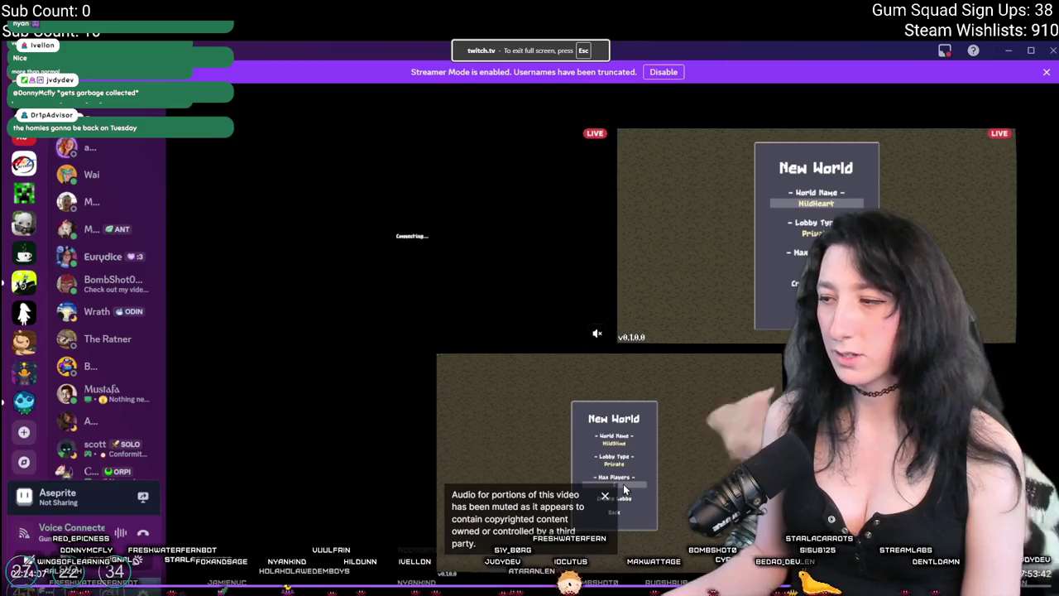
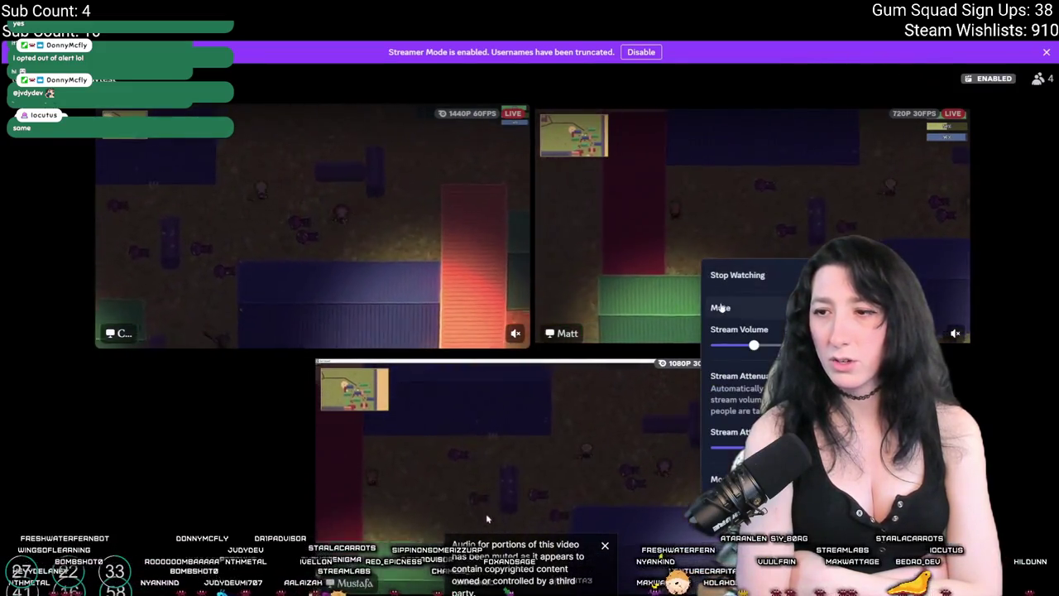
Right-click the watched stream tile in Discord's call view to bring up its options
right_click(792, 230)
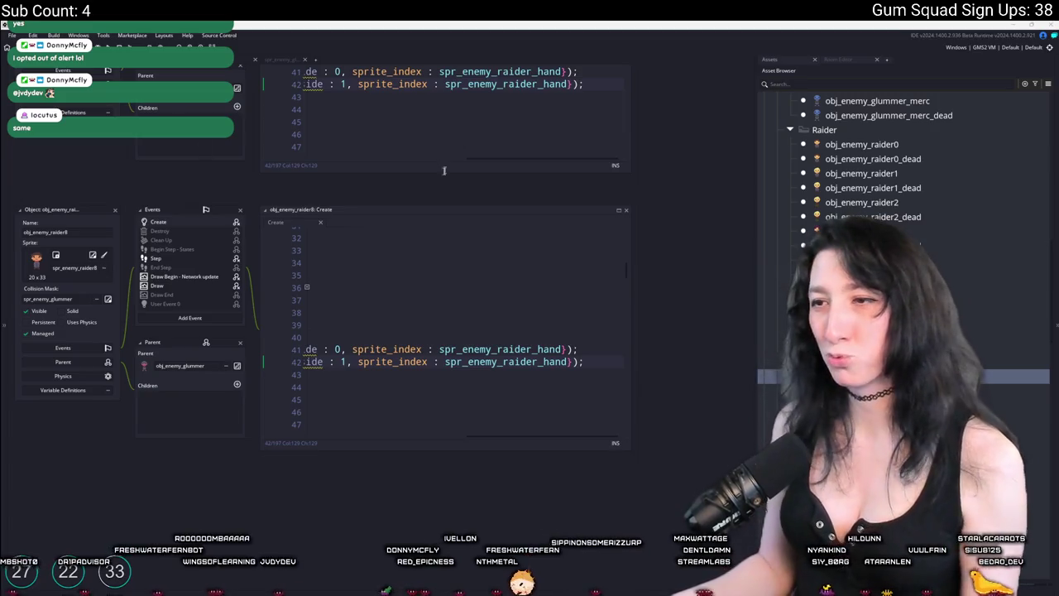
Switch to the rm_playarea room and build and run the game with F5
click(486, 359)
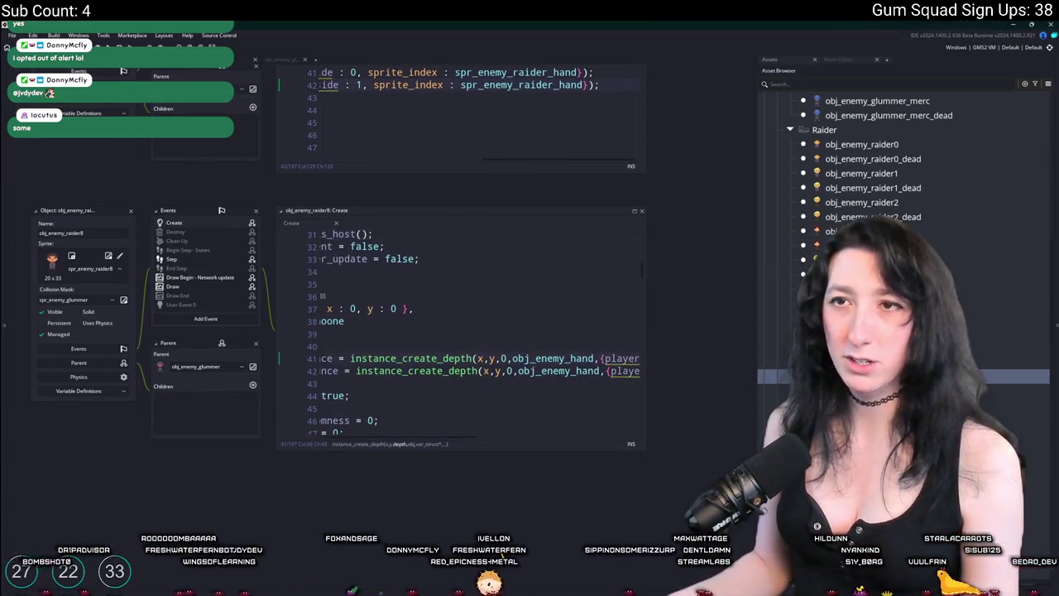
key(ctrl+Tab)
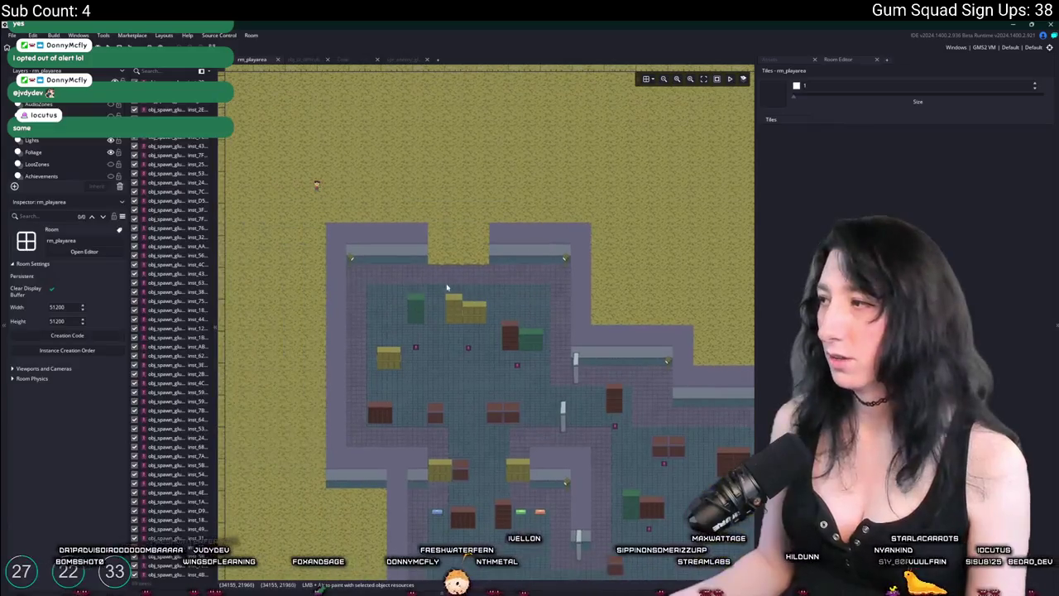
key(F5)
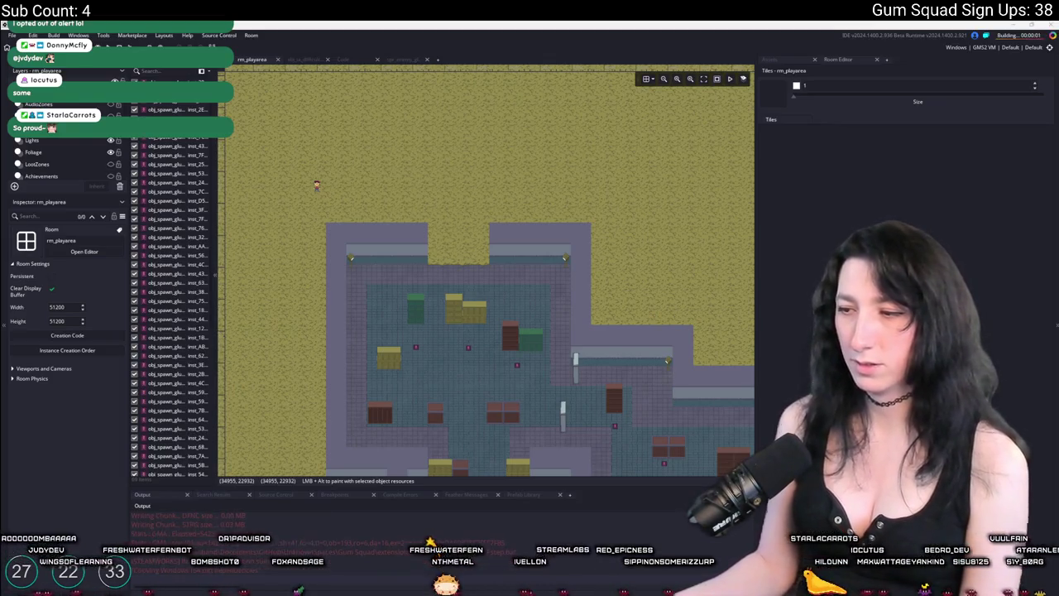
Minimize the video script notes to reveal the running Gum Squad window
key(alt+Tab)
scroll(683, 240, down, 20)
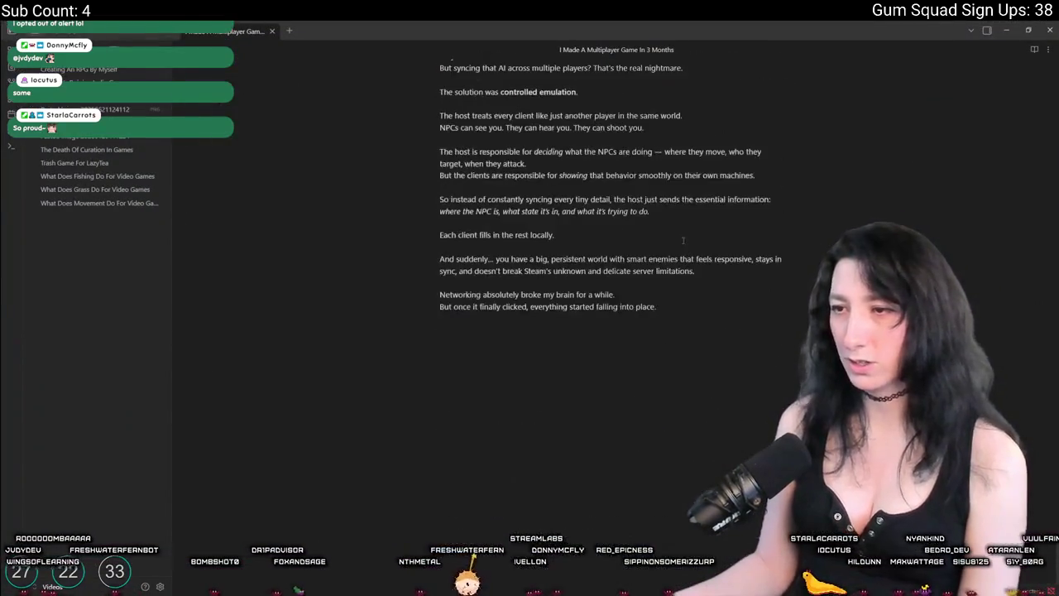
click(1008, 29)
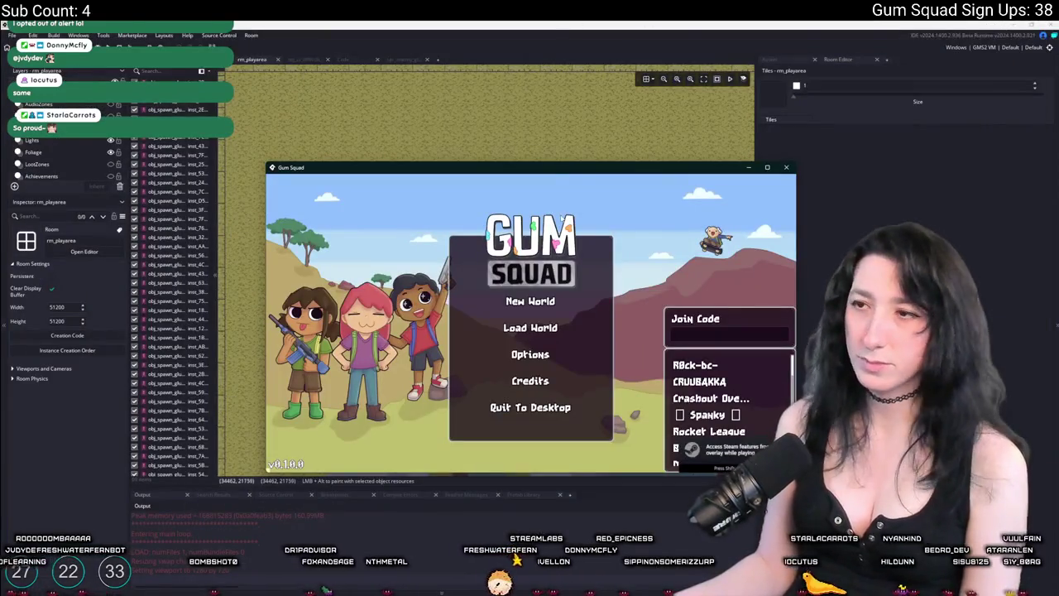
Maximize the game, set up the InnocentGarden New World after checking difficulty, and create the lobby
double_click(555, 169)
click(534, 267)
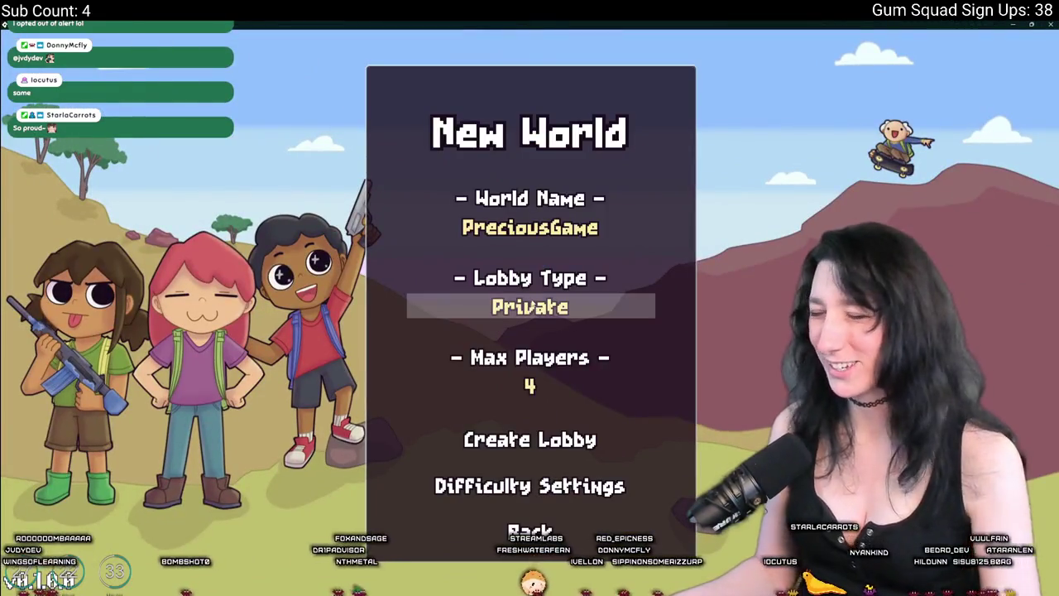
click(549, 486)
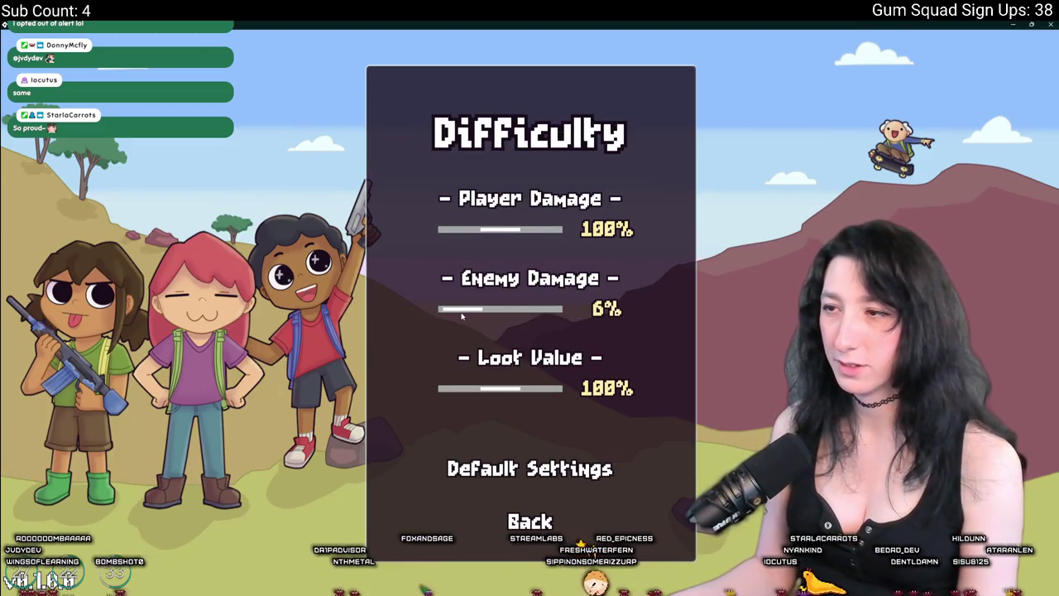
click(529, 522)
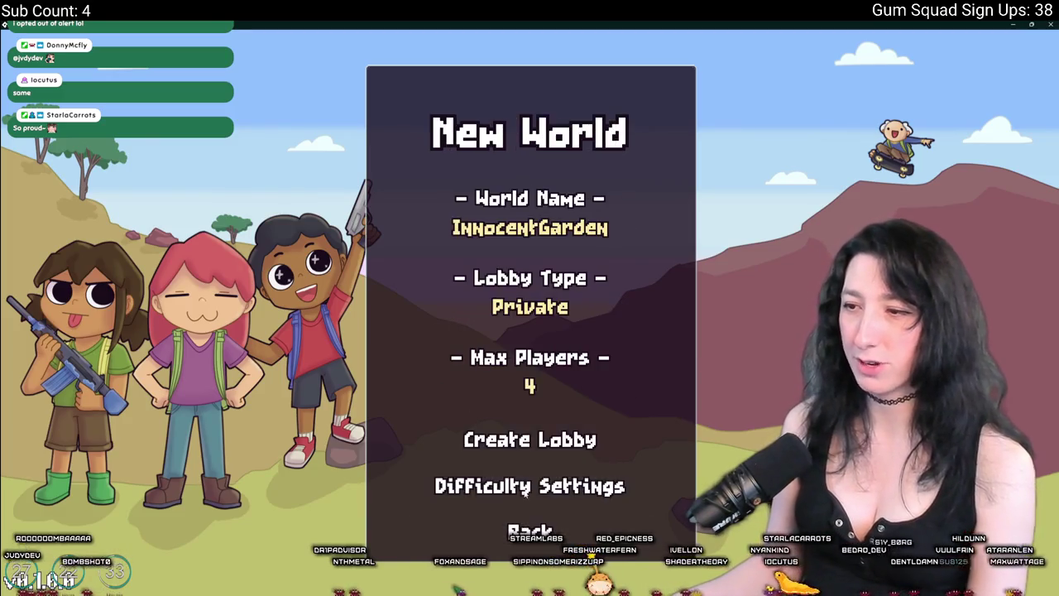
click(527, 440)
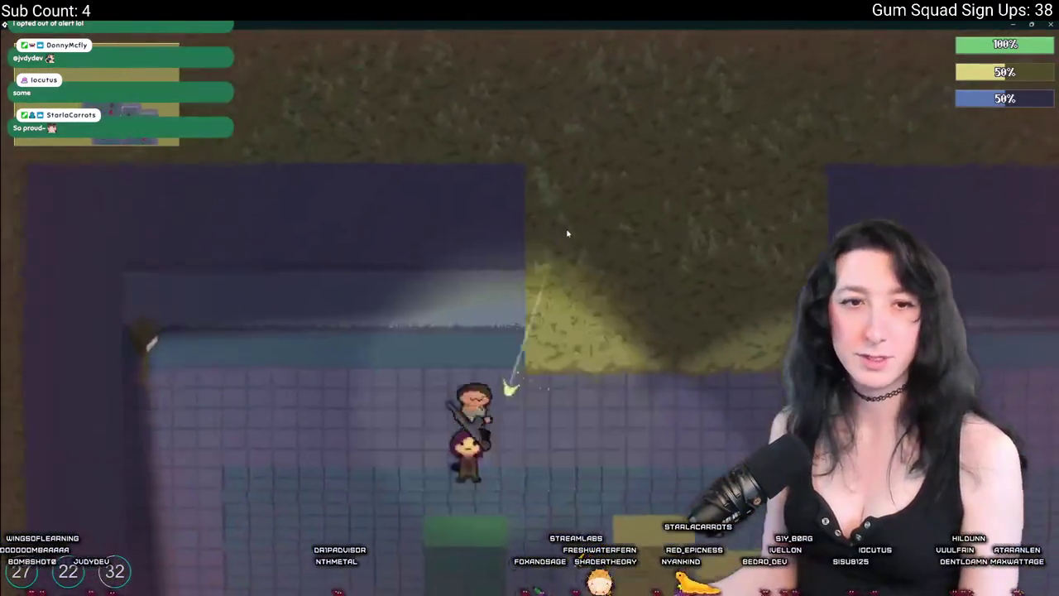
Walk the player down through the first room past the raiders and crates
key(w)
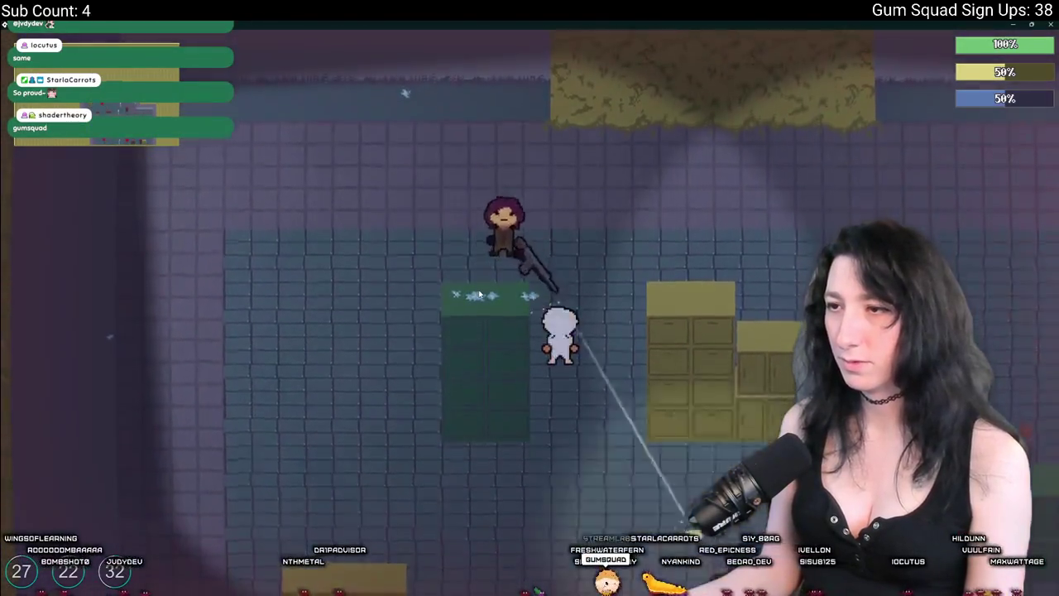
key(s)
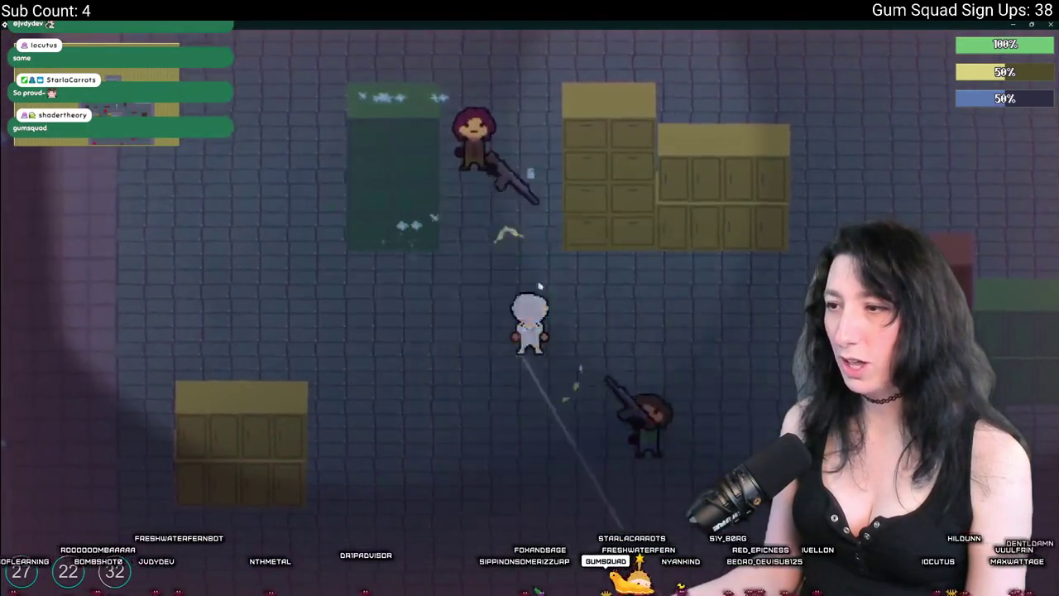
key(s)
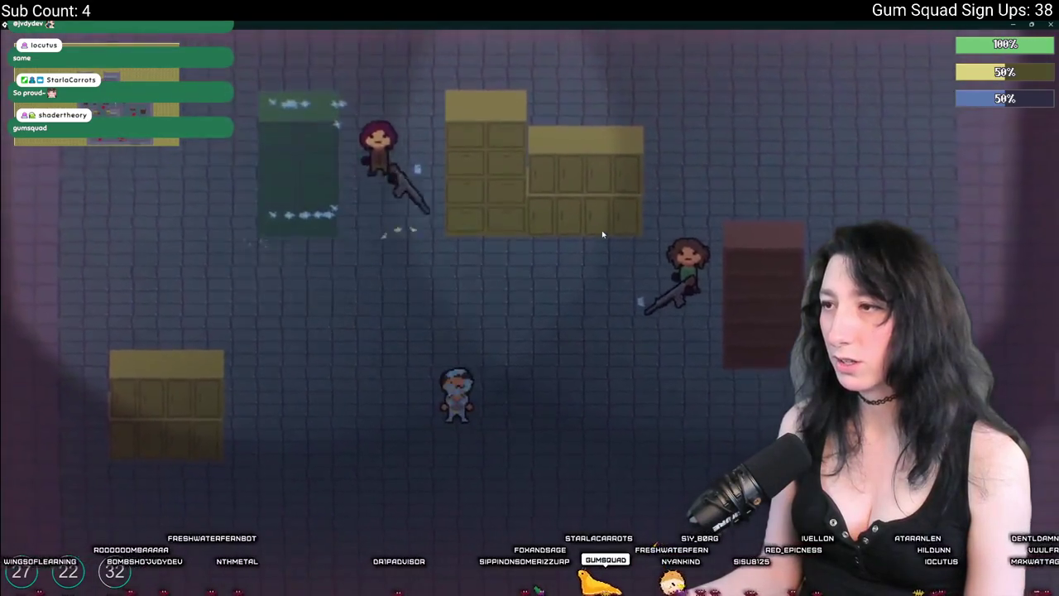
key(s)
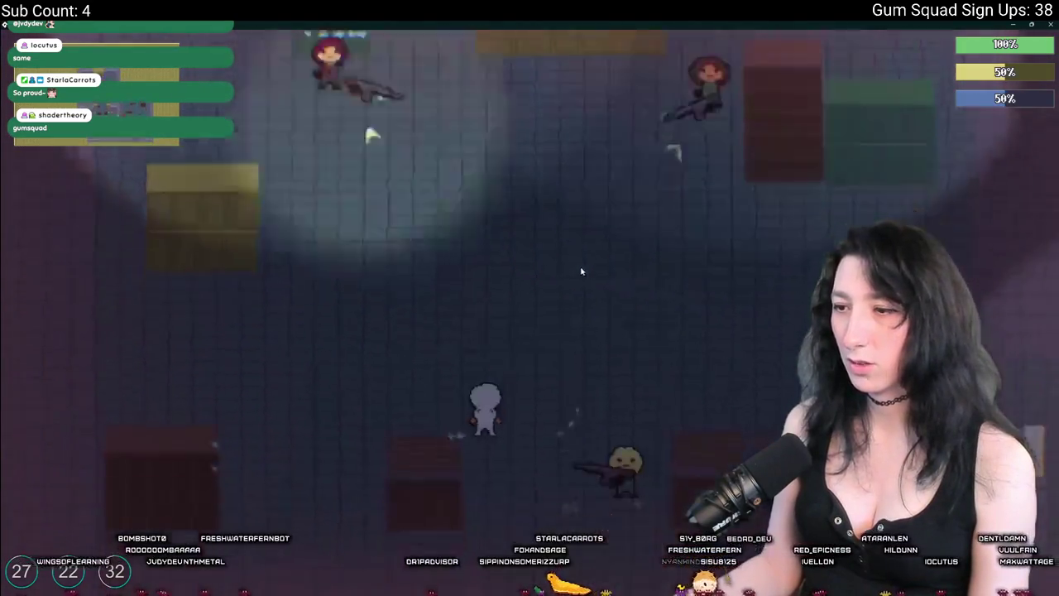
key(s)
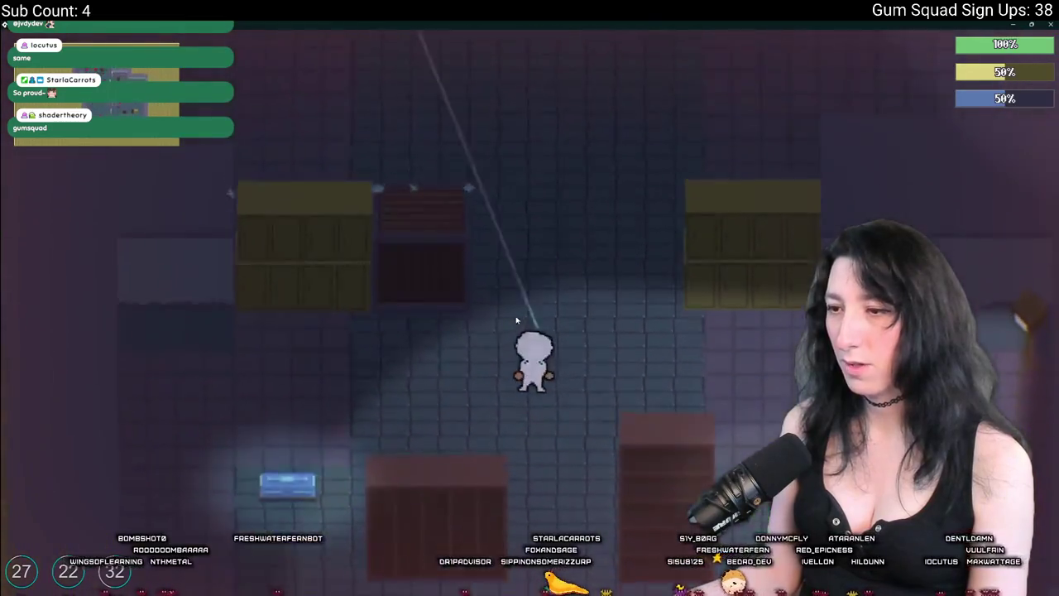
key(s)
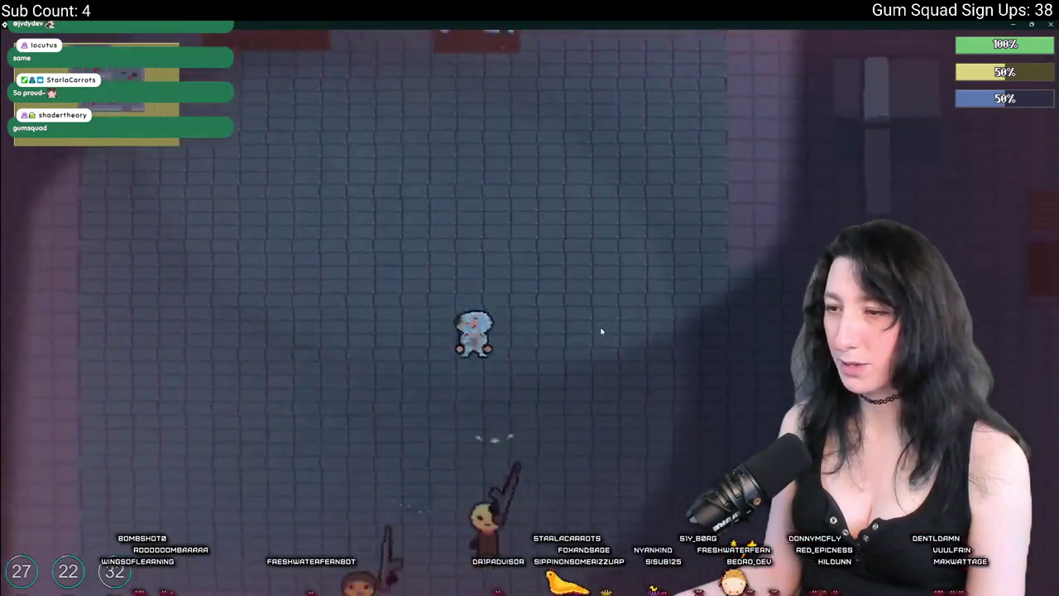
key(s)
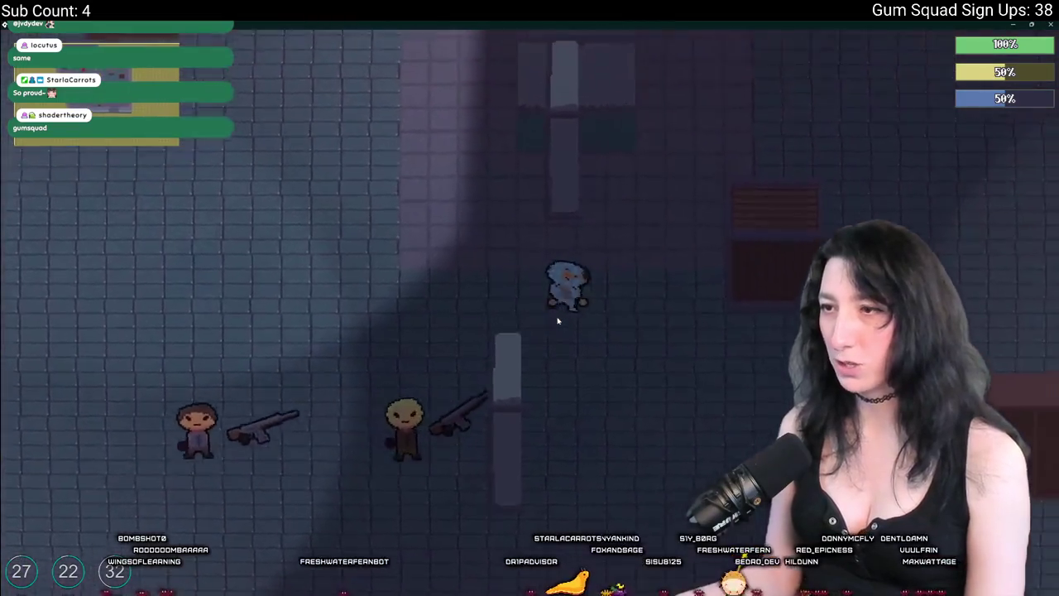
Walk on through the next rooms past the raiders, then open the inventory and crafting grid
key(d)
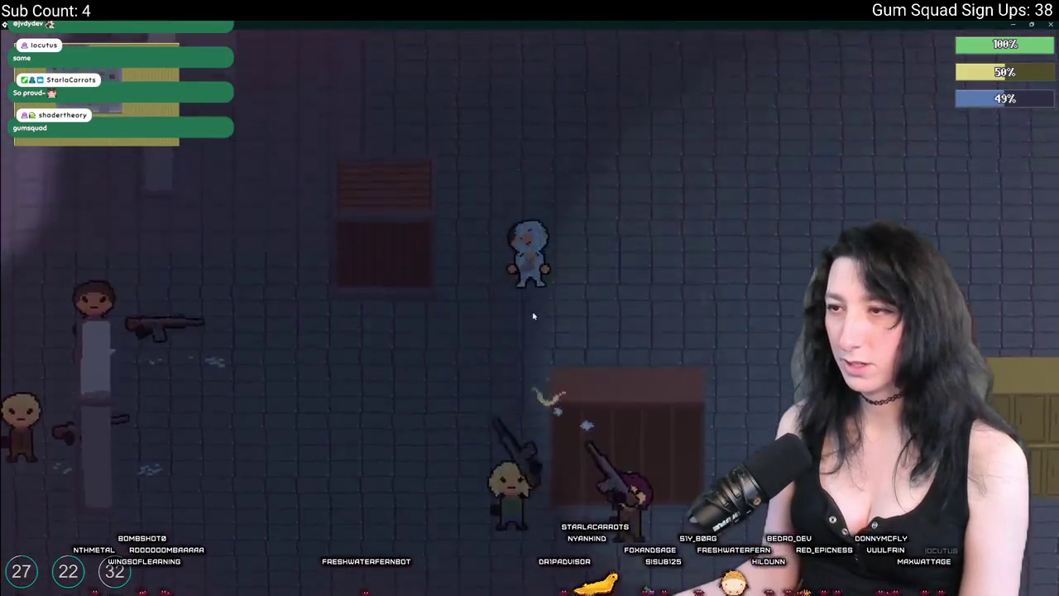
key(w)
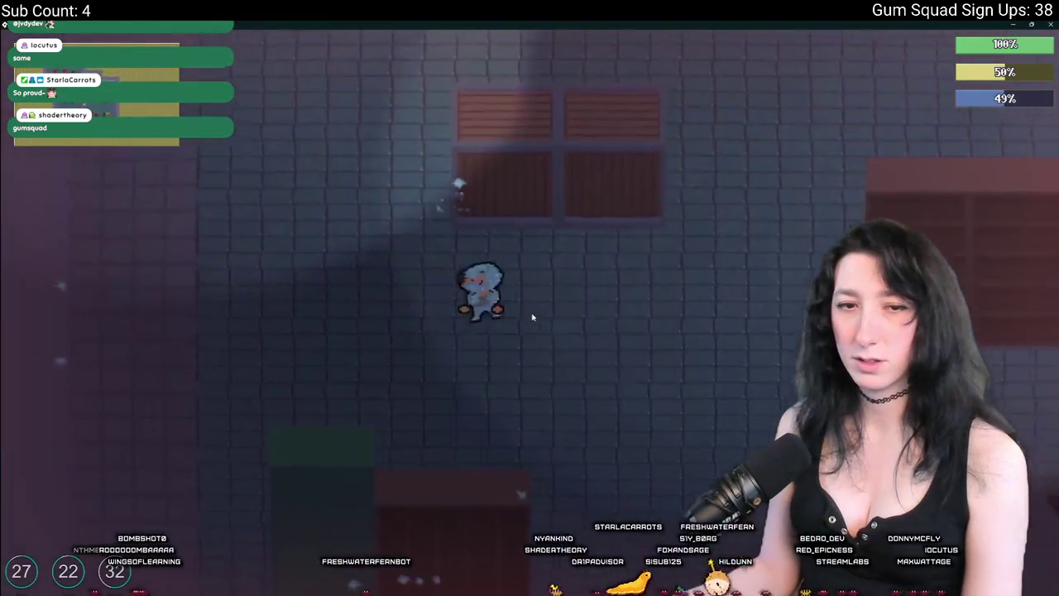
key(s)
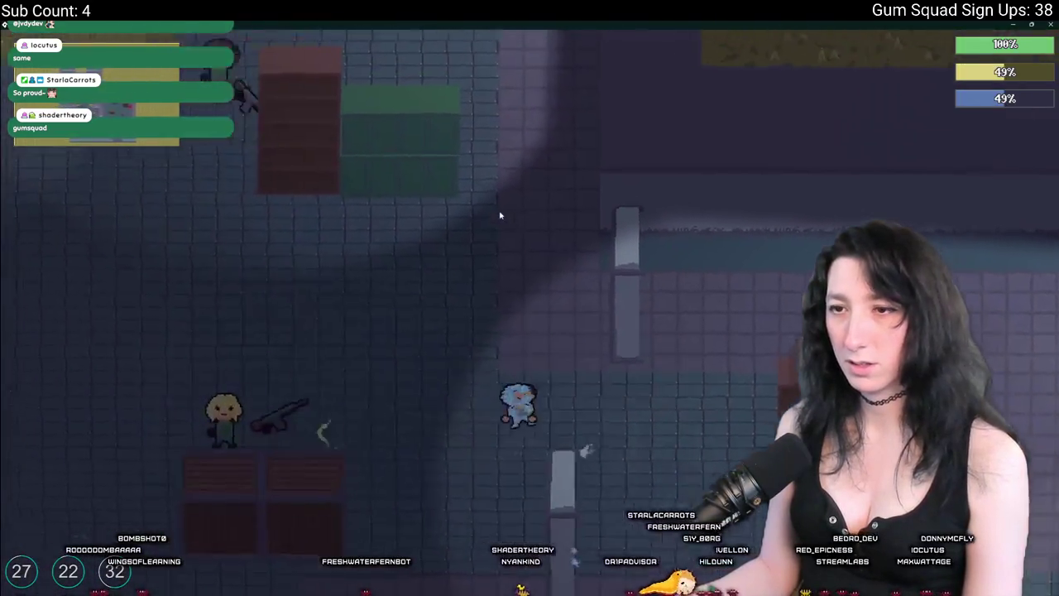
key(a)
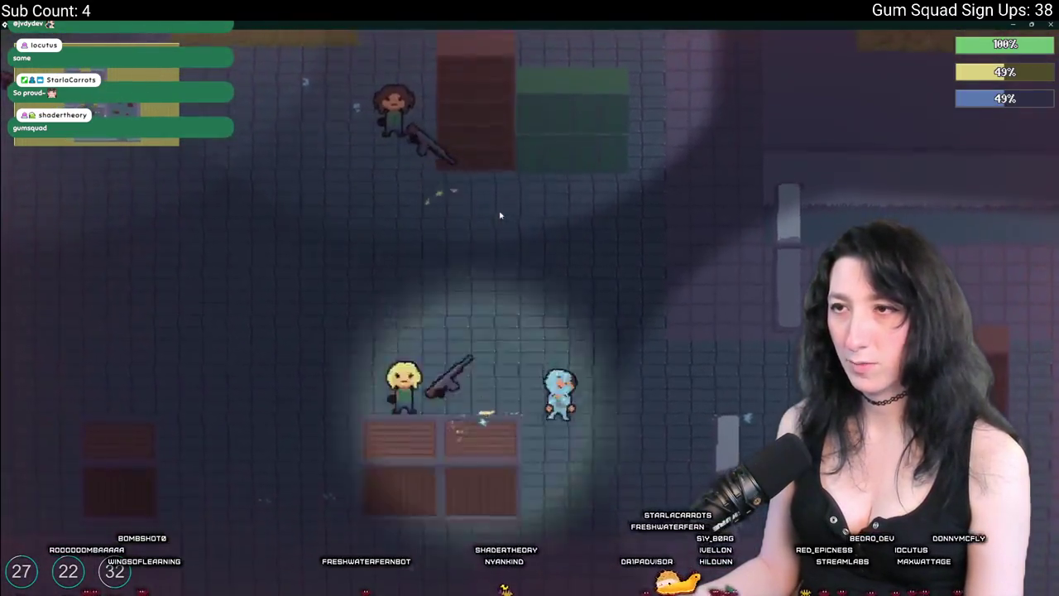
key(w)
key(a)
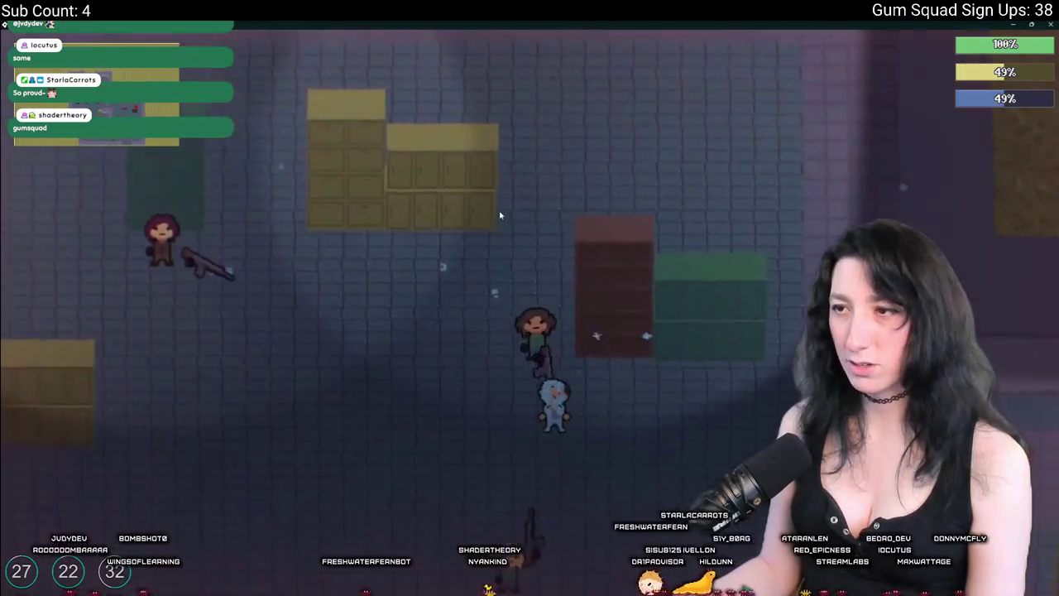
key(a)
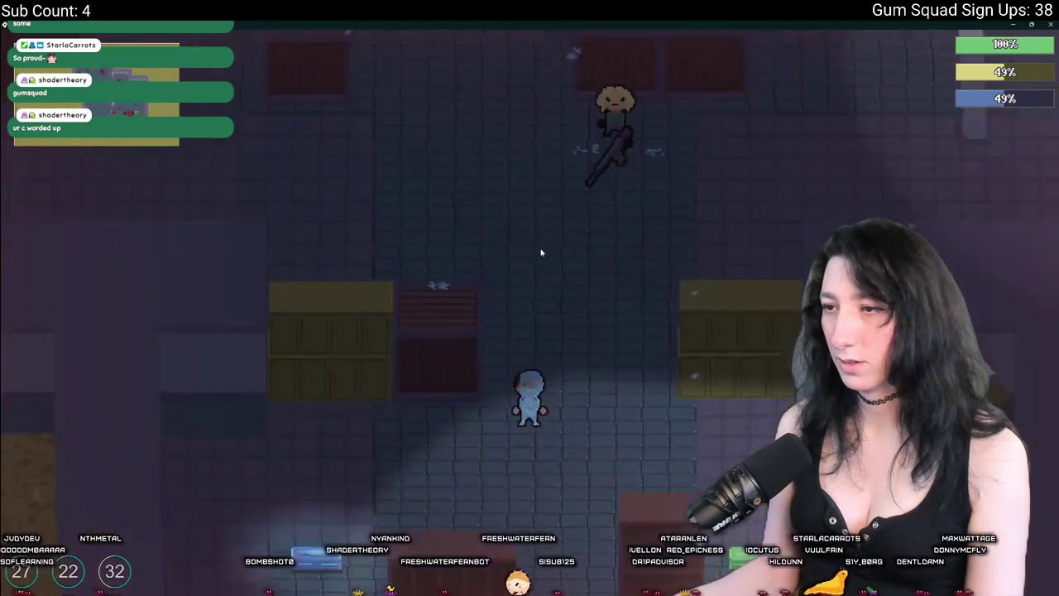
key(d)
key(s)
key(Tab)
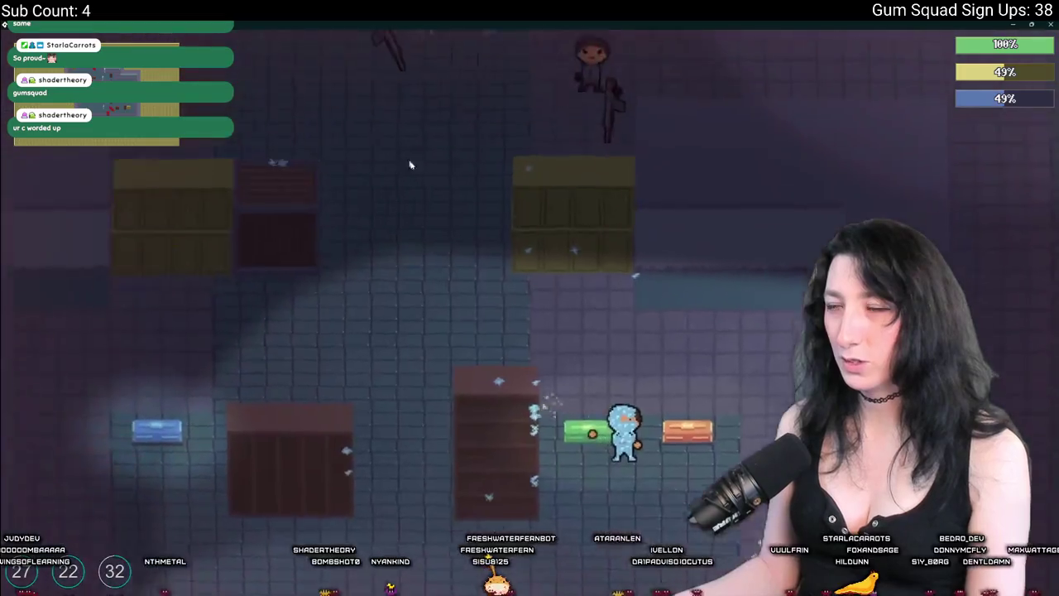
key(Tab)
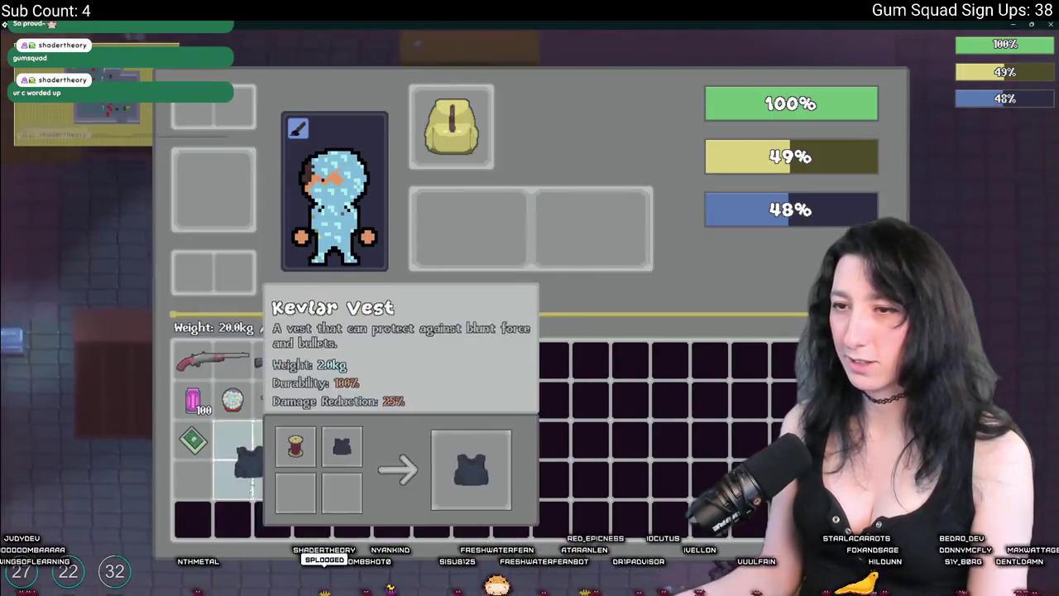
Equip the Kevlar Vest as body armour, recheck it in the inventory, then return to GameMaker
drag(252, 460, 241, 192)
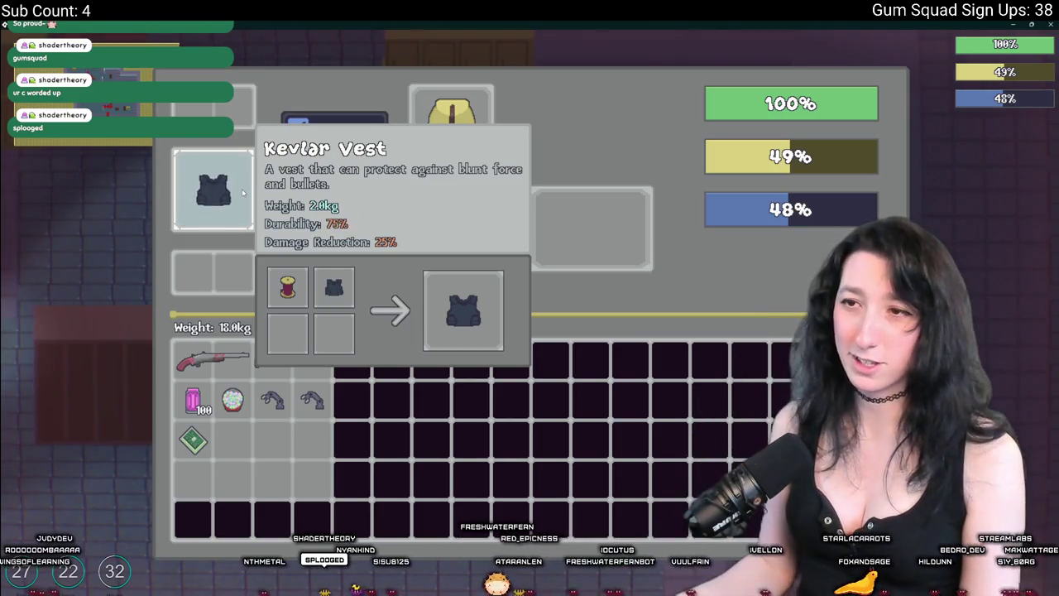
key(Tab)
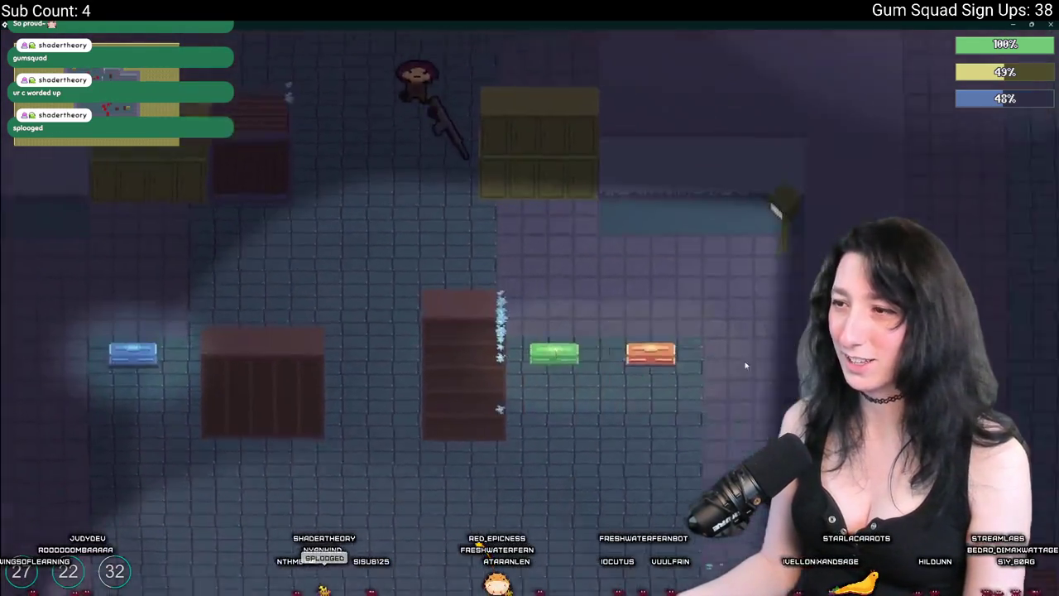
key(Tab)
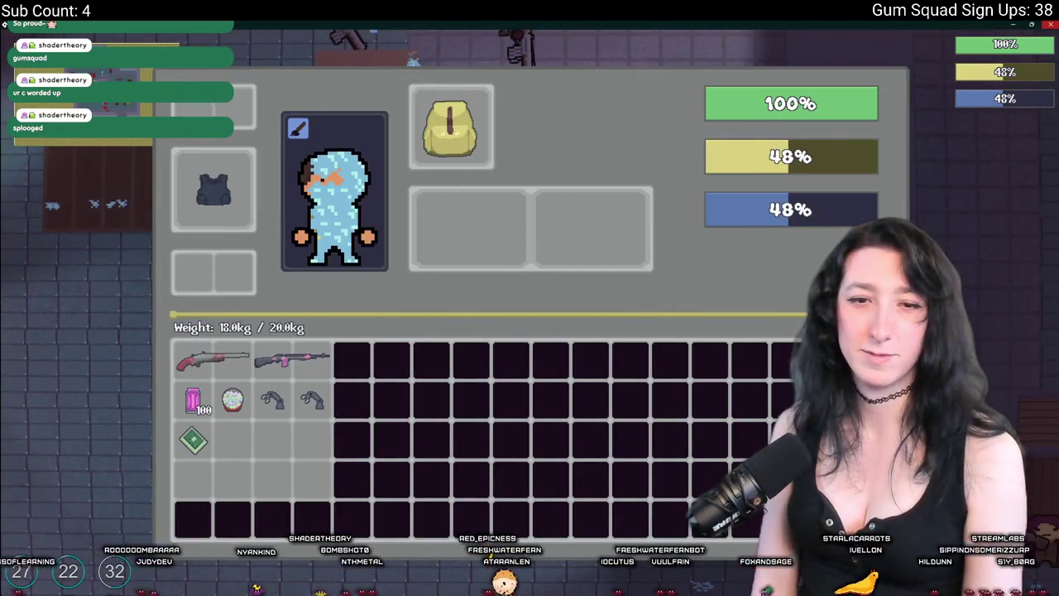
key(alt+Tab)
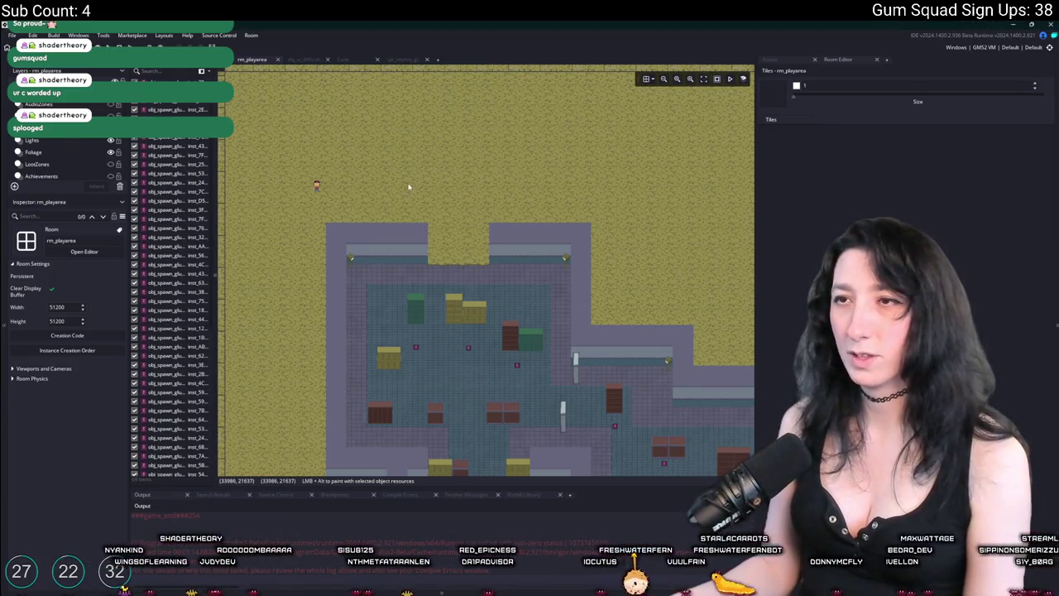
Close the enemy object's editor tab and switch to Aseprite, zooming in on Sprite-0008
click(414, 63)
middle_click(389, 63)
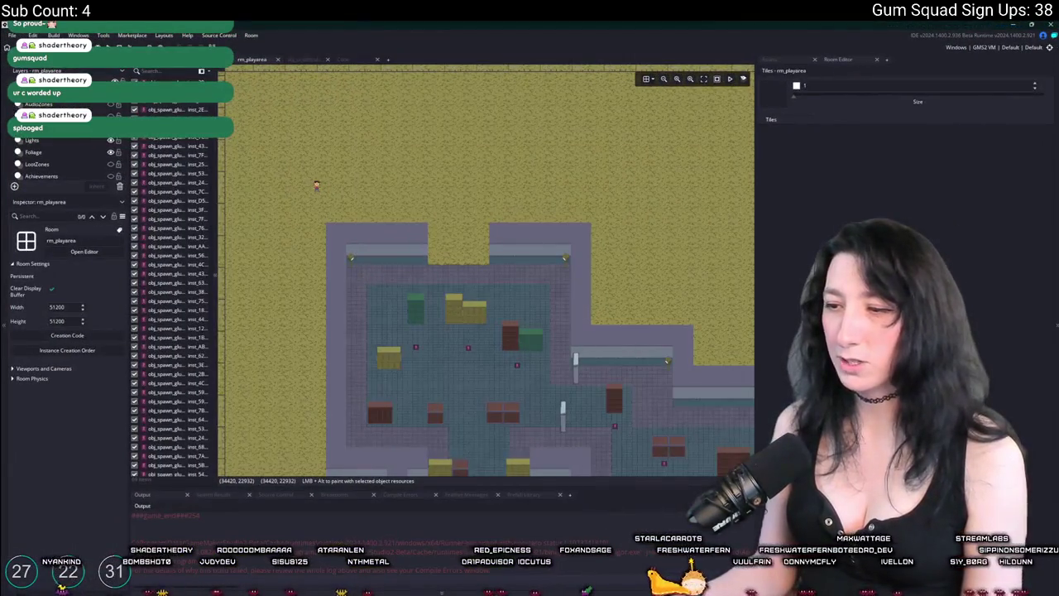
key(alt+Tab)
scroll(557, 296, up, 4)
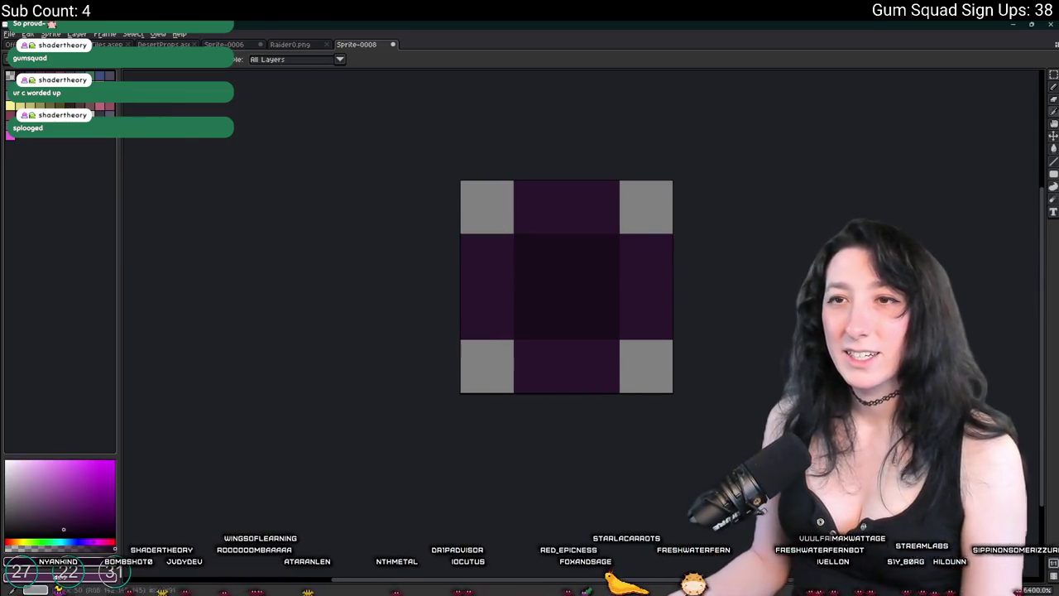
Sample the grey and bucket-fill parts of the sprite, then undo the stray grey strokes
click(486, 207)
key(g)
click(566, 286)
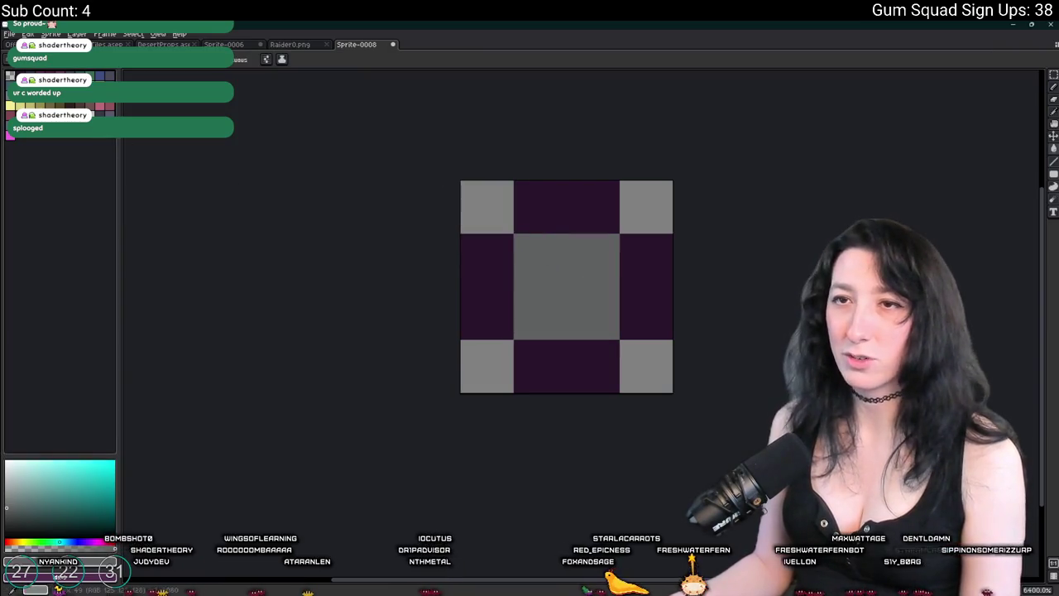
mouse_move(487, 260)
mouse_down()
mouse_move(544, 203)
mouse_move(591, 367)
mouse_up()
click(646, 286)
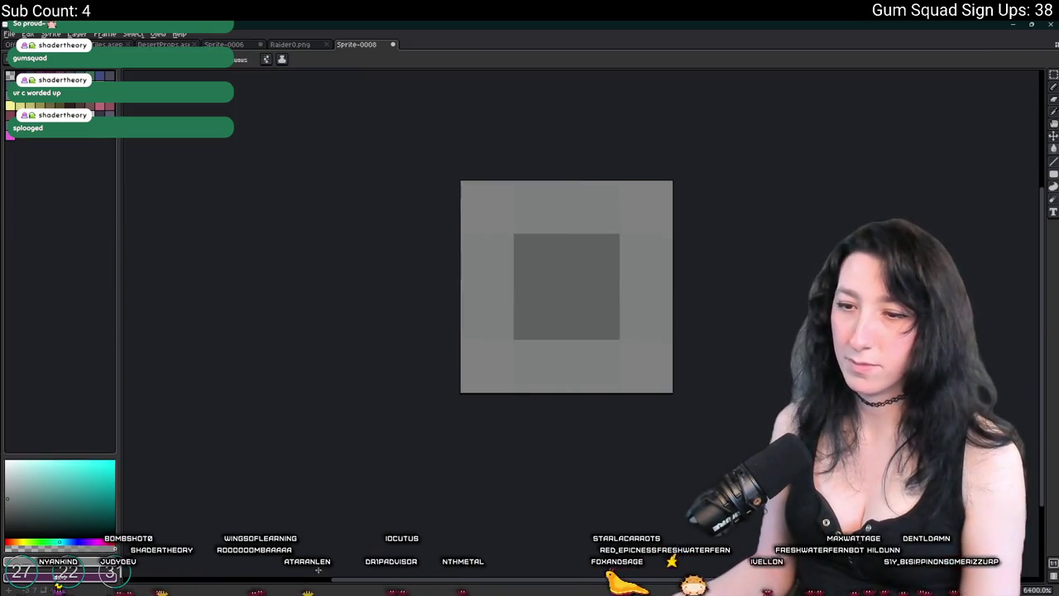
scroll(302, 476, down, 5)
scroll(313, 429, up, 3)
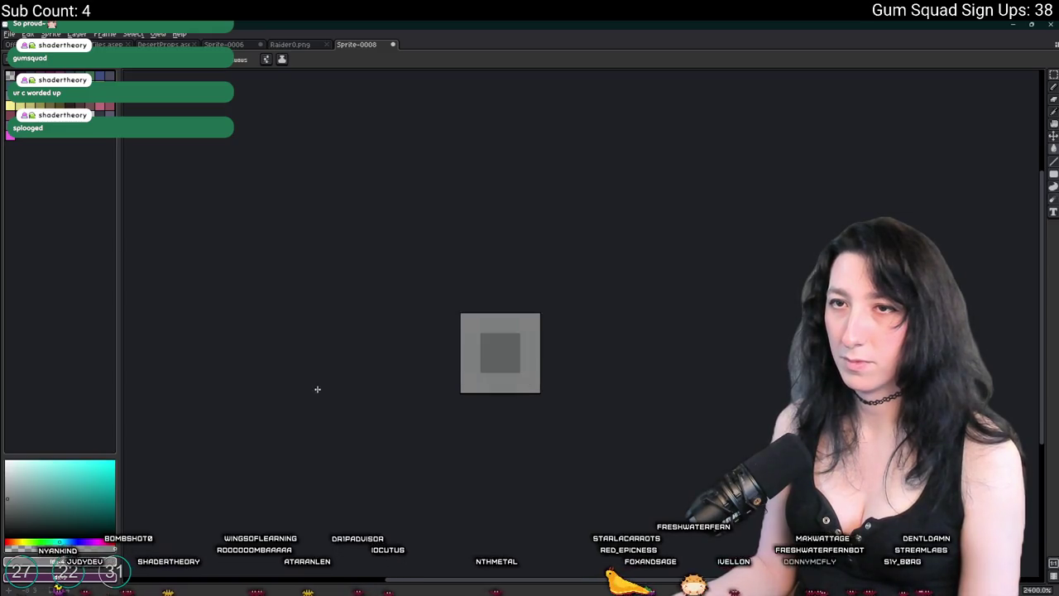
key(ctrl+z)
key(ctrl+z)
key(ctrl+z)
Fill the top, left, bottom and right purple blocks grey and the centre dark blue-grey
scroll(479, 326, up, 3)
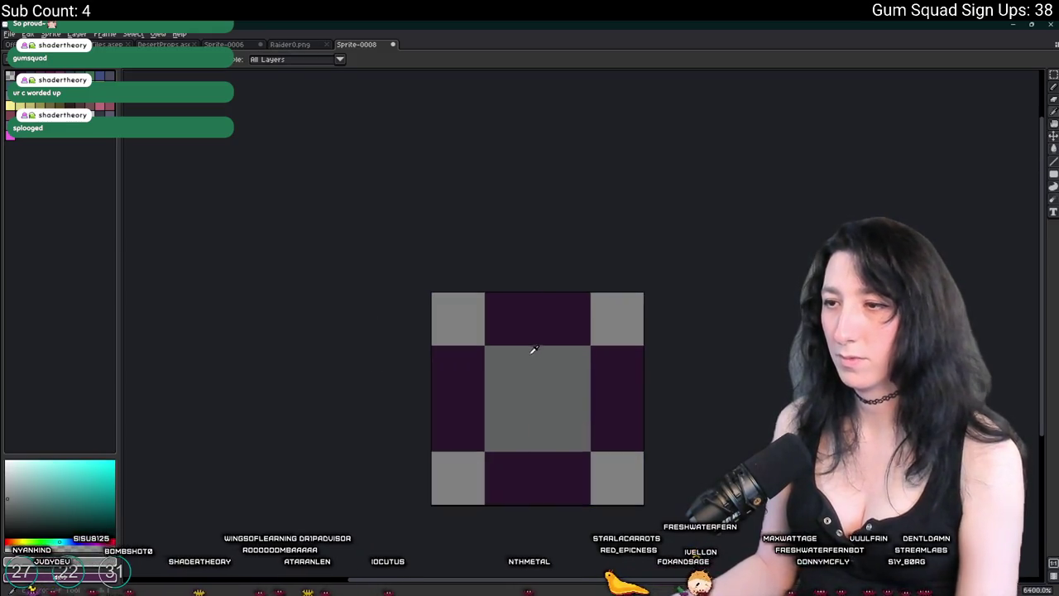
click(527, 334)
click(458, 397)
click(520, 473)
click(610, 383)
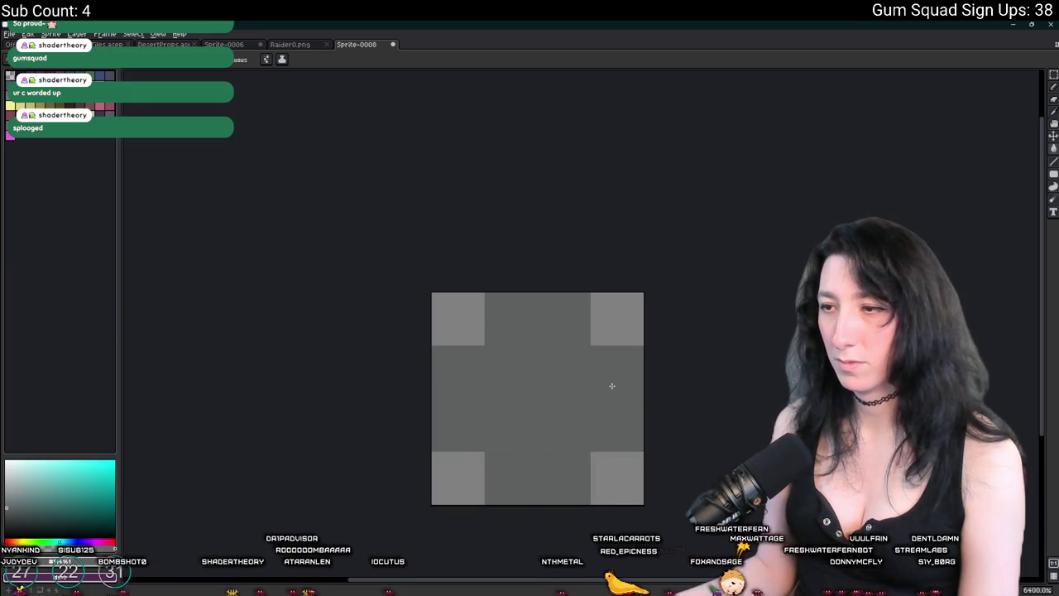
click(510, 371)
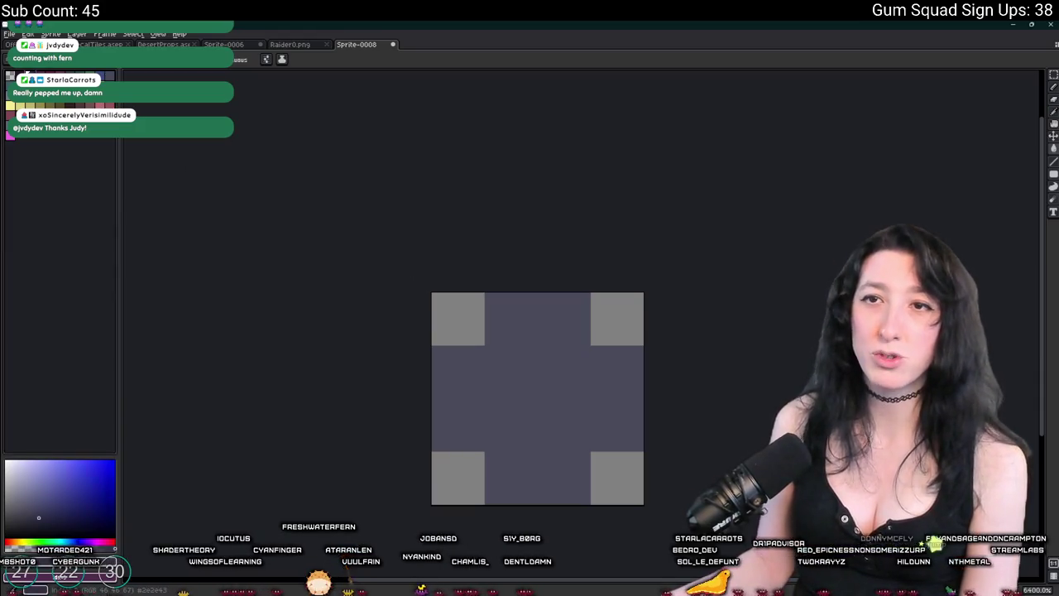
Bucket-fill the whole cross with a darker navy-purple and zoom out
click(522, 404)
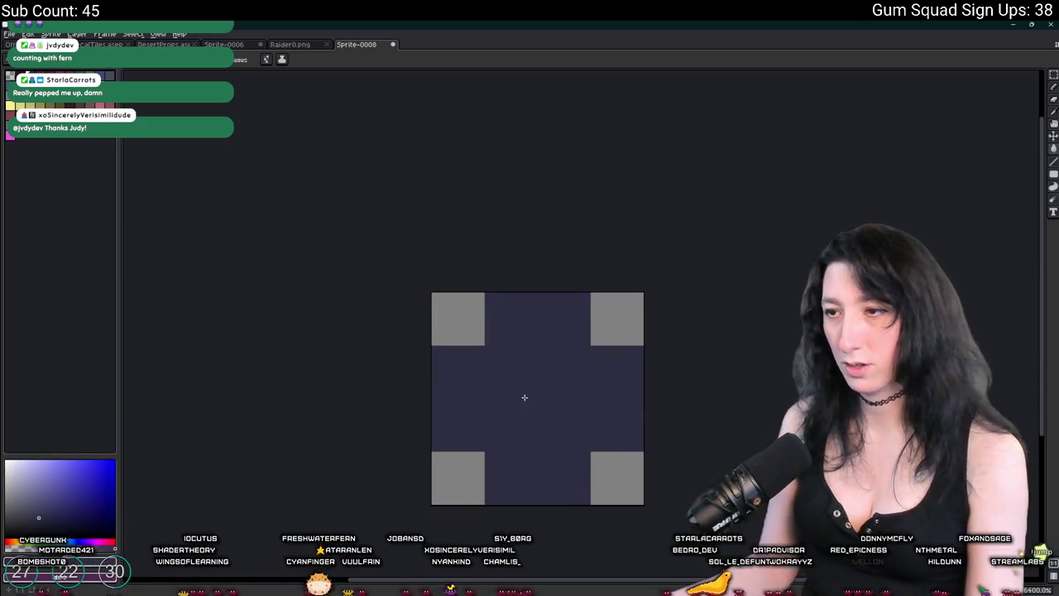
scroll(524, 398, down, 3)
scroll(545, 402, down, 2)
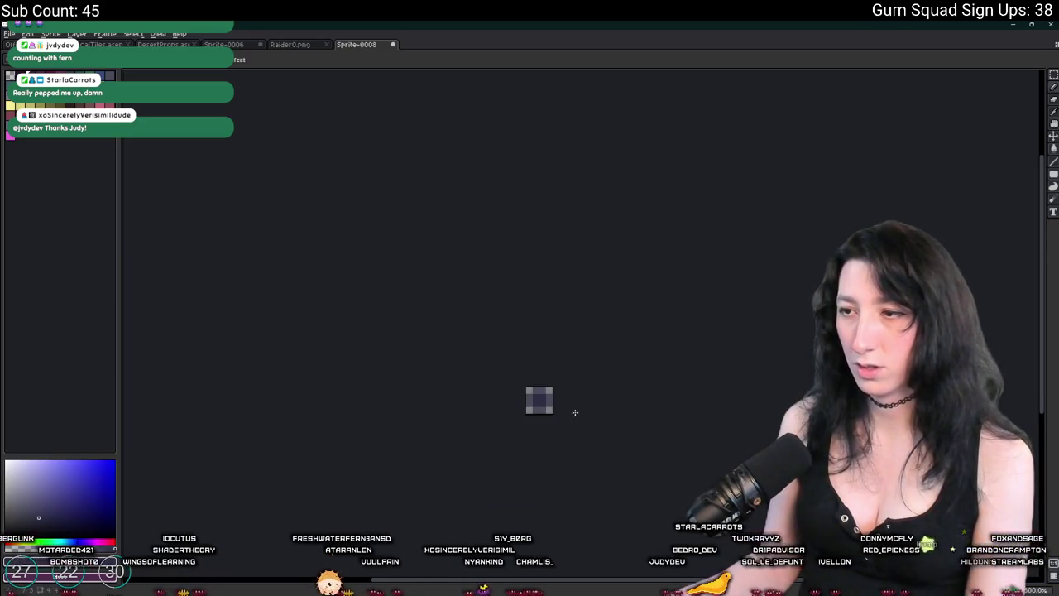
Export the sprite as RaiderHands.png and go back to GameMaker
key(ctrl+alt+shift+s)
click(731, 325)
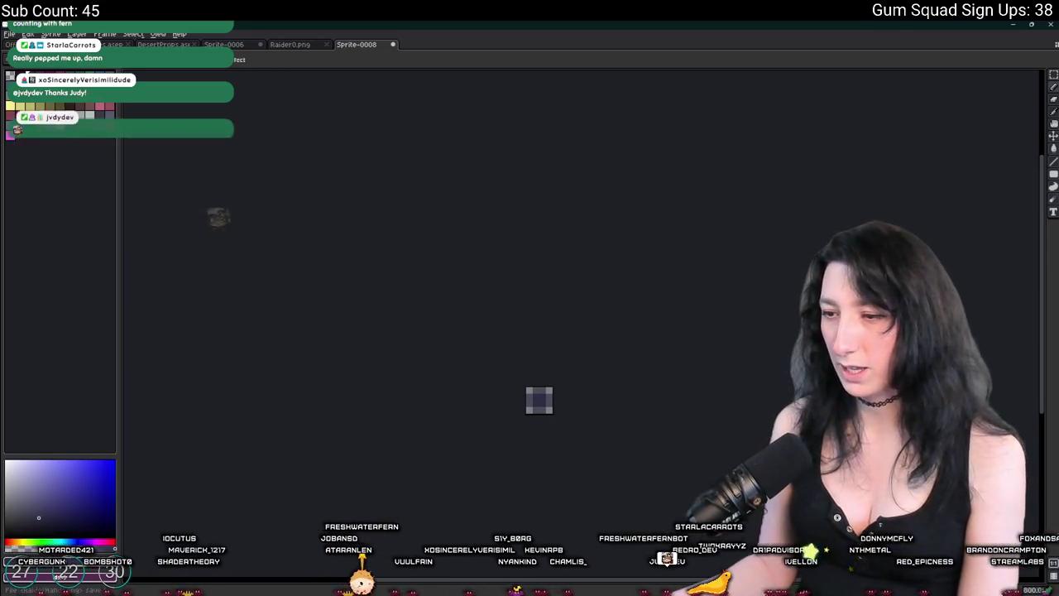
key(alt+Tab)
Replace spr_enemy_raider_hand's image with RaiderHands.png and make the relaunched game fullscreen
click(785, 61)
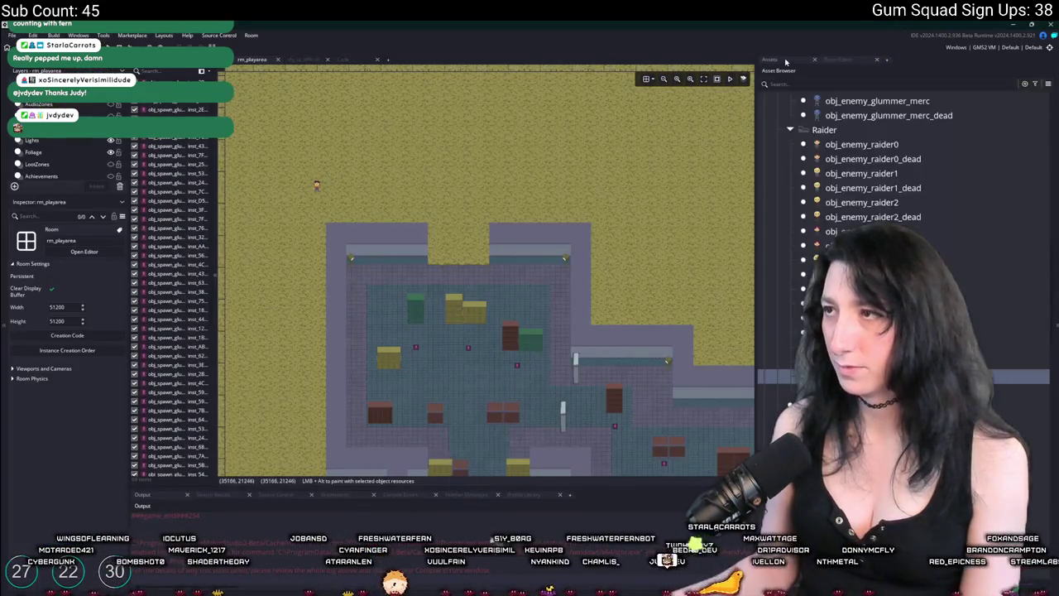
scroll(902, 249, up, 15)
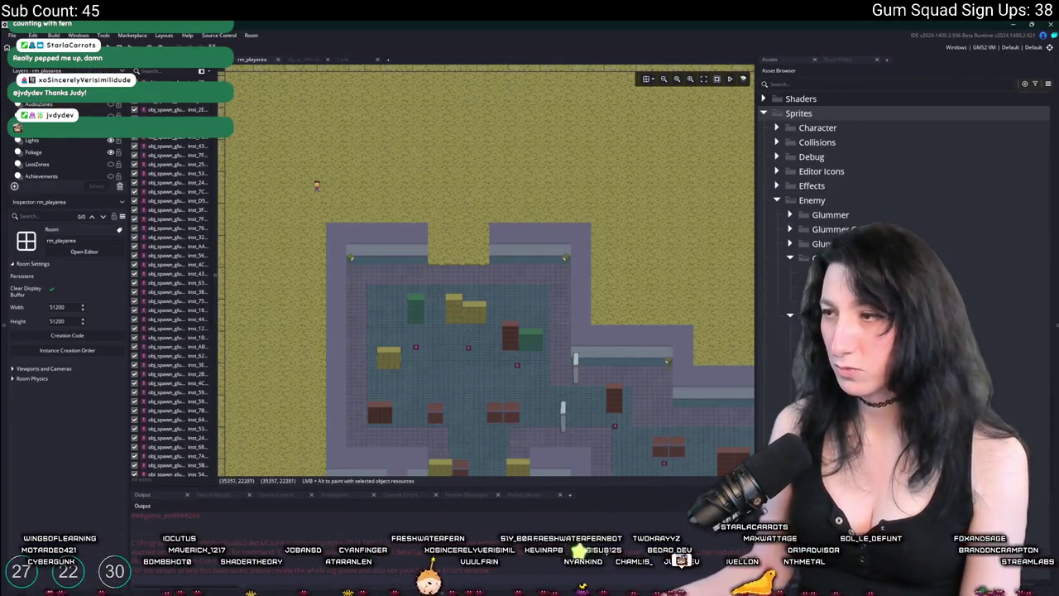
double_click(828, 314)
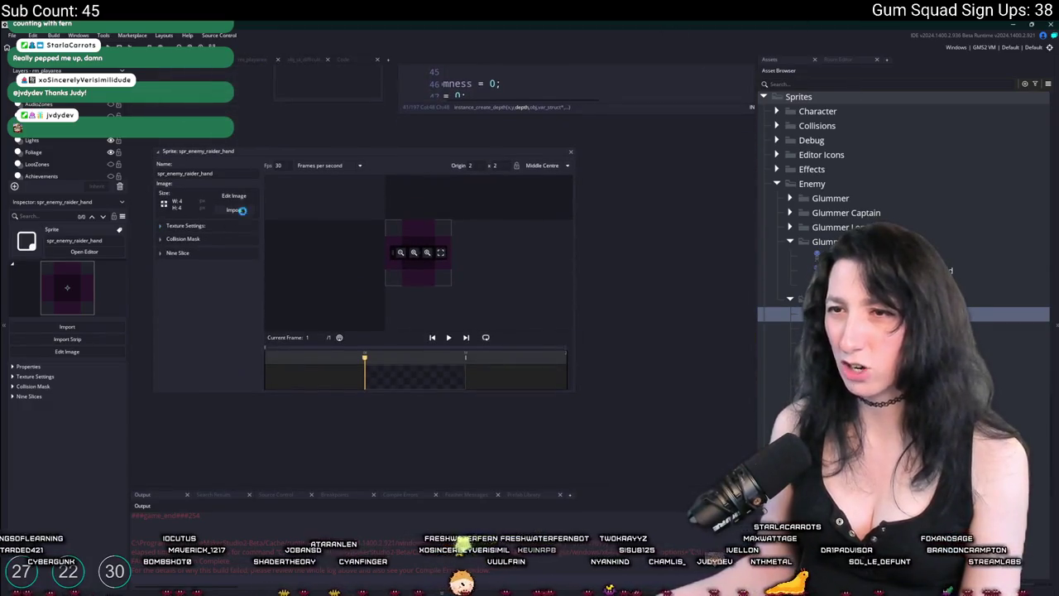
double_click(510, 299)
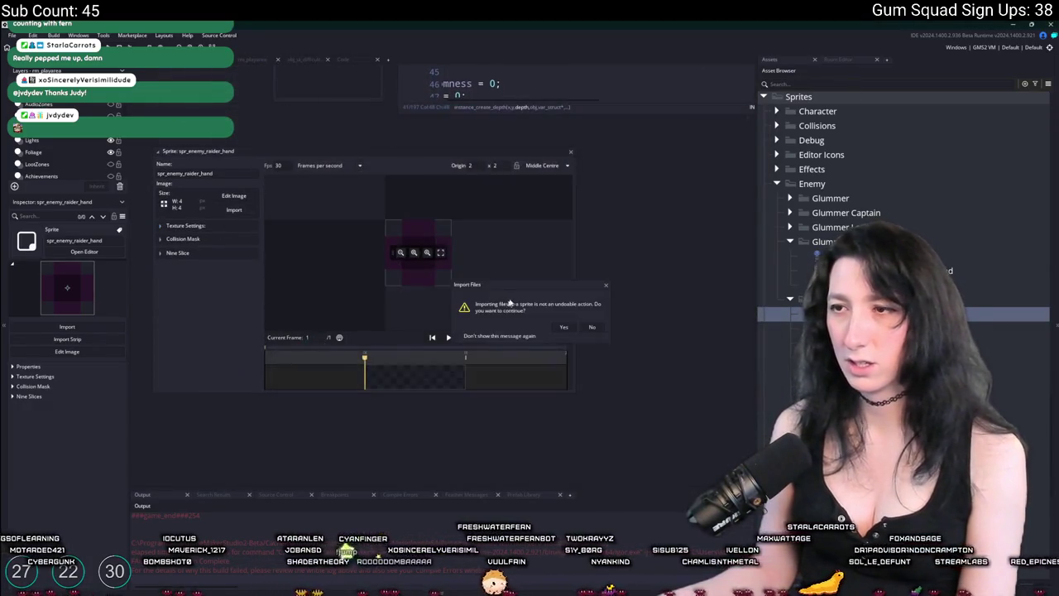
click(558, 326)
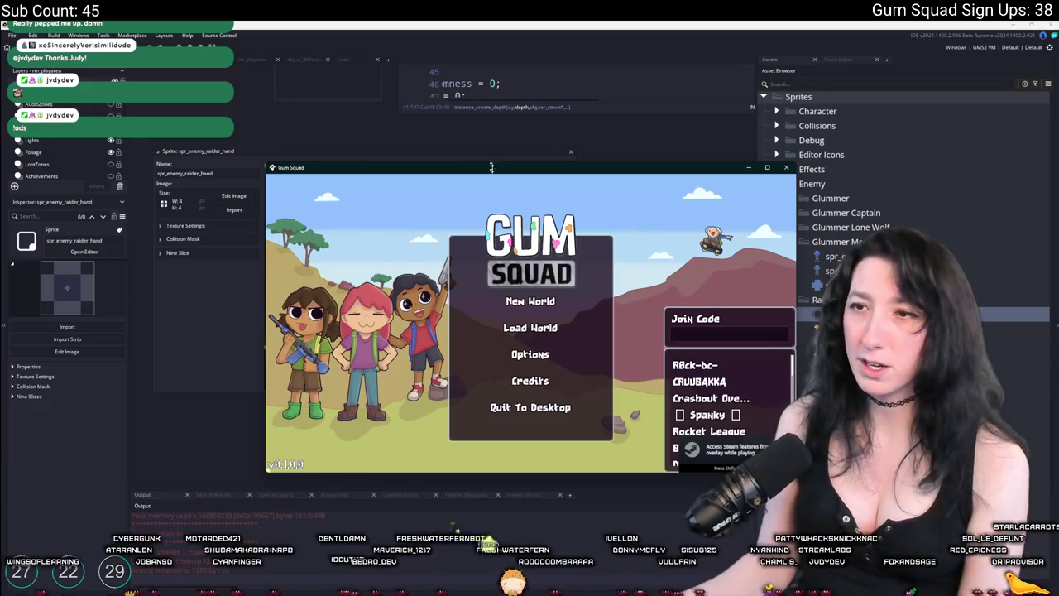
key(F11)
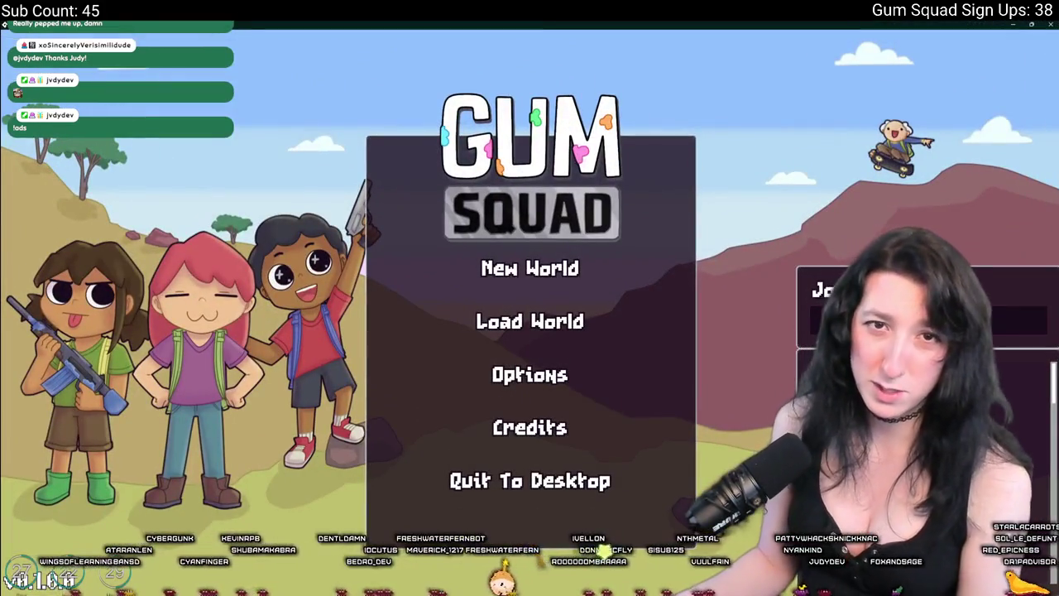
Choose New World and Create Lobby to spawn the player into a fresh world
click(530, 267)
click(549, 456)
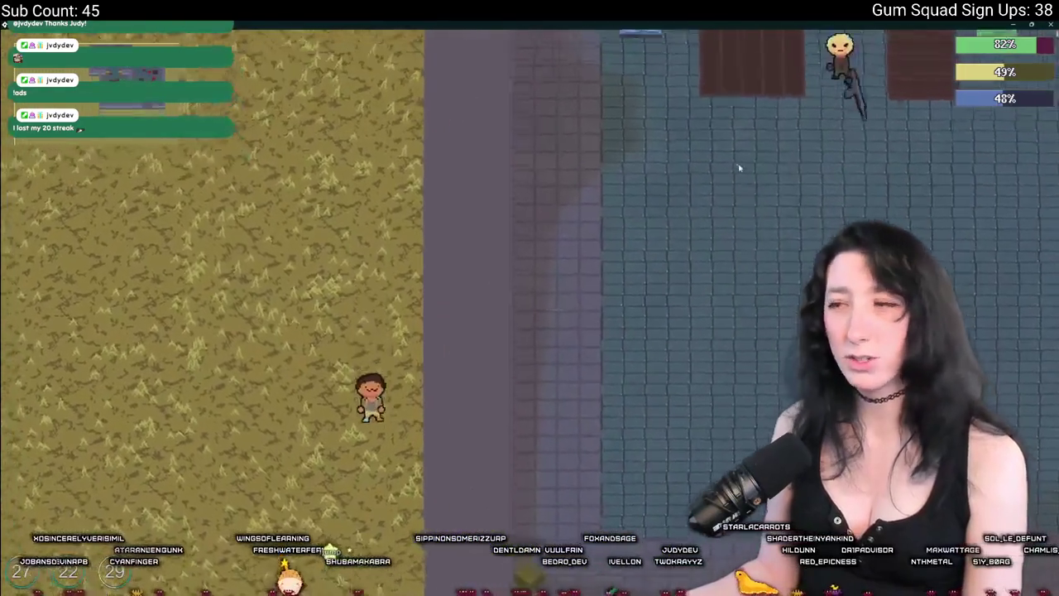
Walk the player right, then up into the raiders' tiled compound beside a rifle-carrying raider
key(d)
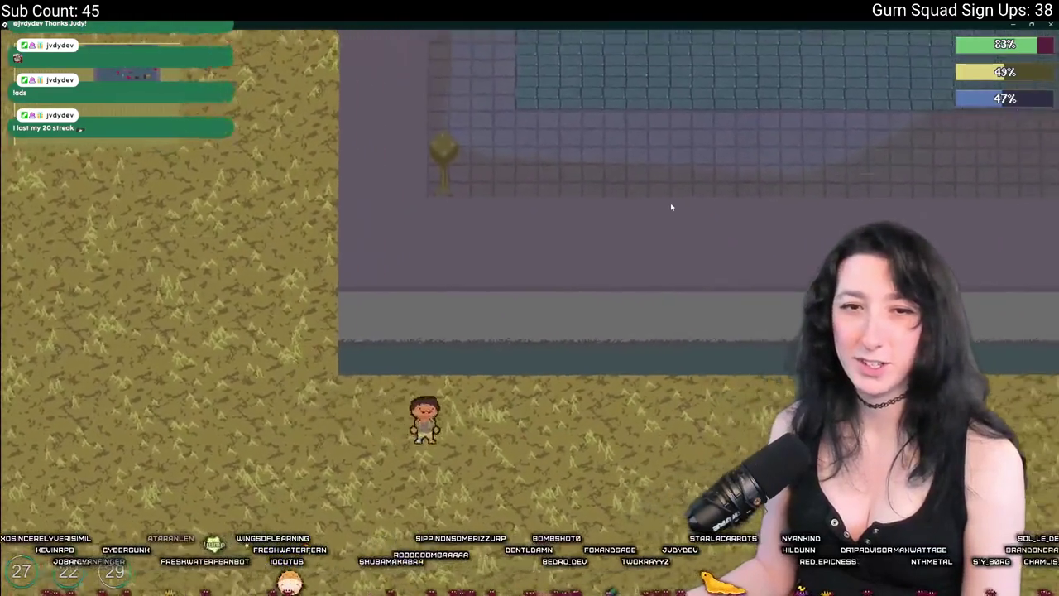
key(d)
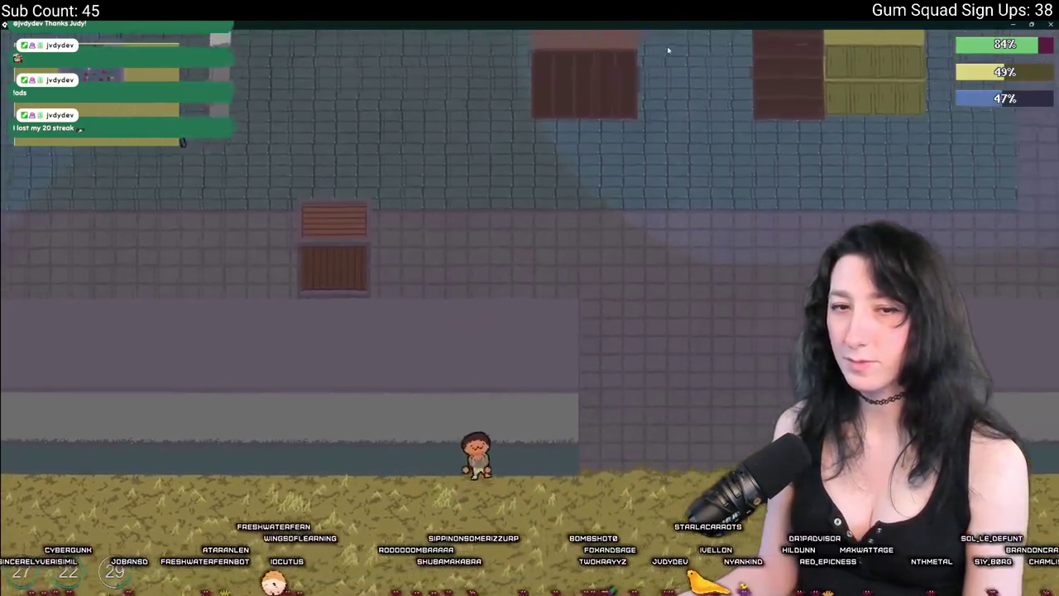
key(w)
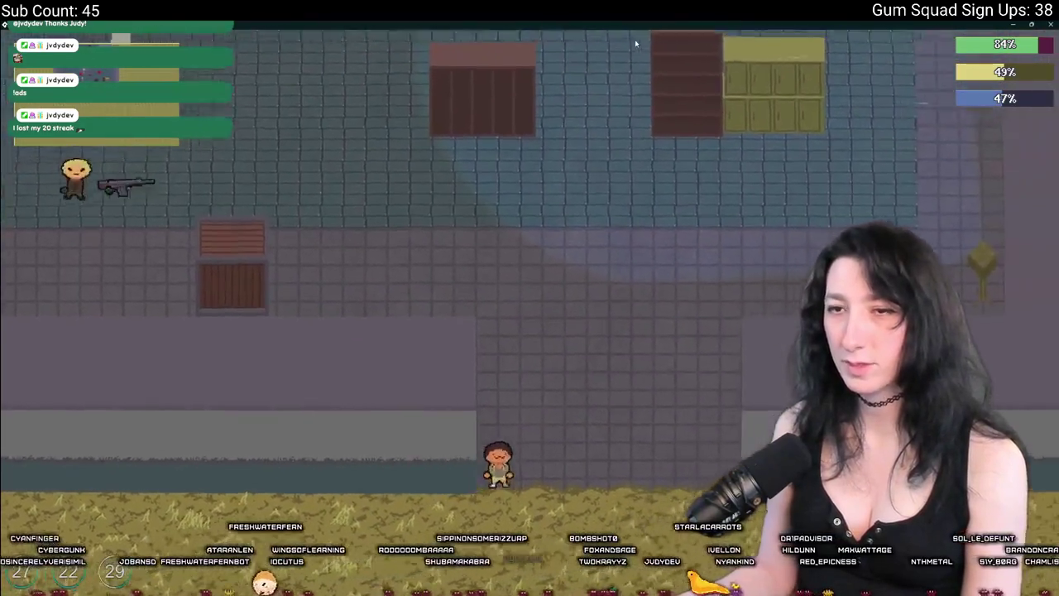
key(w)
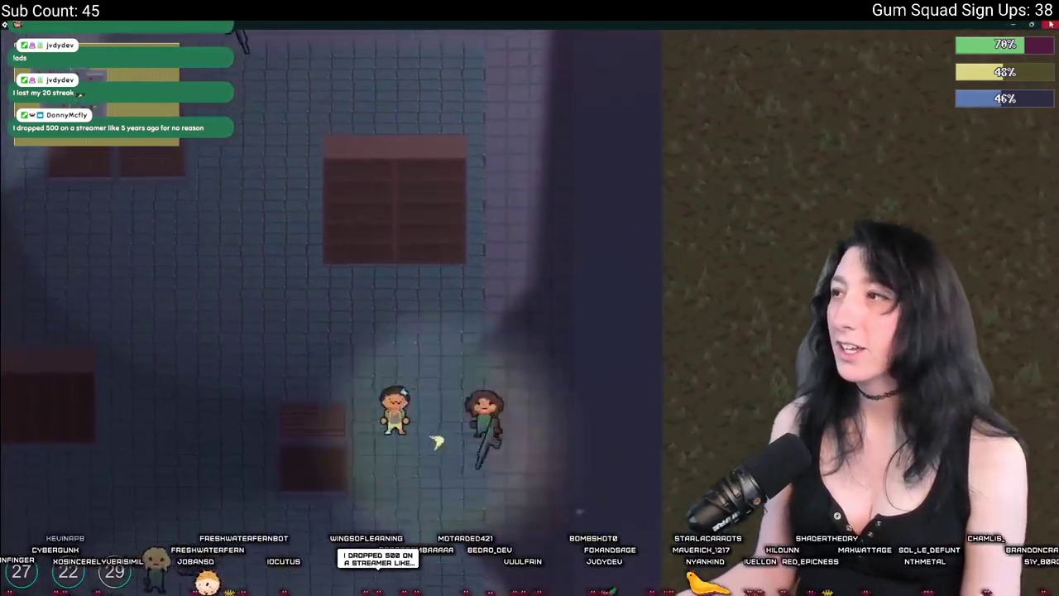
key(w)
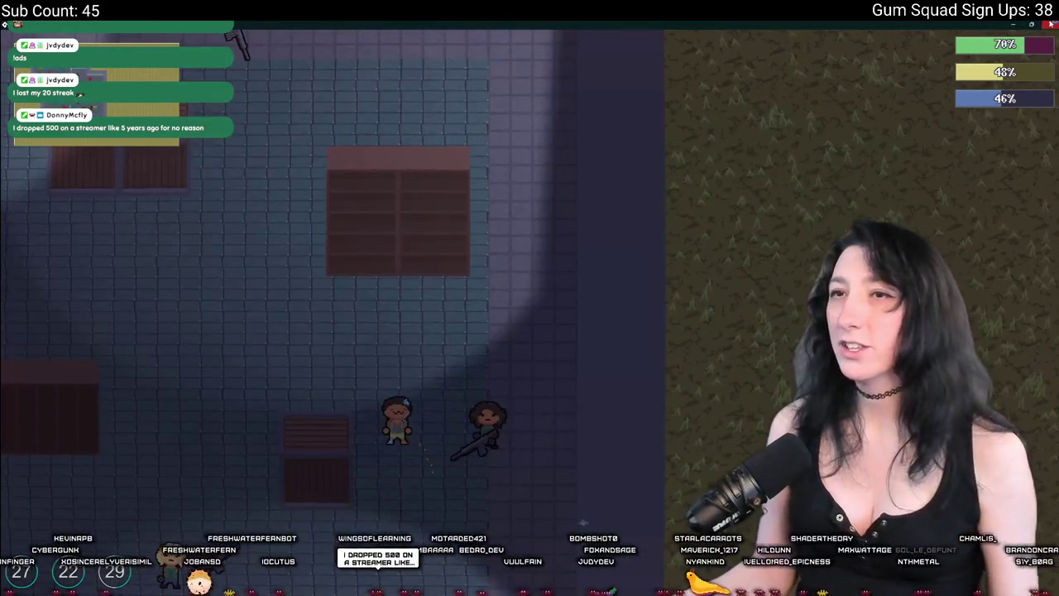